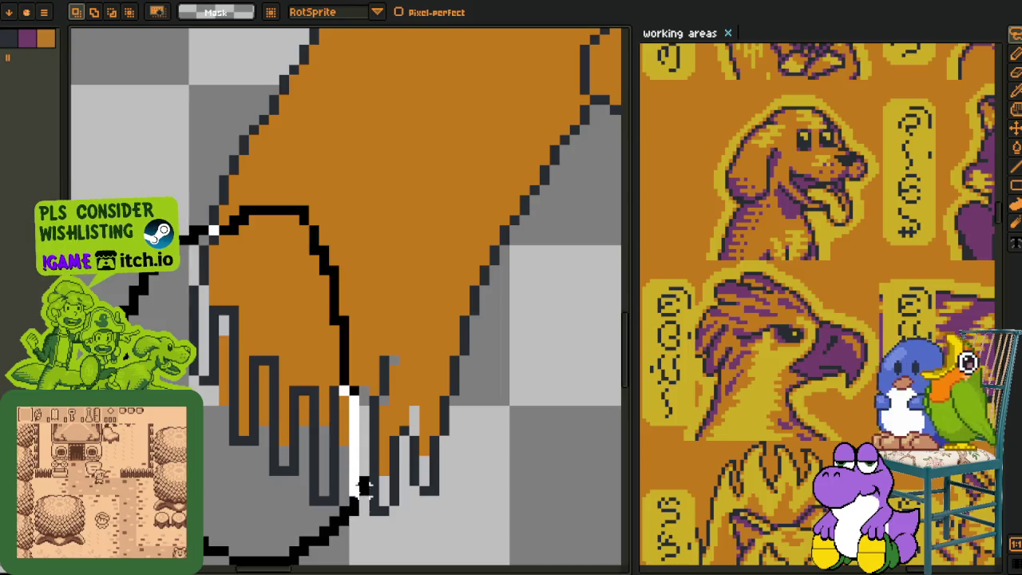
- Redraw the dark outline along the bottom of the paw drip
scroll(337, 490, "up", 1)
scroll(316, 356, "up", 1)
key("o")
left_click(303, 411)
key("b")
mouse_move(297, 431)
left_mouse_down()
mouse_move(313, 434)
mouse_move(335, 210)
mouse_move(435, 369)
left_mouse_up()
- Select a rectangular area along the right drip's edge, then clear the selection
scroll(335, 210, "down", 3)
key("i")
scroll(349, 224, "up", 2)
key("m")
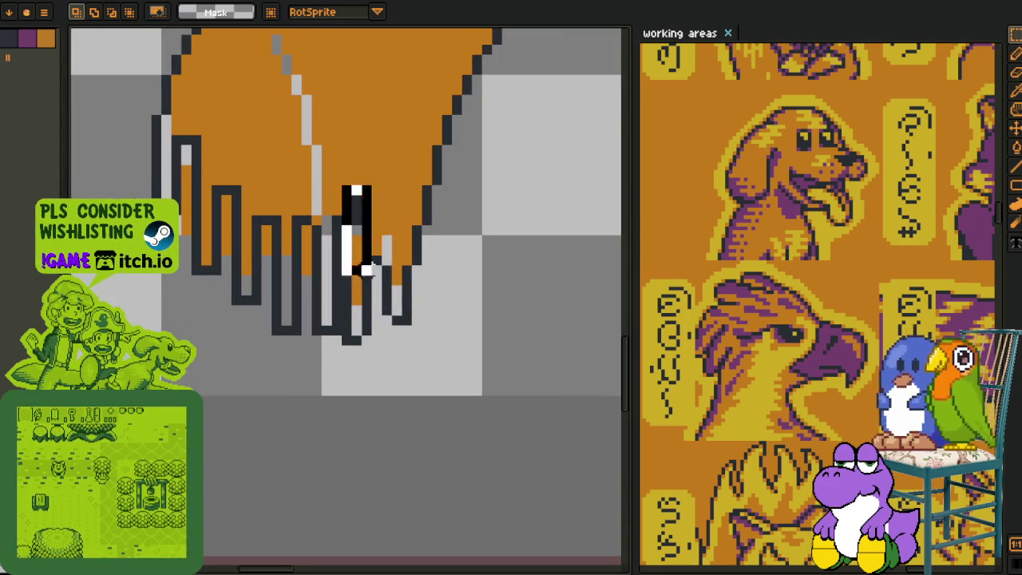
left_click(536, 279)
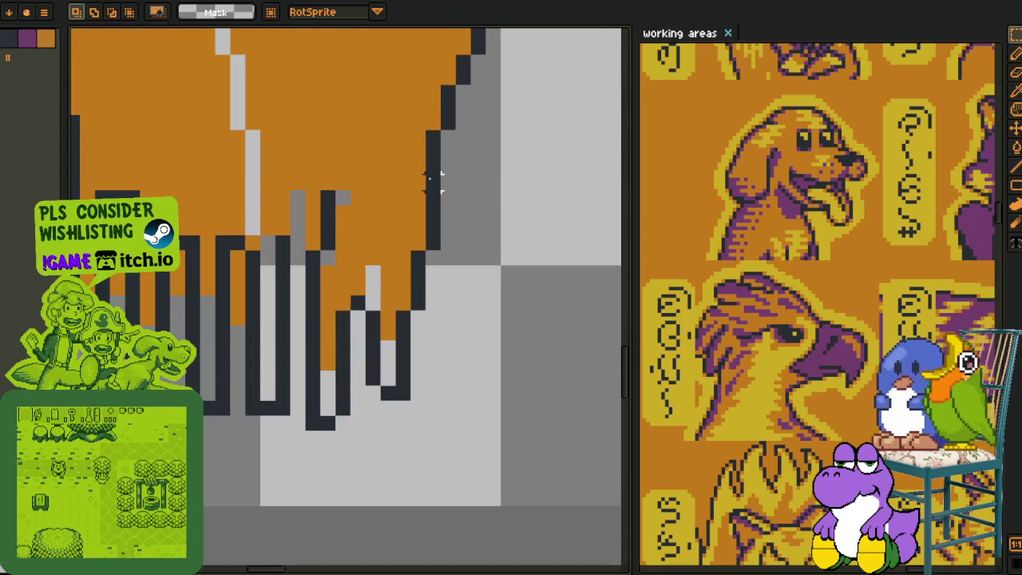
mouse_move(432, 181)
left_mouse_down()
mouse_move(338, 304)
mouse_move(399, 186)
left_mouse_up()
left_click(438, 177)
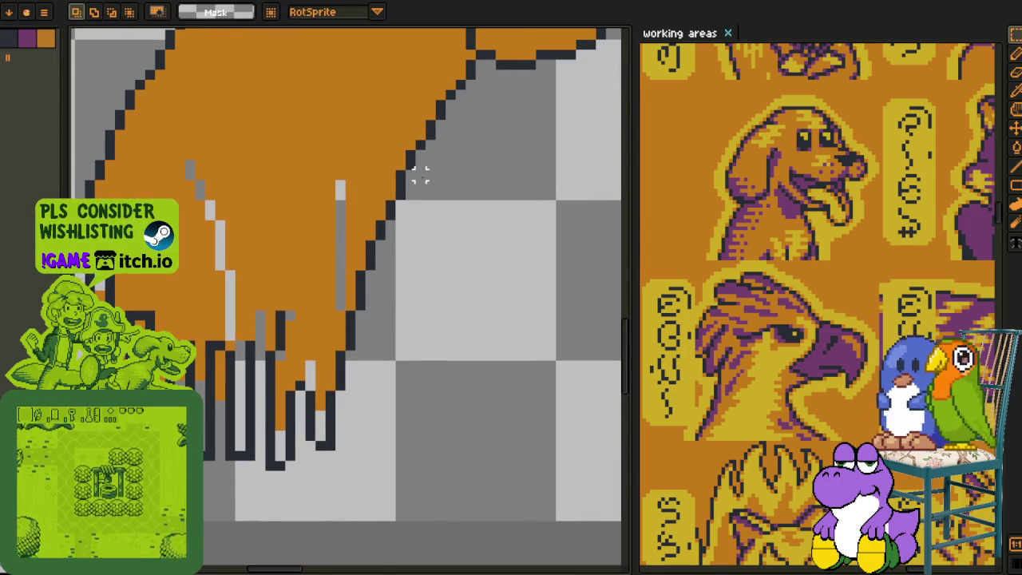
- Add dark pixels beside the drip's edge and outline a drip tip
scroll(403, 172, "up", 2)
key("i")
left_click(408, 172)
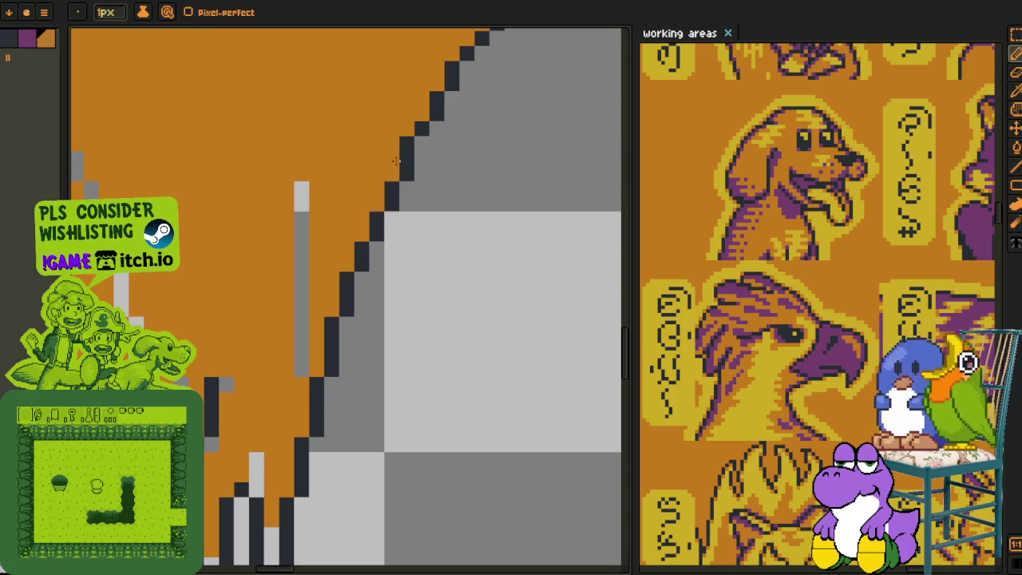
scroll(403, 140, "down", 2)
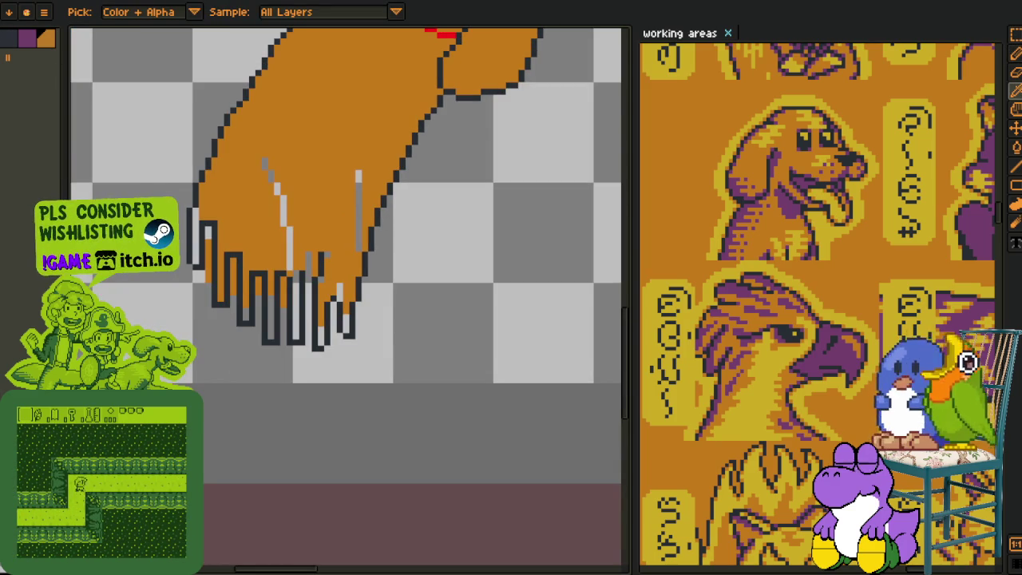
scroll(336, 260, "up", 1)
scroll(335, 259, "up", 2)
key("b")
mouse_move(331, 228)
left_mouse_down()
mouse_move(331, 195)
mouse_move(299, 196)
mouse_move(297, 216)
left_mouse_up()
- Paint a pixel column orange and close the drip's top with dark pixels
left_click(361, 273, "alt")
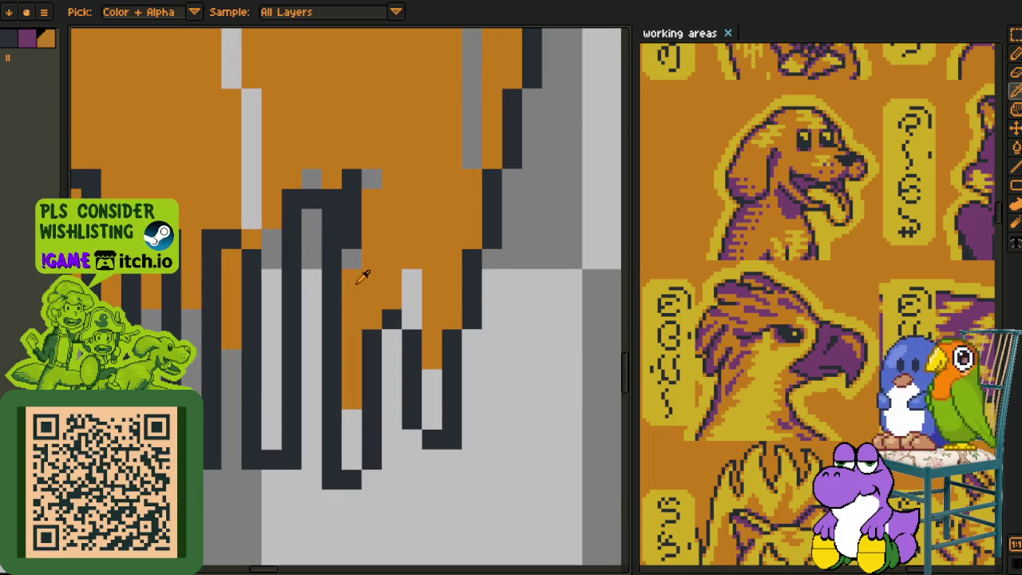
left_click_drag(352, 259, 352, 179)
key("alt")
left_click_drag(389, 320, 411, 319)
- Bucket-fill the grey gaps below the drip with the orange body colour
left_click(431, 285, "alt")
key("g")
left_click(431, 395)
left_click(391, 419)
key("ctrl+z")
left_click(351, 439)
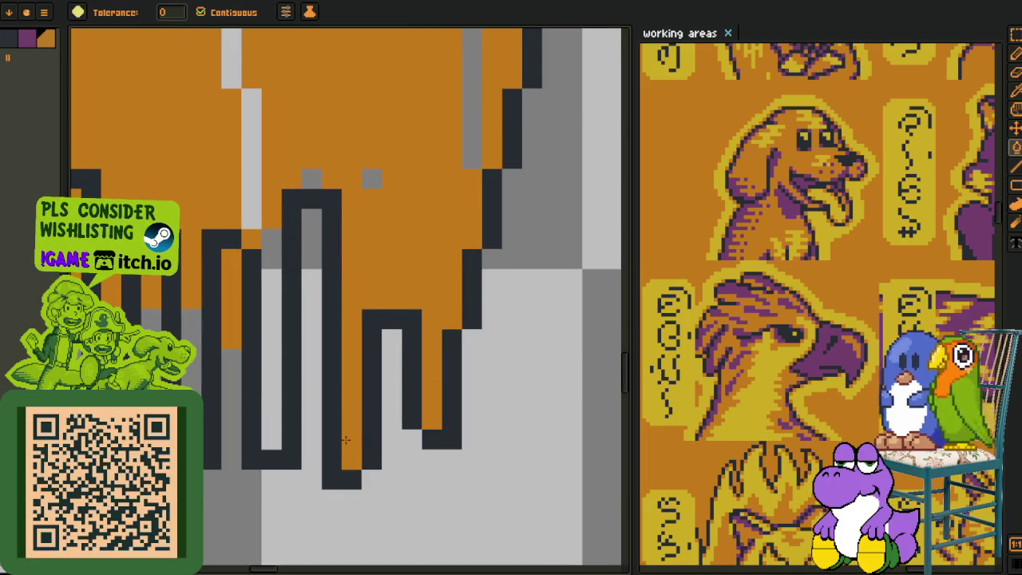
- Add a dark pixel at the drip's bottom near the paw's diagonal edge
key("b")
left_click(372, 479)
left_click_drag(409, 323, 310, 498)
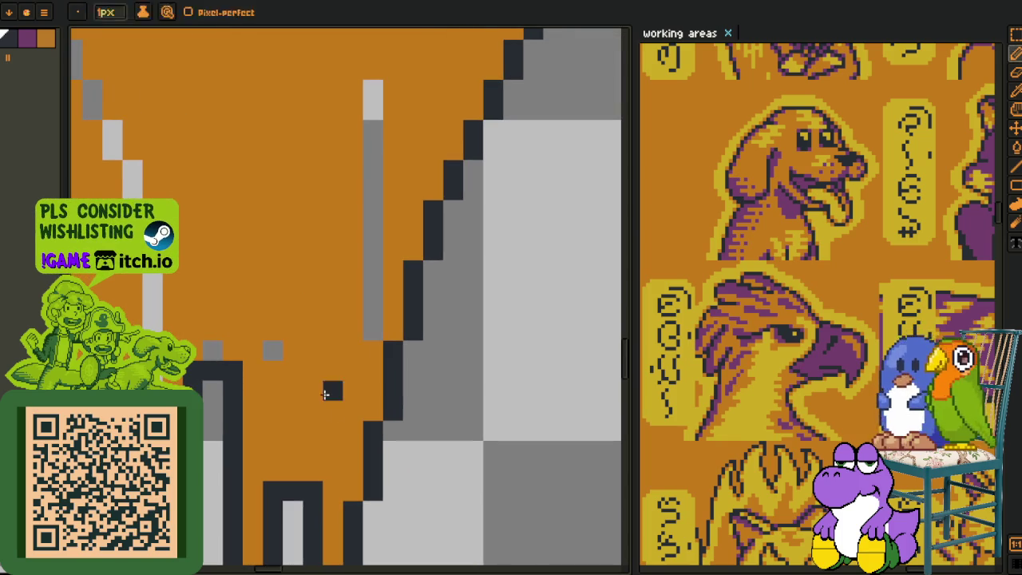
key("g")
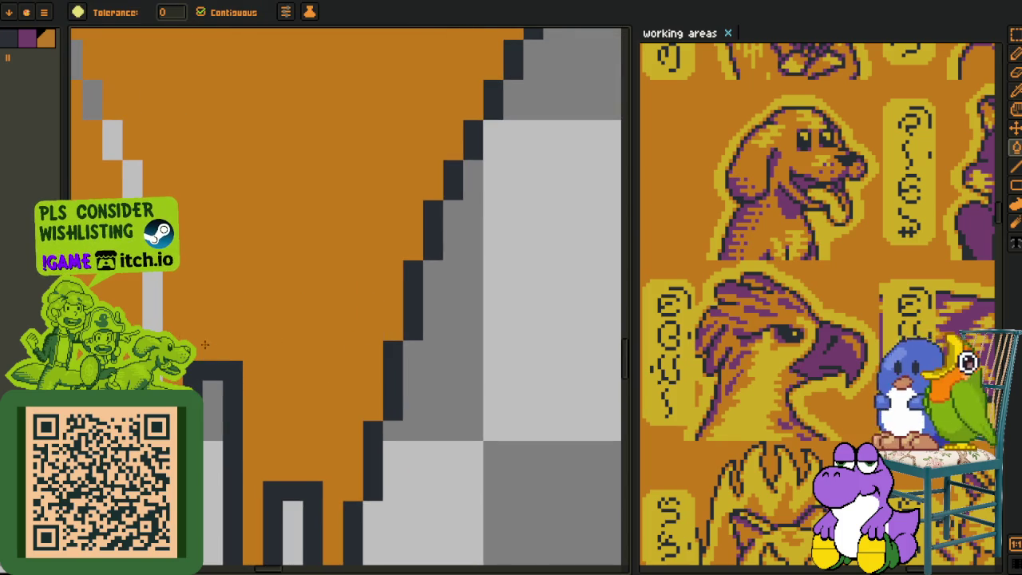
scroll(212, 344, "down", 2)
- Fill the light-grey column on the paw with orange
key("o")
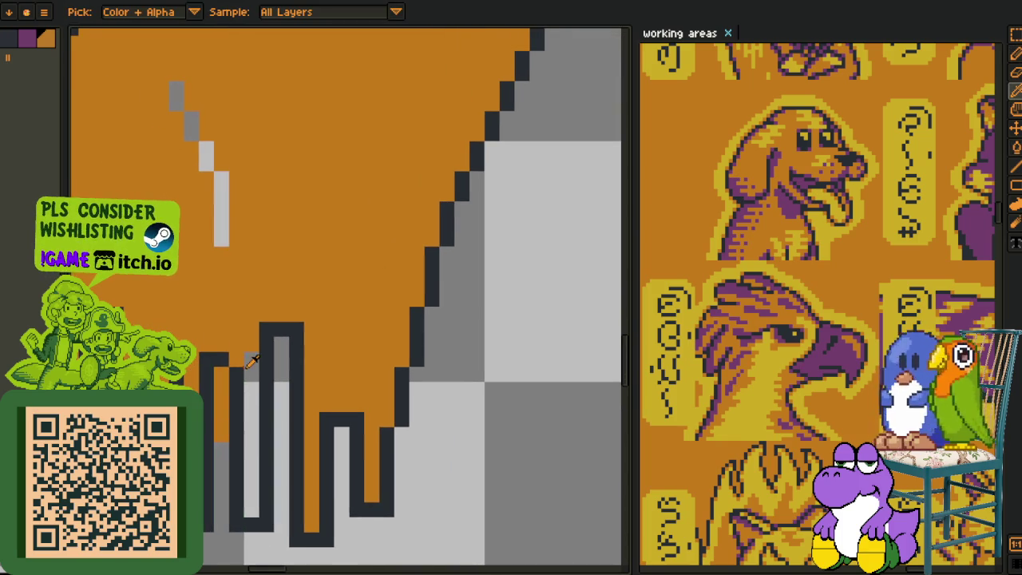
key("g")
left_click(249, 392)
key("b")
left_click(222, 375)
key("o")
key("b")
key("o")
key("g")
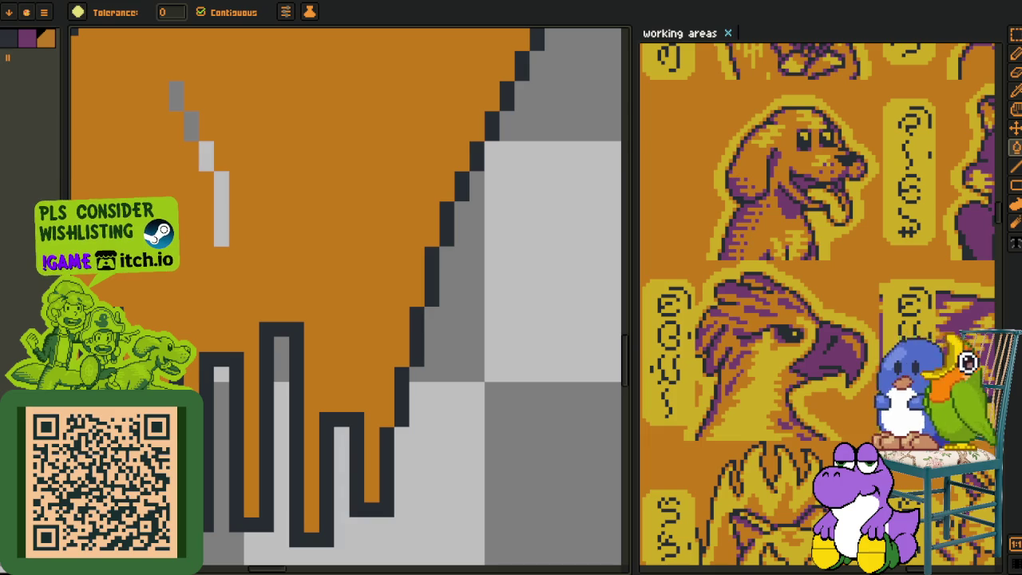
key("e")
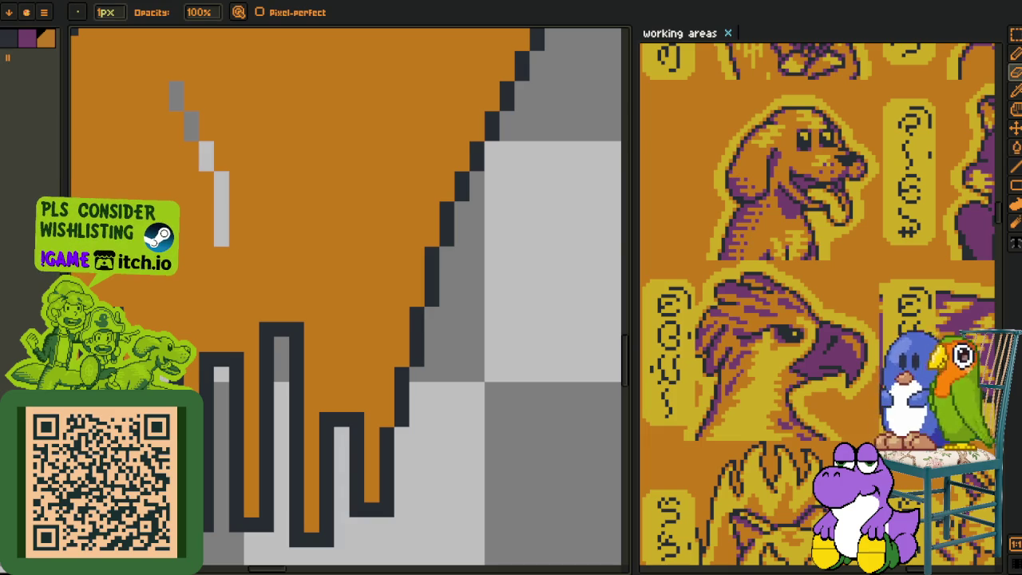
- Pick the dark outline colour and pan across the paw's left edge
mouse_move(80, 298)
left_mouse_down()
mouse_move(286, 312)
mouse_move(302, 388)
left_mouse_up()
key("o")
key("g")
left_click(273, 280)
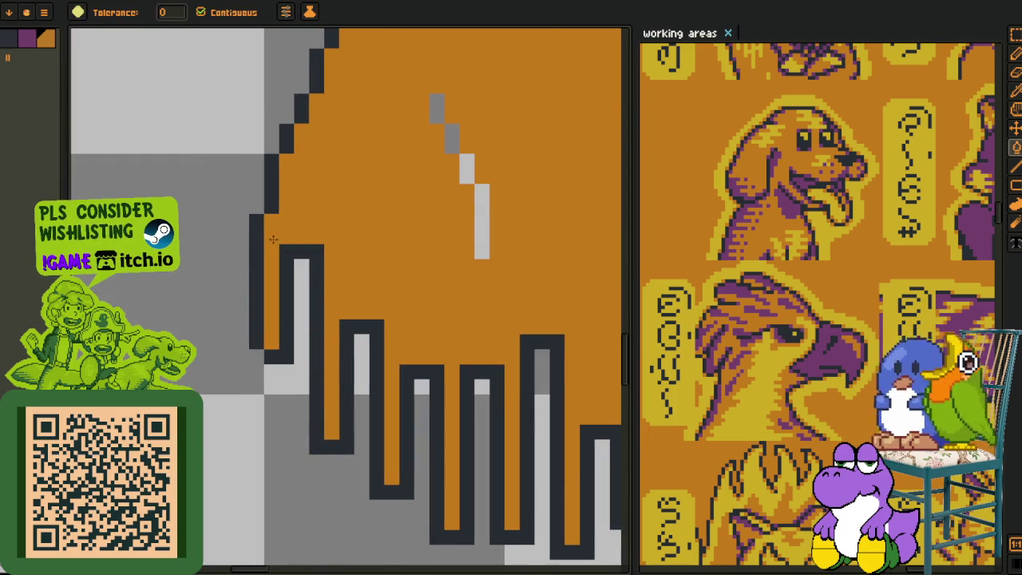
key("h")
left_click_drag(360, 240, 68, 419)
key("g")
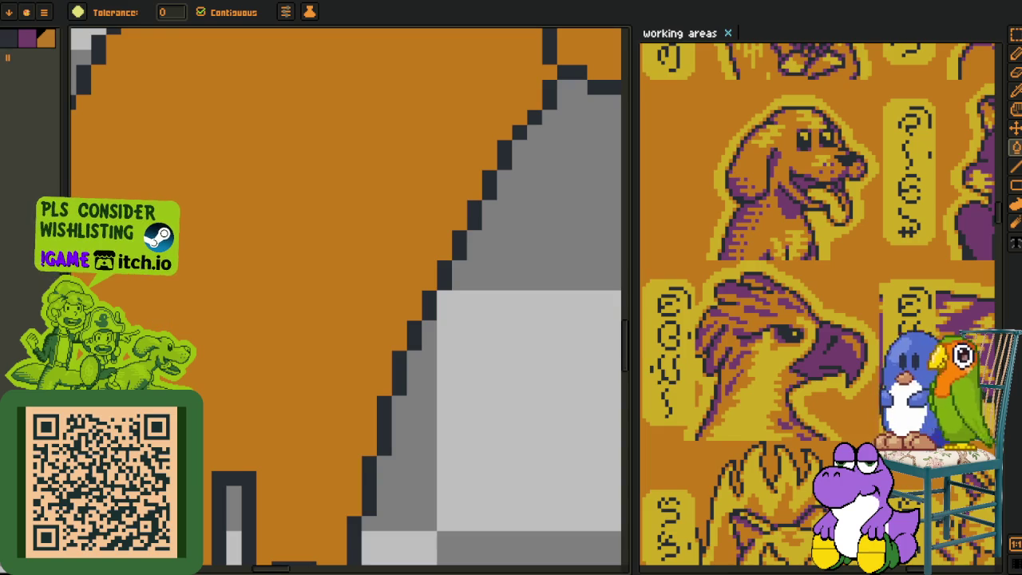
scroll(146, 280, "down", 3)
scroll(147, 280, "down", 3)
key("h")
scroll(147, 280, "up", 2)
- Zoom in on the paw's claws
key("o")
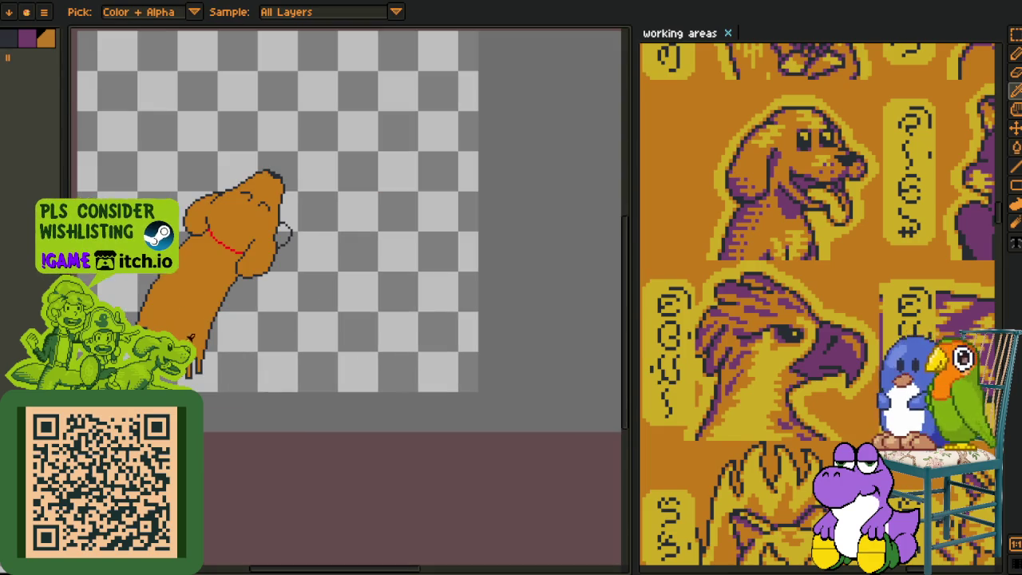
key("h")
scroll(150, 311, "up", 1)
key("o")
scroll(150, 311, "up", 1)
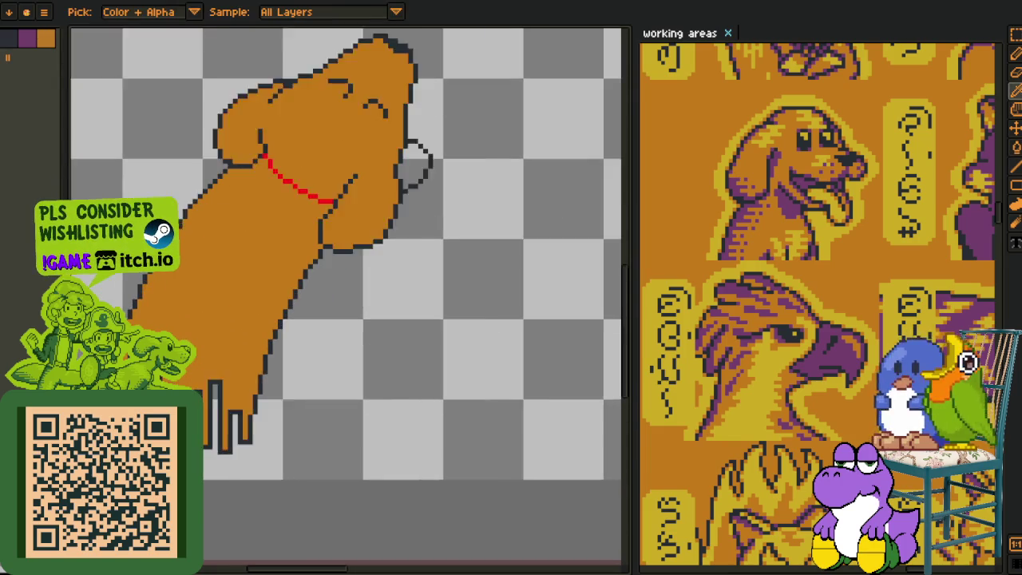
key("r")
scroll(150, 312, "up", 2)
scroll(151, 312, "up", 1)
key("b")
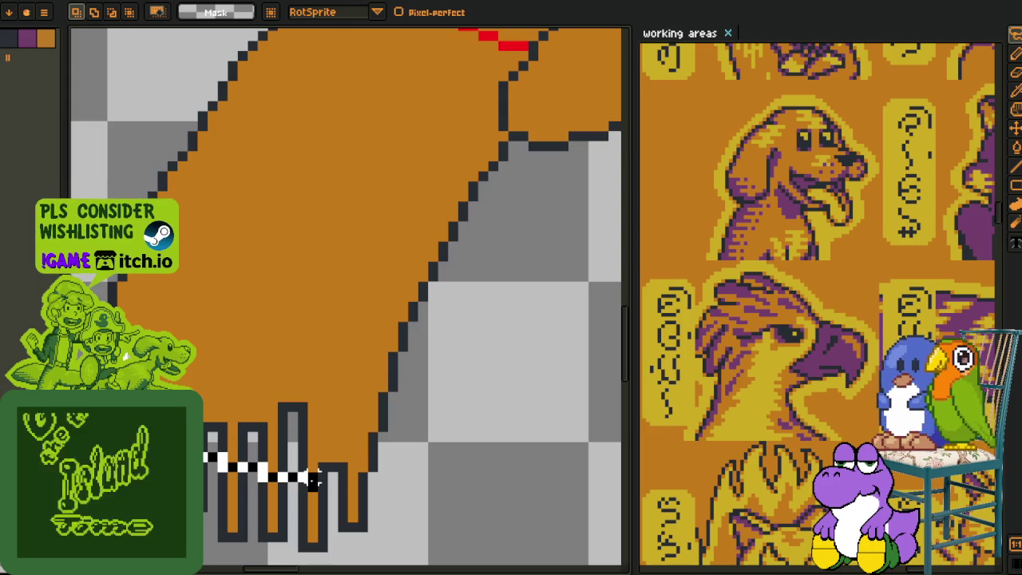
- Lasso-select the claw area, then clear the selection
key("q")
left_click_drag(351, 479, 160, 319)
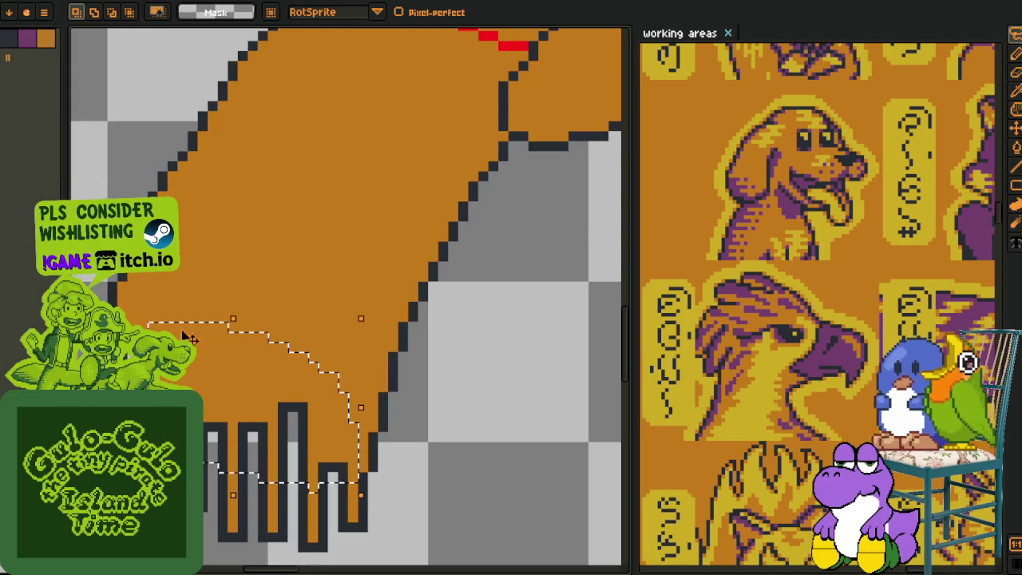
key("ctrl+d")
scroll(198, 343, "down", 3)
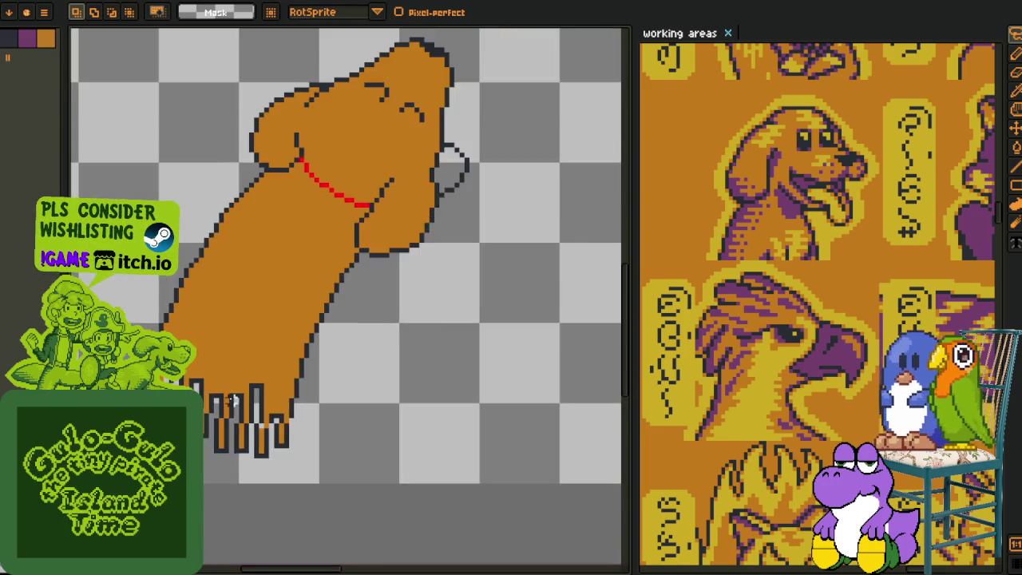
key("i")
scroll(206, 395, "up", 5)
key("g")
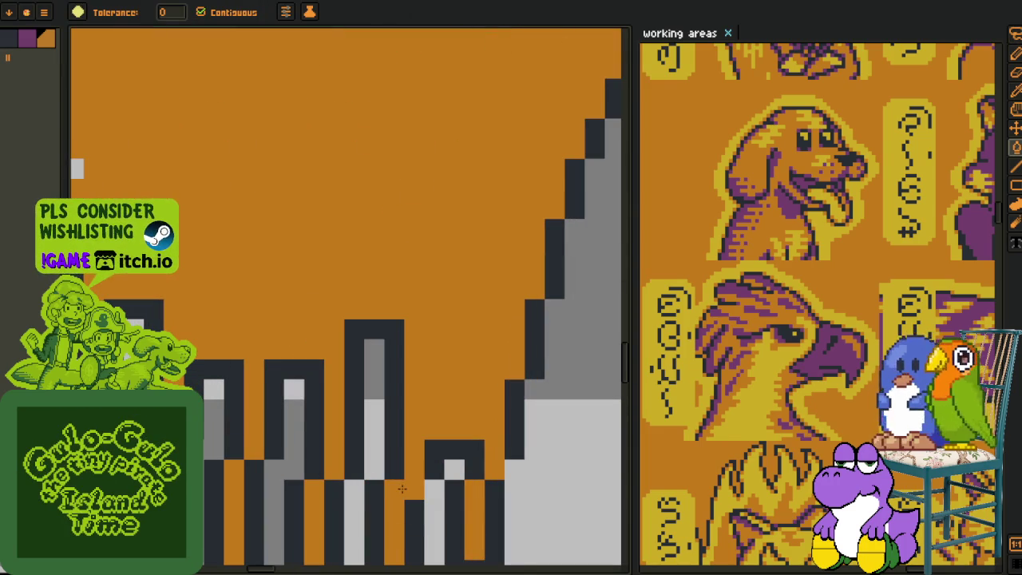
key("i")
- Add dark outline pixels on and beside the light-grey claw column
left_click(422, 487)
key("b")
left_click(433, 504)
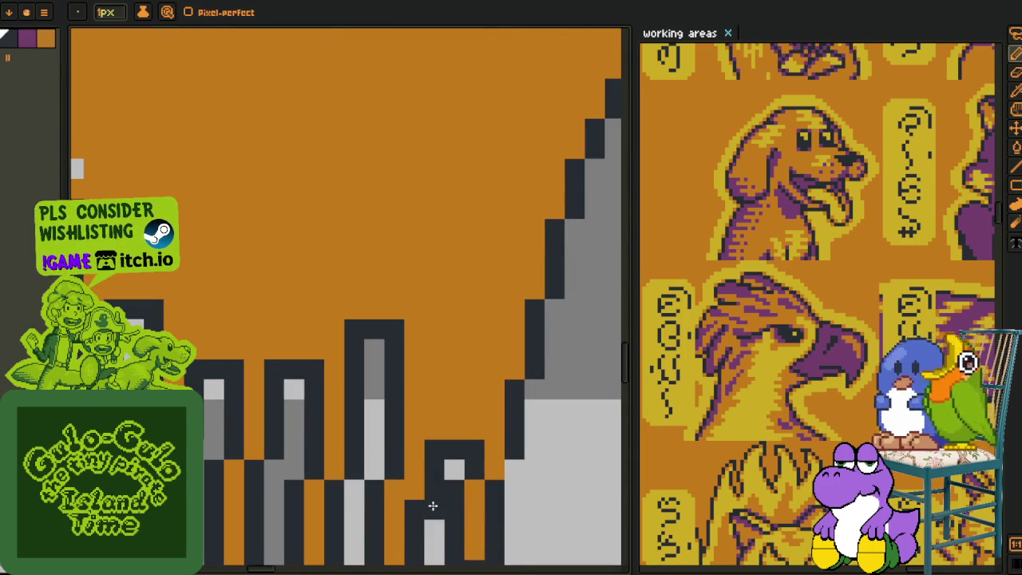
left_click(471, 488)
key("i")
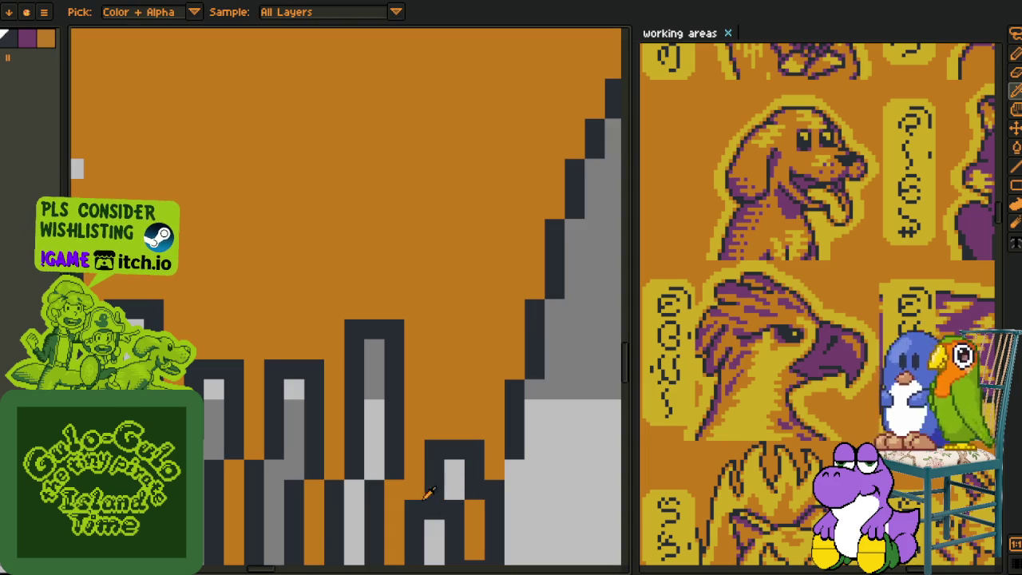
left_click_drag(417, 493, 356, 418)
- Paint a claw step pixel orange and add a dark pixel at the step
key("b")
left_click(433, 415)
key("i")
key("b")
left_click(434, 433)
key("i")
key("b")
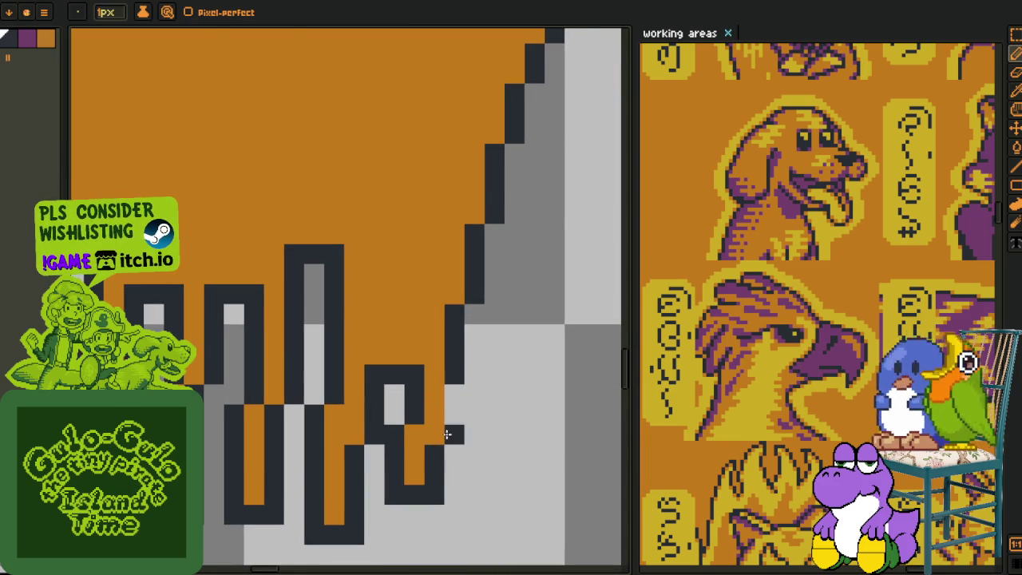
left_click(454, 403)
key("i")
- Bucket-fill the light-grey gaps between claws and along the paw's left edge orange
scroll(394, 429, "down", 2)
scroll(319, 399, "down", 1)
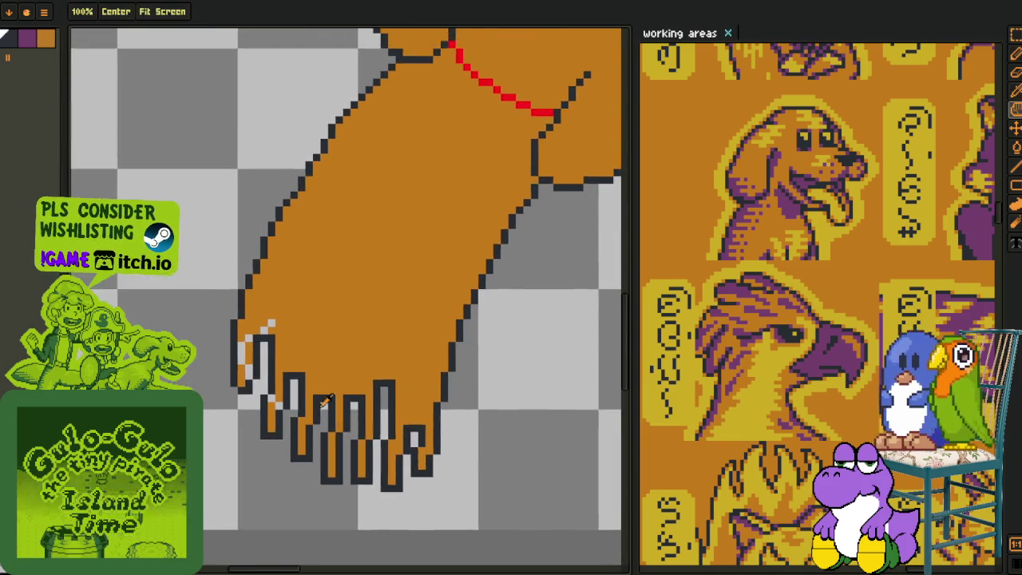
scroll(238, 394, "up", 3)
key("g")
left_click(230, 392)
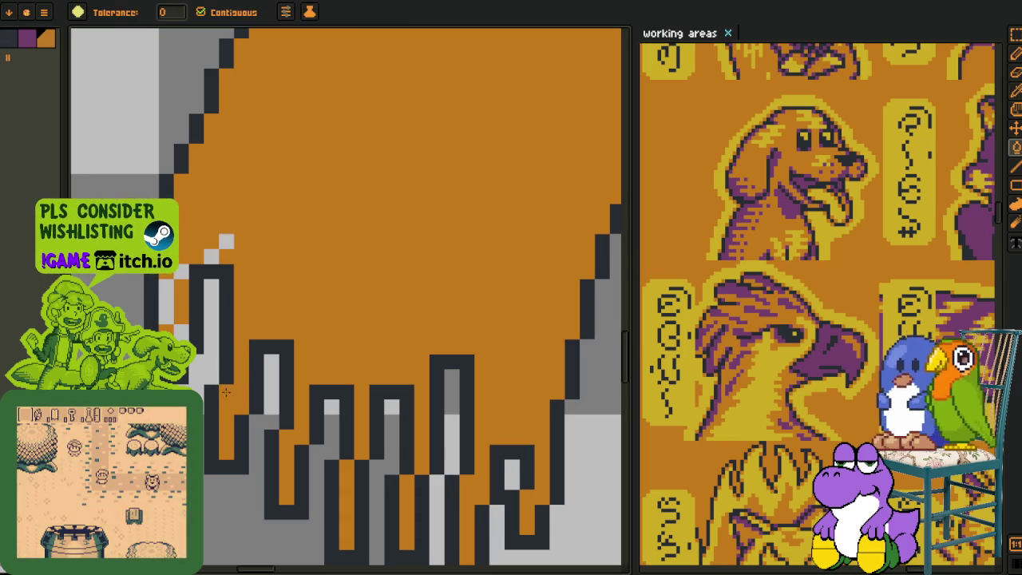
left_click(172, 279)
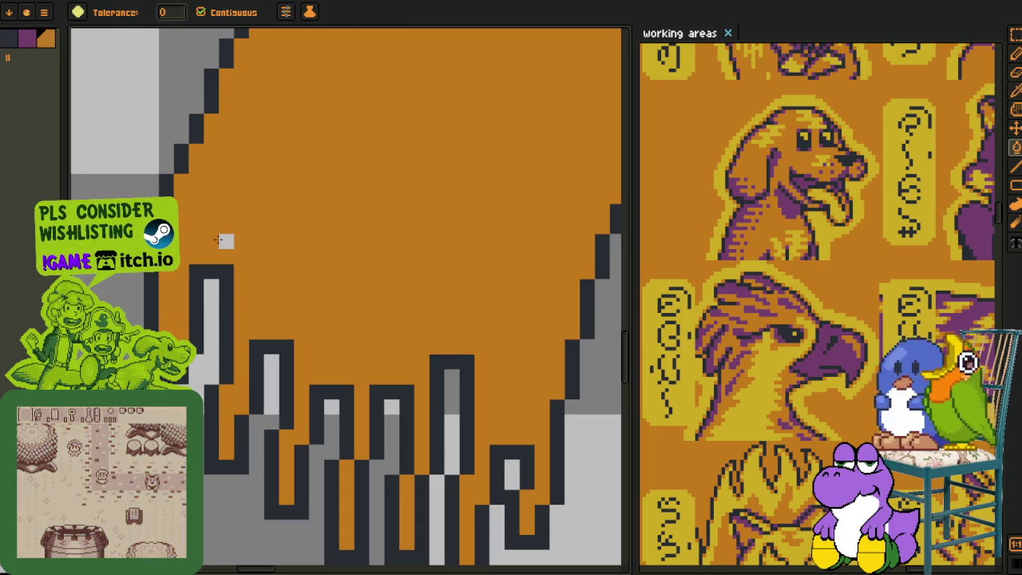
scroll(224, 240, "down", 3)
key("o")
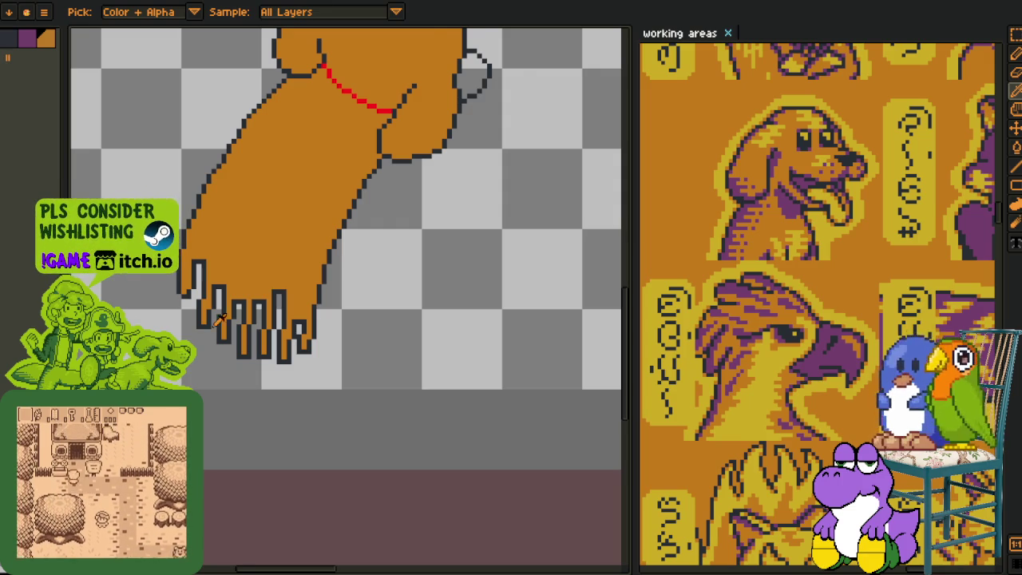
- Zoom around the dog sprite and save the file
scroll(190, 321, "down", 2)
scroll(378, 261, "up", 3)
scroll(378, 261, "up", 2)
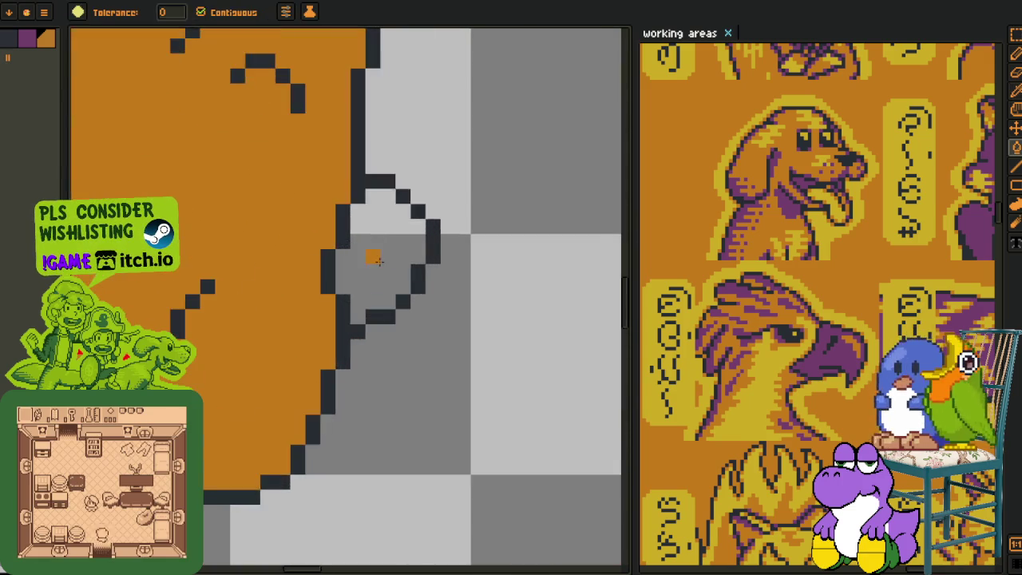
scroll(379, 261, "down", 2)
scroll(395, 343, "down", 1)
scroll(429, 320, "down", 2)
scroll(442, 337, "down", 1)
key("ctrl+s")
- Inspect the dog at different zoom levels and save the sprite again
scroll(397, 351, "up", 3)
scroll(388, 264, "up", 2)
key("h")
scroll(386, 266, "down", 2)
scroll(240, 375, "up", 2)
scroll(238, 261, "down", 3)
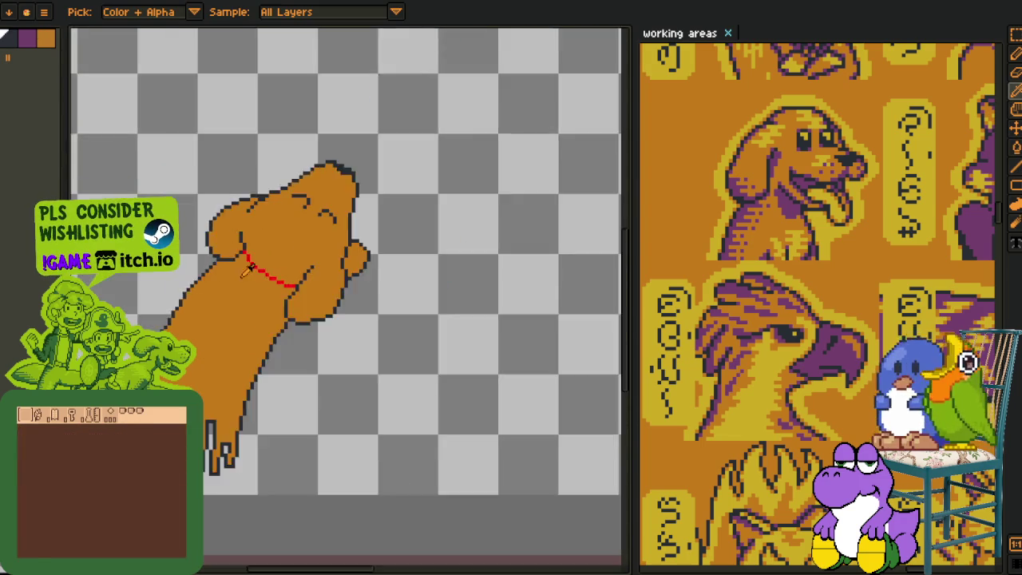
scroll(240, 264, "down", 2)
scroll(256, 277, "up", 1)
scroll(250, 278, "up", 2)
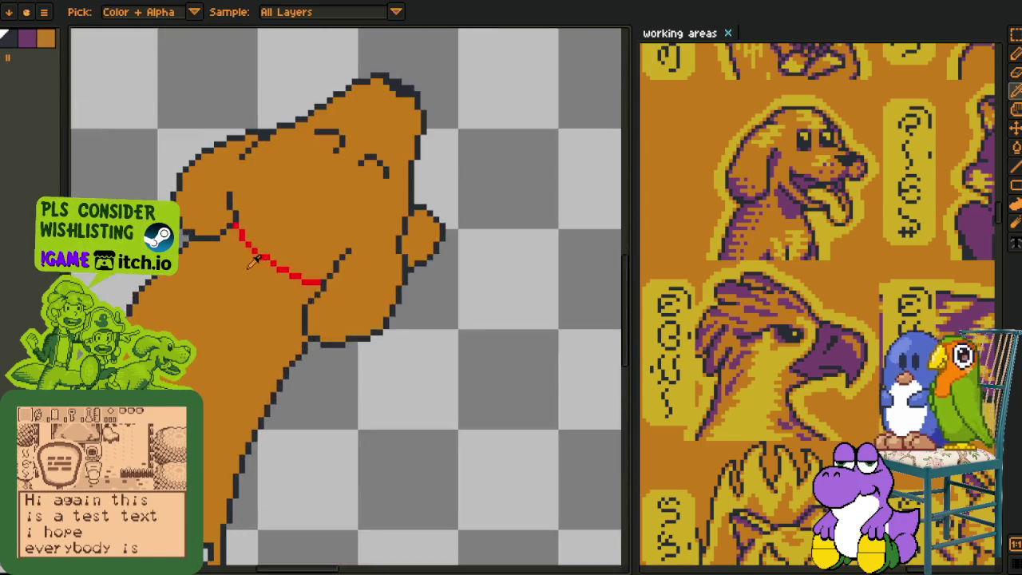
scroll(247, 271, "up", 1)
scroll(244, 263, "up", 2)
scroll(236, 249, "down", 3)
key("b")
scroll(237, 249, "down", 1)
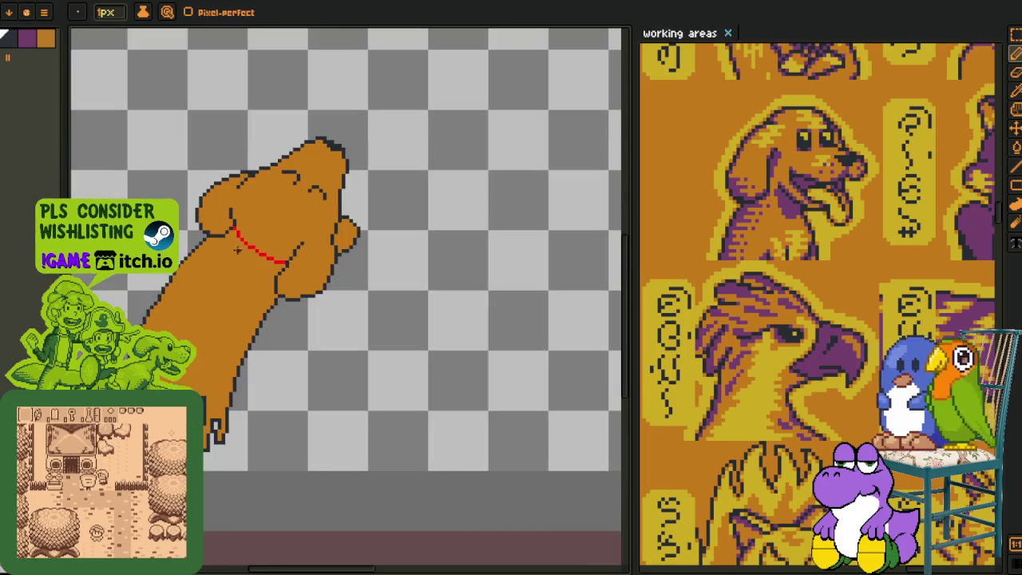
key("ctrl+s")
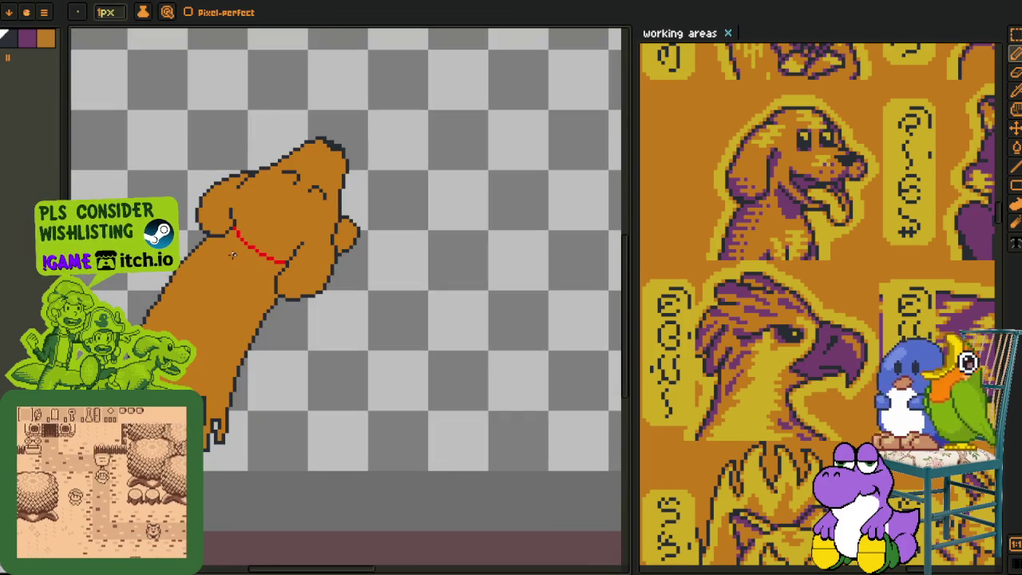
- Zoom in and out over the dog's collar area
scroll(224, 265, "down", 1)
scroll(240, 275, "up", 1)
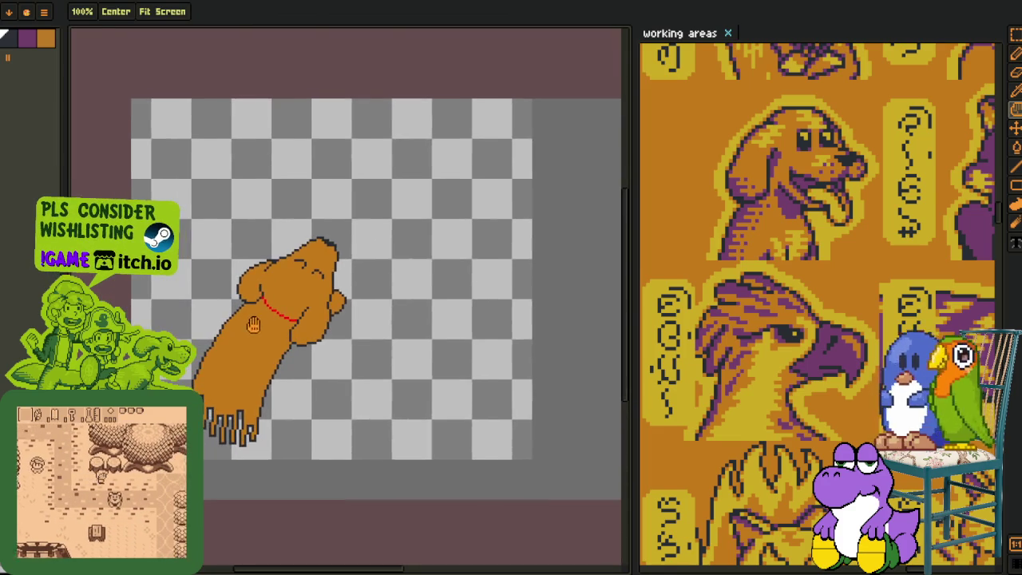
scroll(268, 297, "down", 1)
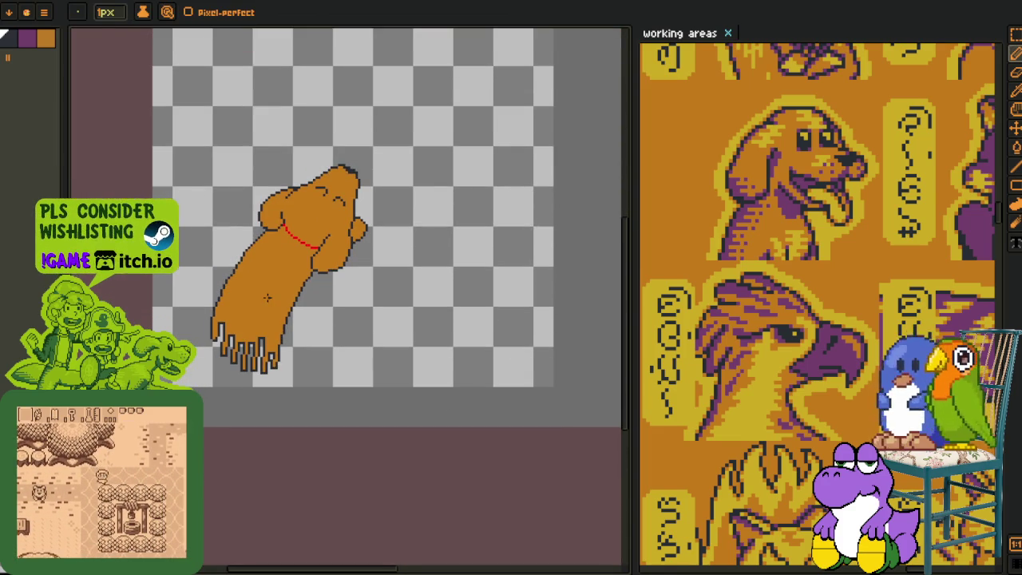
scroll(281, 251, "up", 3)
key("i")
scroll(302, 255, "up", 2)
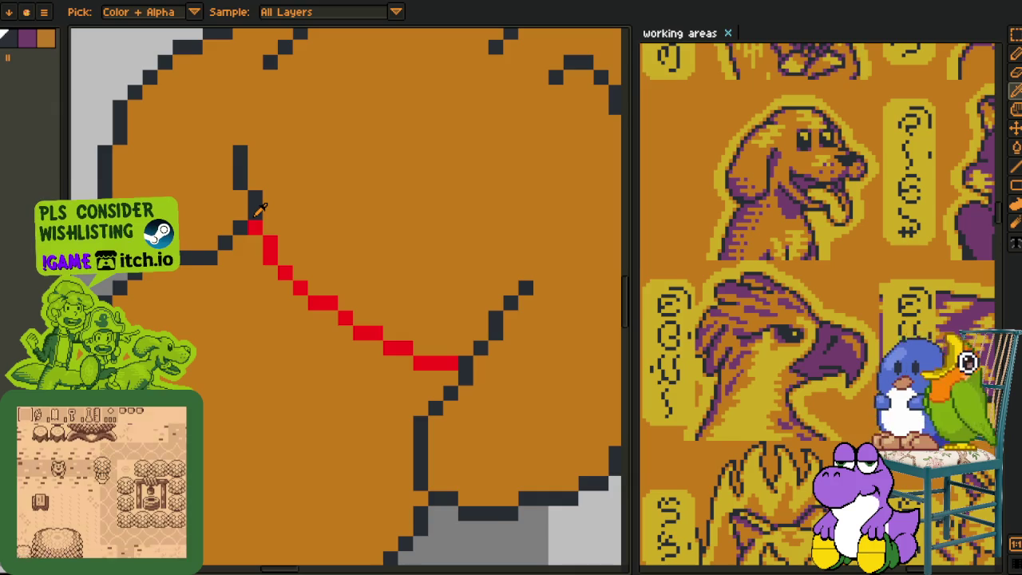
key("g")
scroll(268, 243, "down", 3)
scroll(360, 312, "down", 1)
- Show the layers timeline, check the dog layer's options, then hide the timeline
key("o")
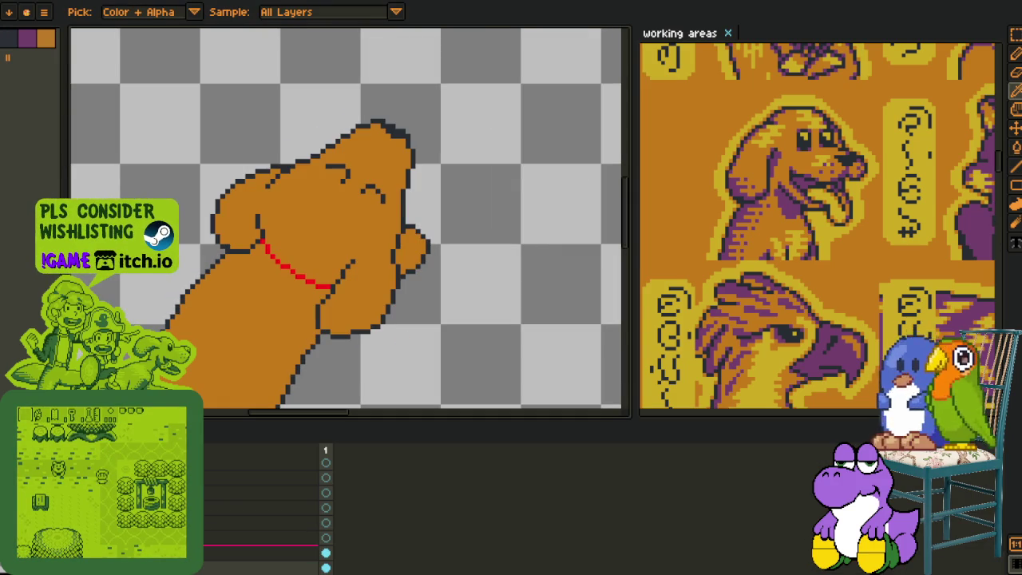
right_click(222, 559)
left_click(222, 559)
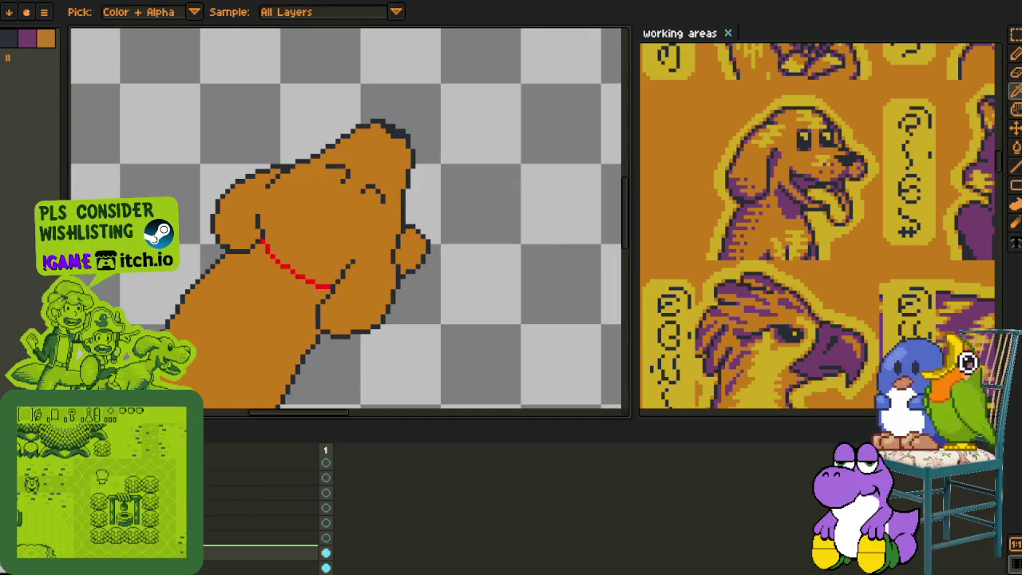
key("Tab")
scroll(250, 244, "up", 2)
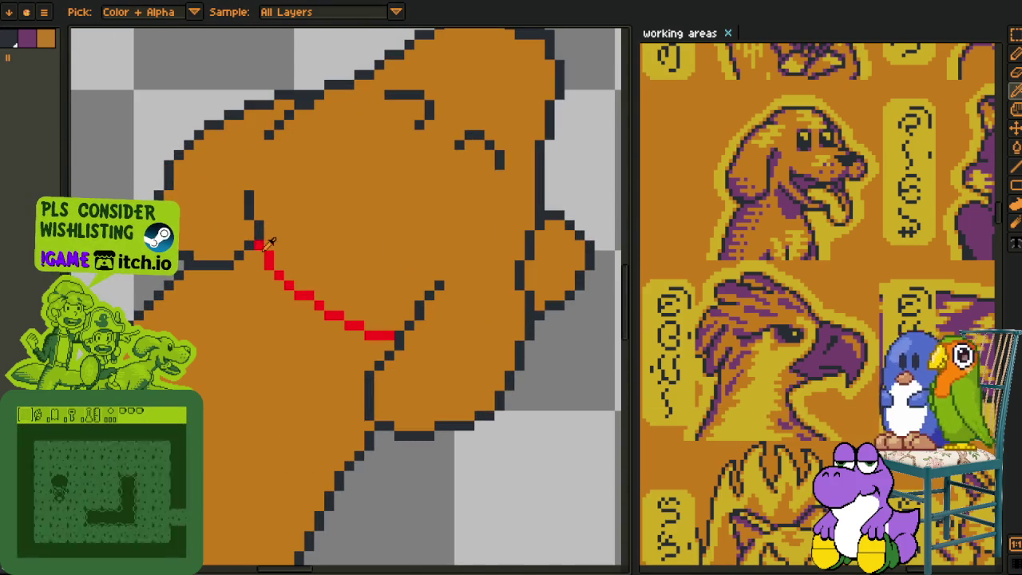
- Replace red #FF0000 with the dark outline colour #20282F, then view the dog's head
key("shift+r")
left_click(407, 446)
scroll(415, 455, "down", 4)
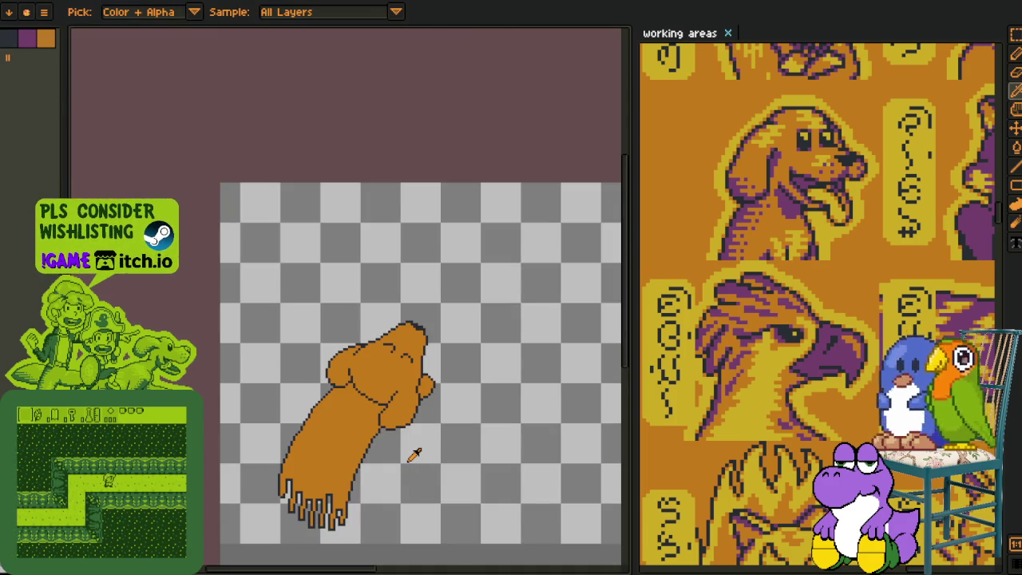
left_click_drag(401, 466, 376, 384)
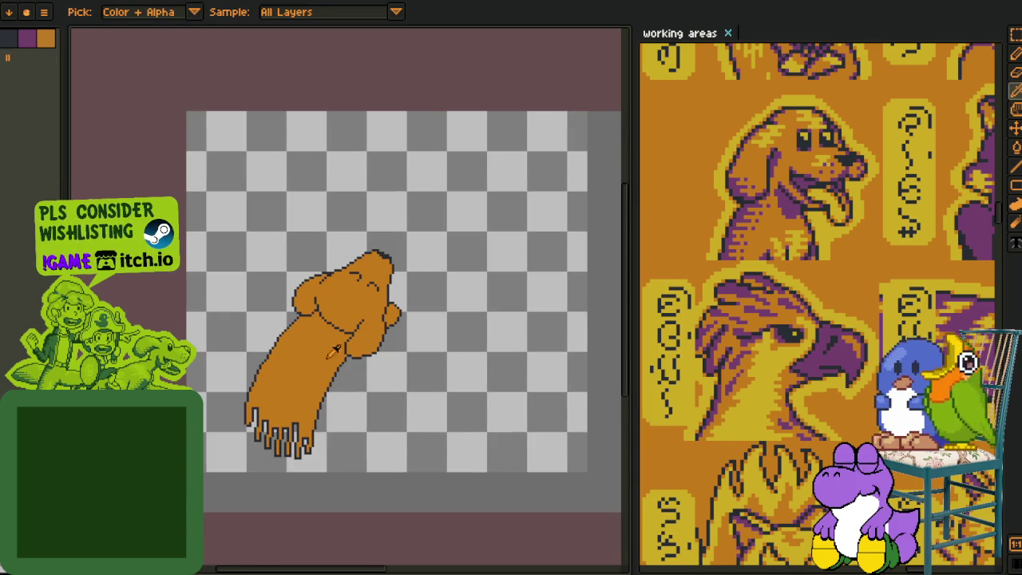
scroll(344, 357, "up", 3)
left_click_drag(248, 481, 248, 417)
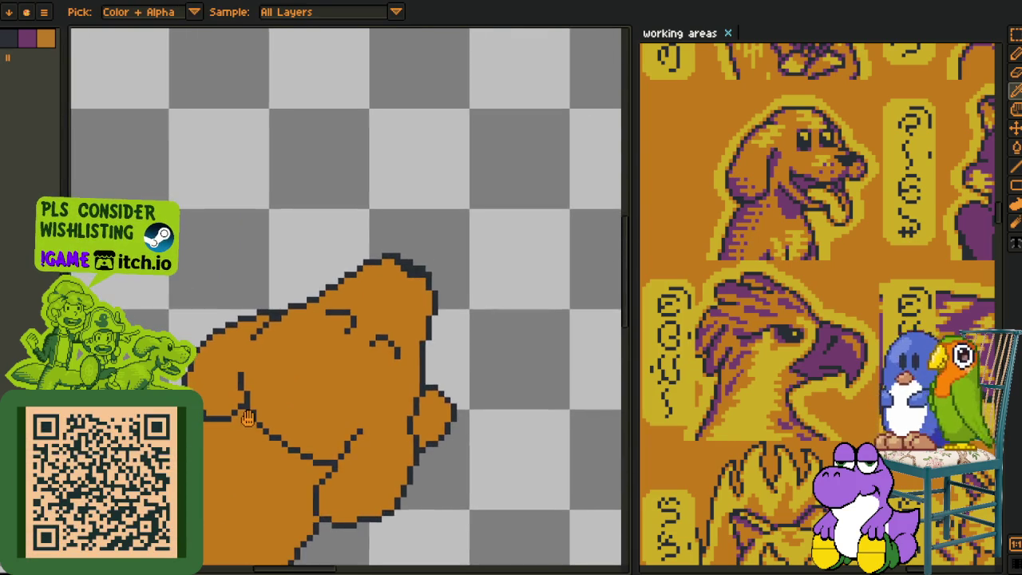
scroll(248, 418, "down", 1)
scroll(288, 435, "down", 1)
scroll(329, 455, "down", 1)
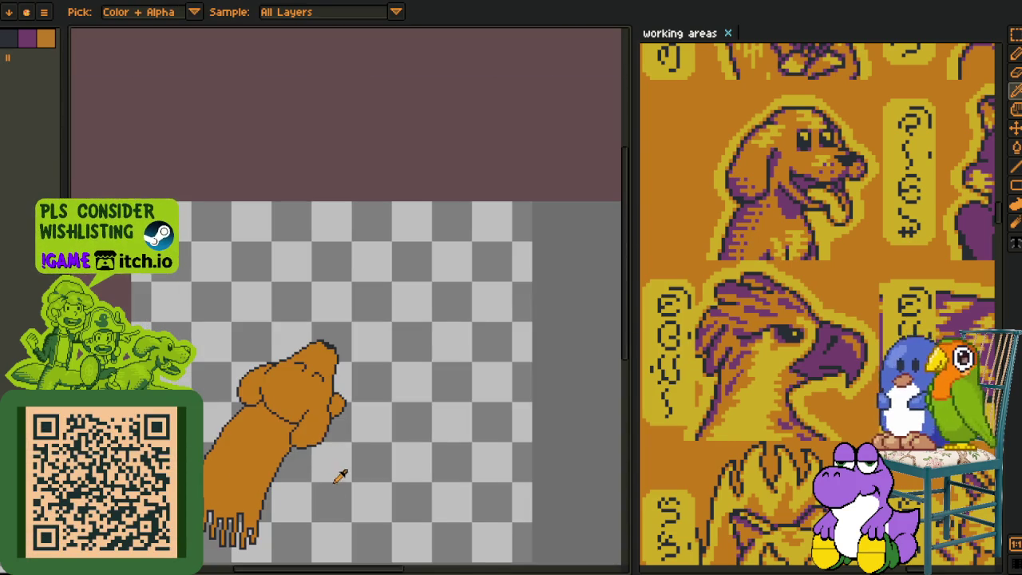
left_click_drag(340, 476, 334, 378)
key("ctrl+s")
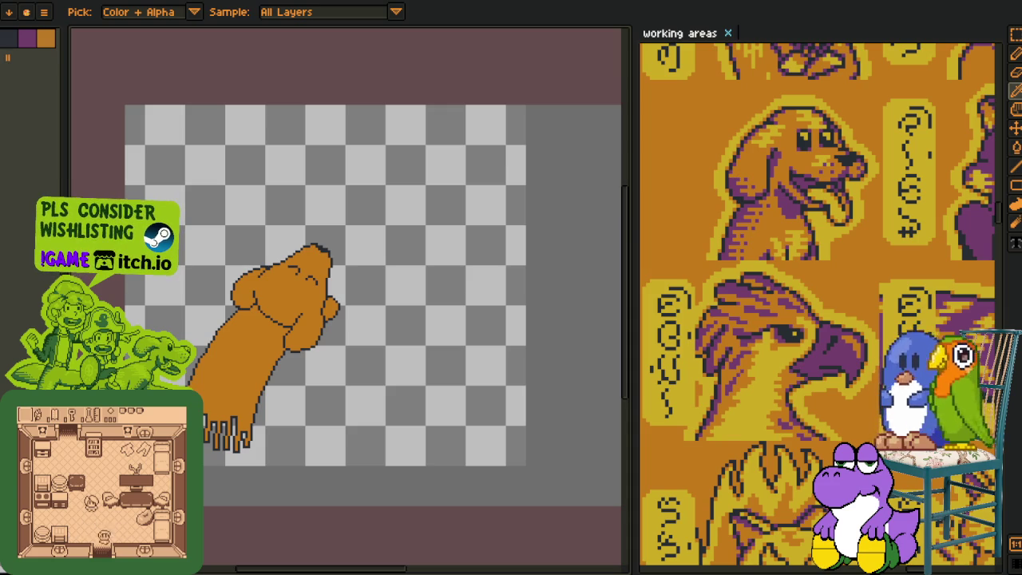
- Create a new sprite and paste the mermaid game screenshot into it
left_click(44, 11)
left_click(475, 389)
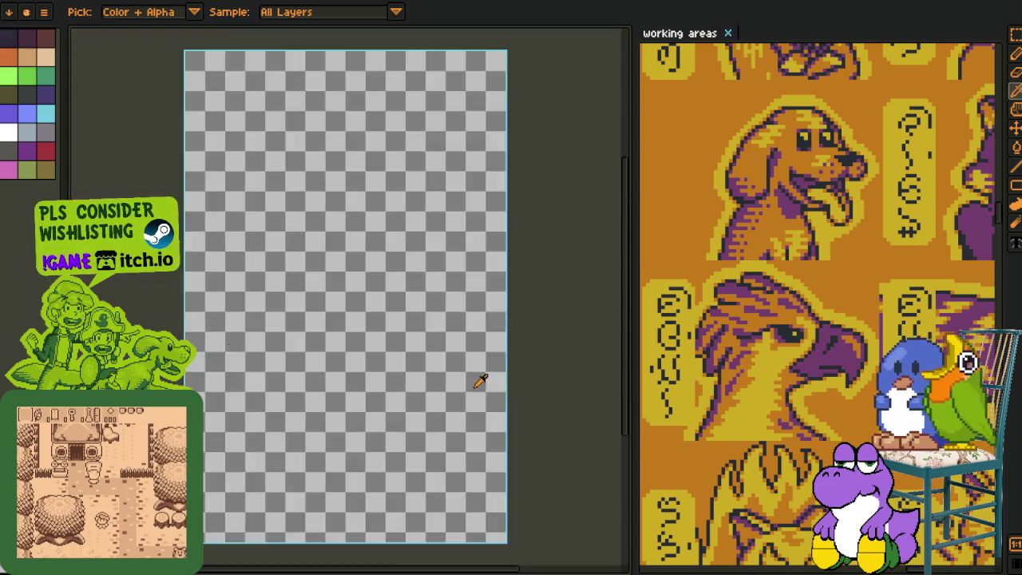
key("ctrl+v")
- Marquee-select parts of the mermaid, including a narrow strip and the area around her arm
key("m")
scroll(431, 446, "up", 1)
scroll(423, 463, "up", 1)
scroll(415, 479, "up", 1)
mouse_move(294, 230)
left_mouse_down()
mouse_move(303, 375)
mouse_move(343, 564)
left_mouse_up()
scroll(448, 423, "down", 2)
scroll(449, 423, "down", 1)
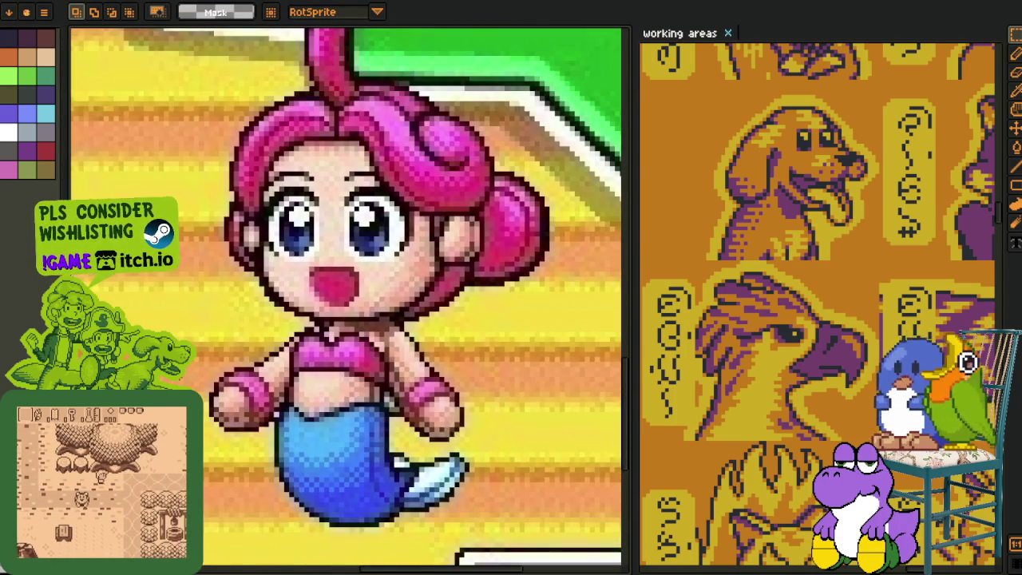
scroll(431, 383, "up", 1)
left_click_drag(186, 349, 316, 460)
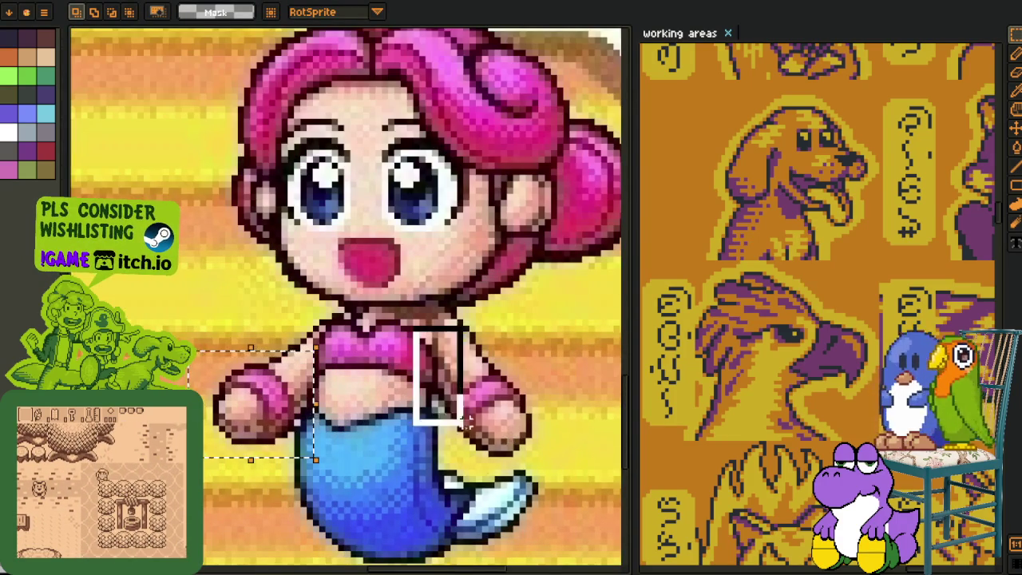
scroll(435, 376, "down", 2)
scroll(447, 335, "down", 1)
scroll(462, 312, "up", 2)
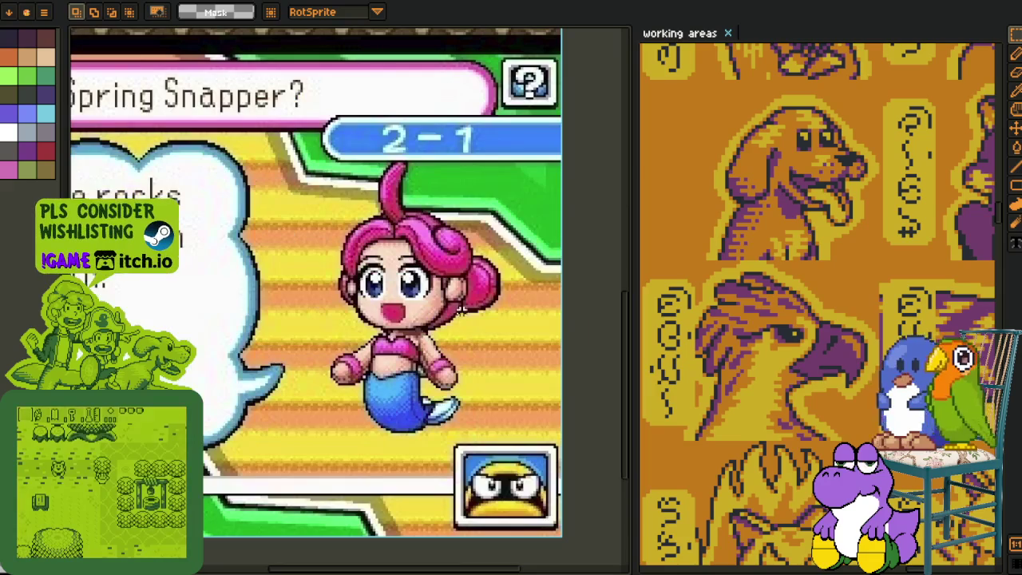
key("i")
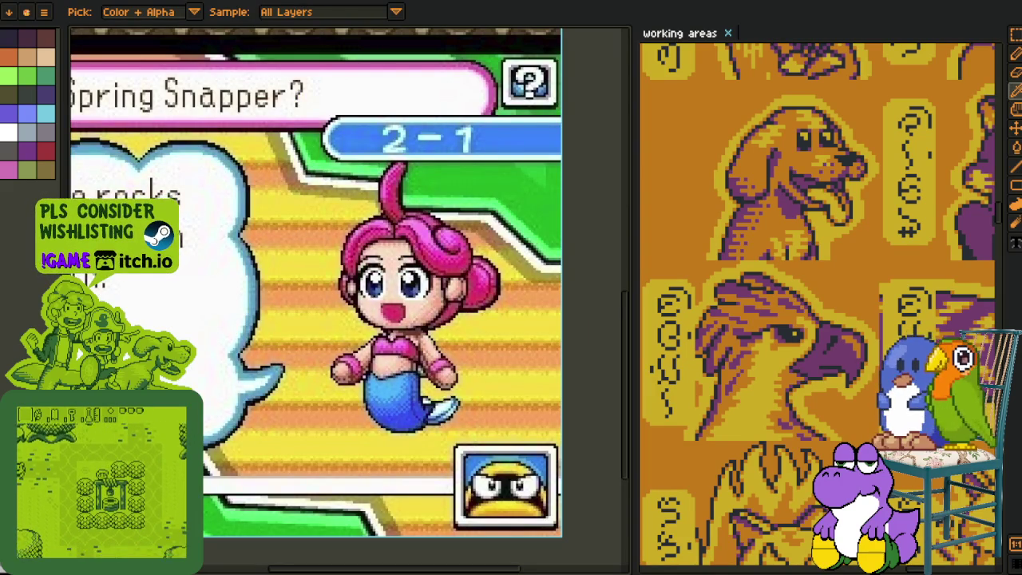
key("alt+f")
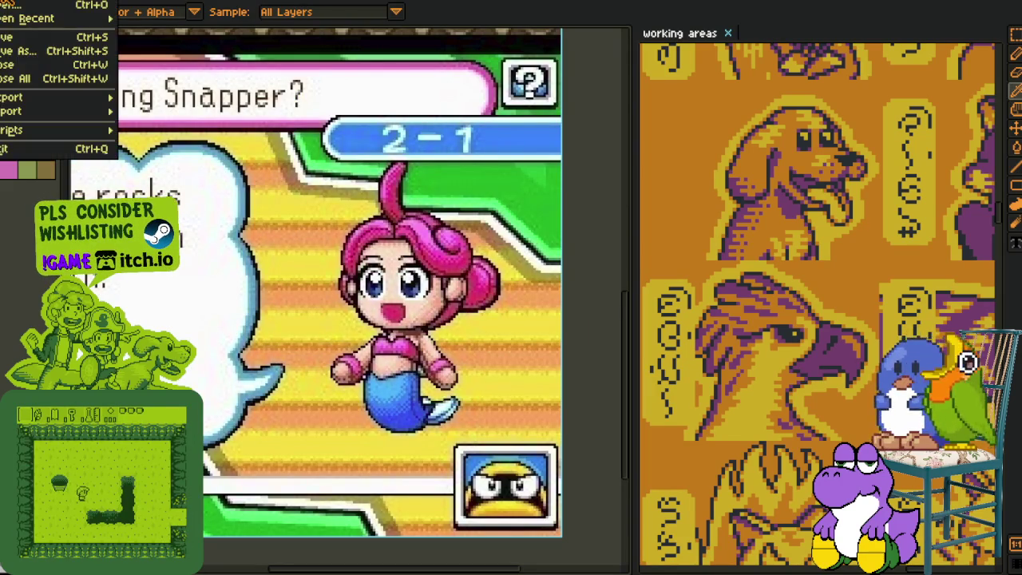
- Create a new 1280x720 sprite and paste the copied Starfy game image into it
key("n")
left_click(462, 393)
key("ctrl+v")
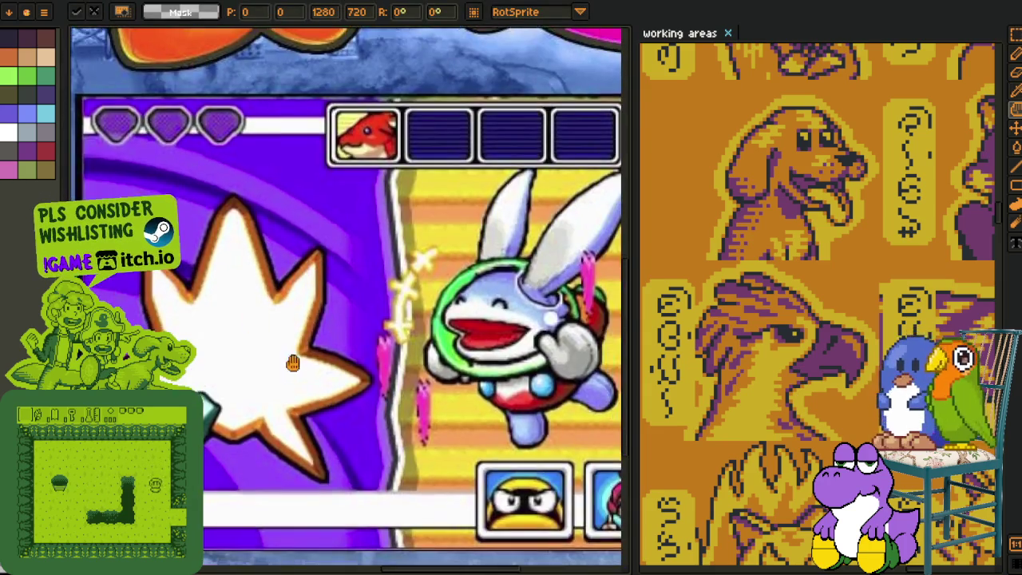
left_click_drag(293, 362, 238, 273)
- Marquee-select the character's glove in the pasted screenshot
key("m")
scroll(367, 144, "up", 1)
scroll(368, 144, "up", 1)
left_click_drag(250, 164, 466, 436)
scroll(519, 424, "down", 2)
scroll(479, 429, "down", 1)
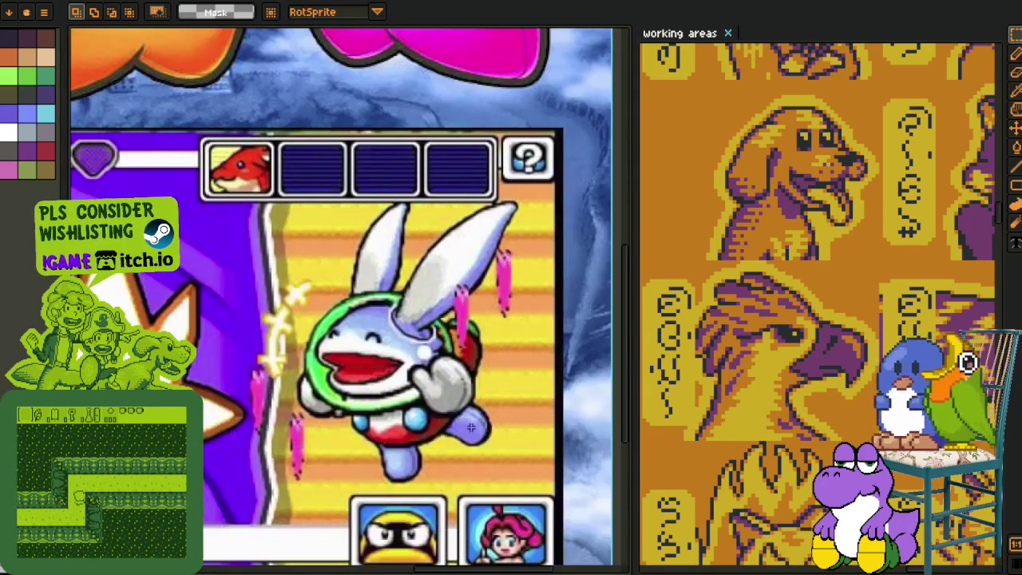
scroll(464, 448, "down", 1)
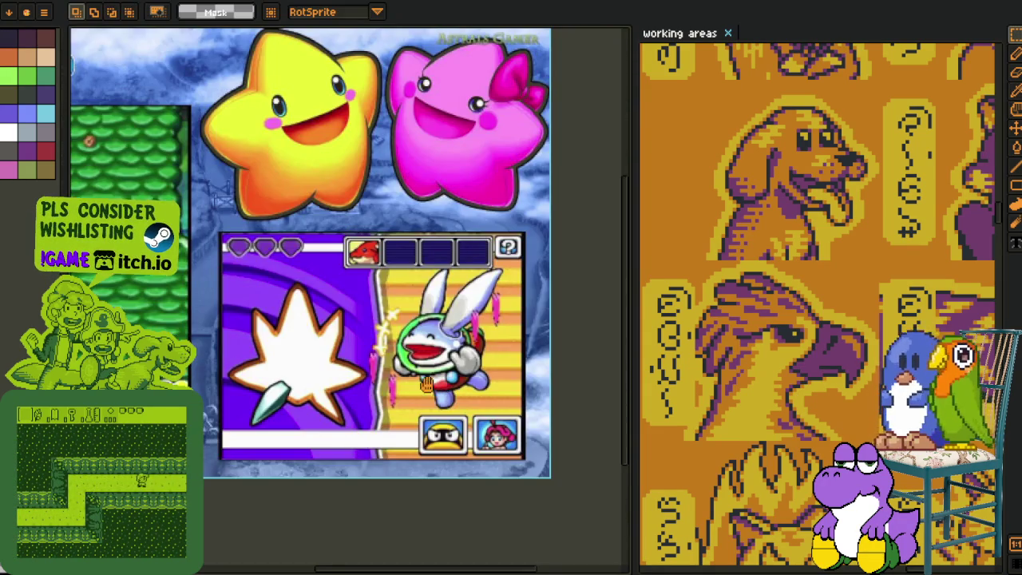
scroll(476, 445, "down", 1)
left_click_drag(477, 445, 486, 450)
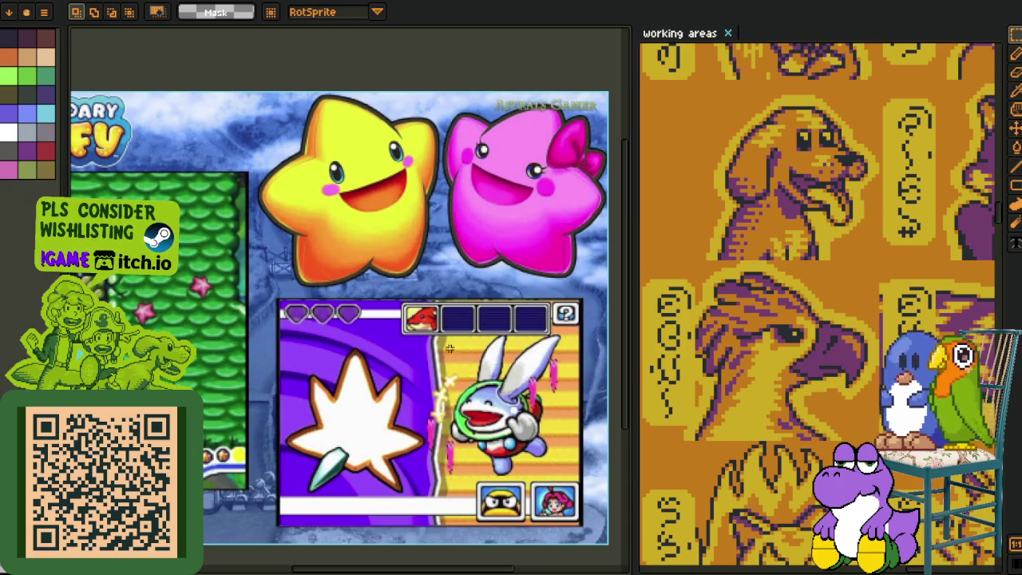
scroll(449, 205, "up", 1)
scroll(449, 204, "up", 1)
- Select the pink star, clearing and redrawing the selection until it fits
left_click_drag(173, 84, 414, 408)
scroll(246, 234, "right", 5)
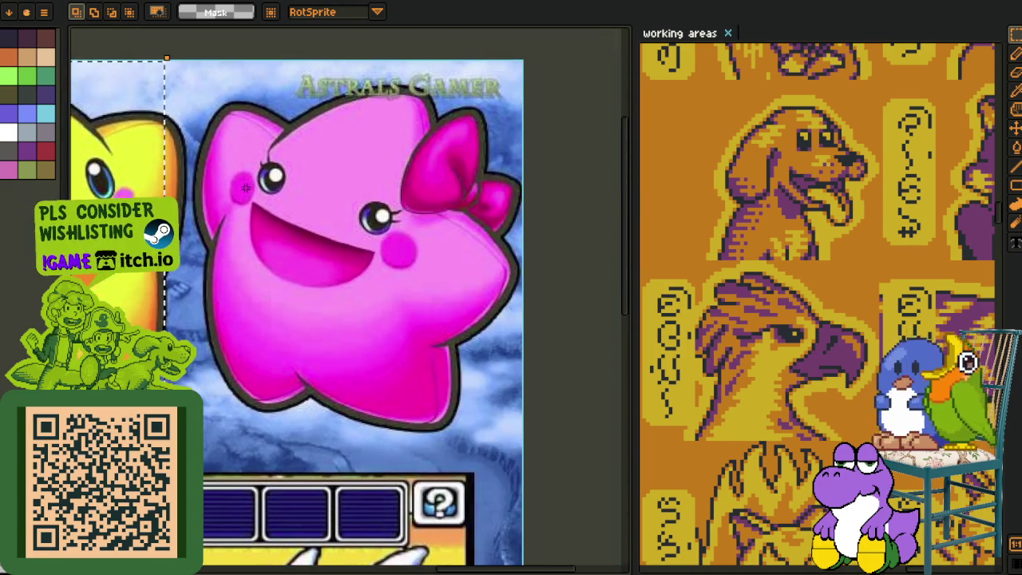
left_click_drag(250, 120, 506, 451)
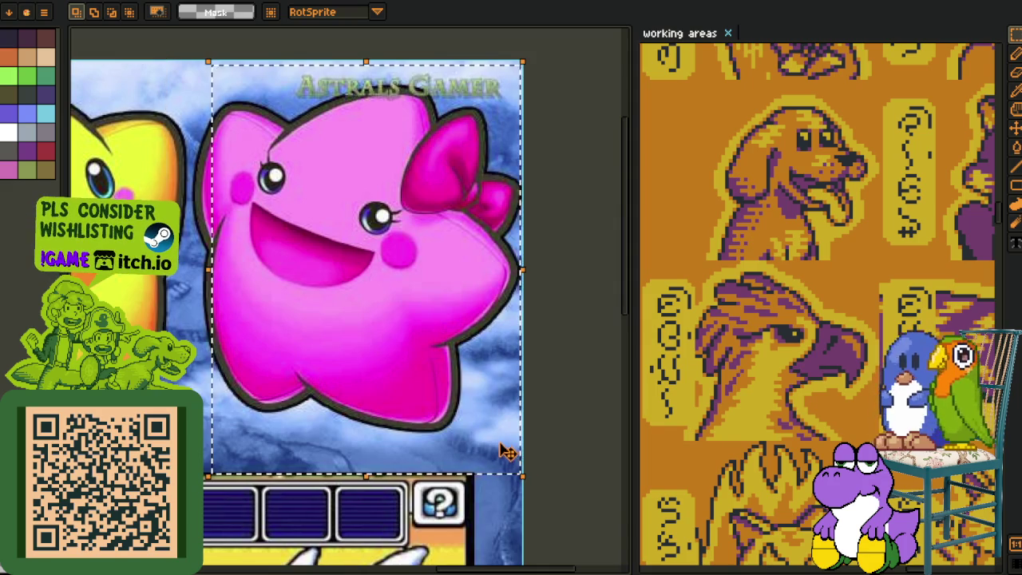
key("ctrl+d")
mouse_move(144, 395)
left_mouse_down()
mouse_move(367, 436)
mouse_move(377, 396)
left_mouse_up()
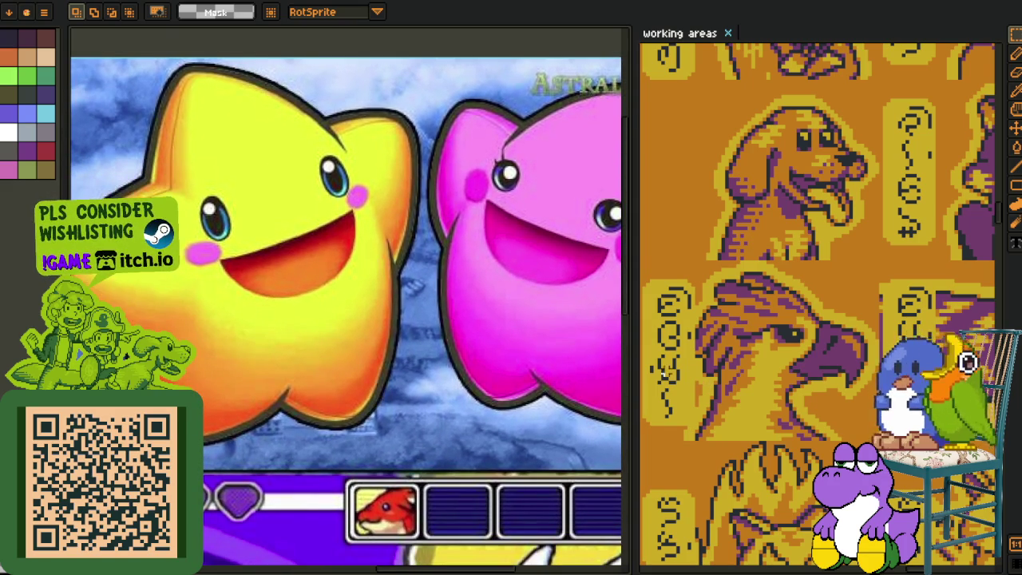
left_click_drag(645, 371, 743, 375)
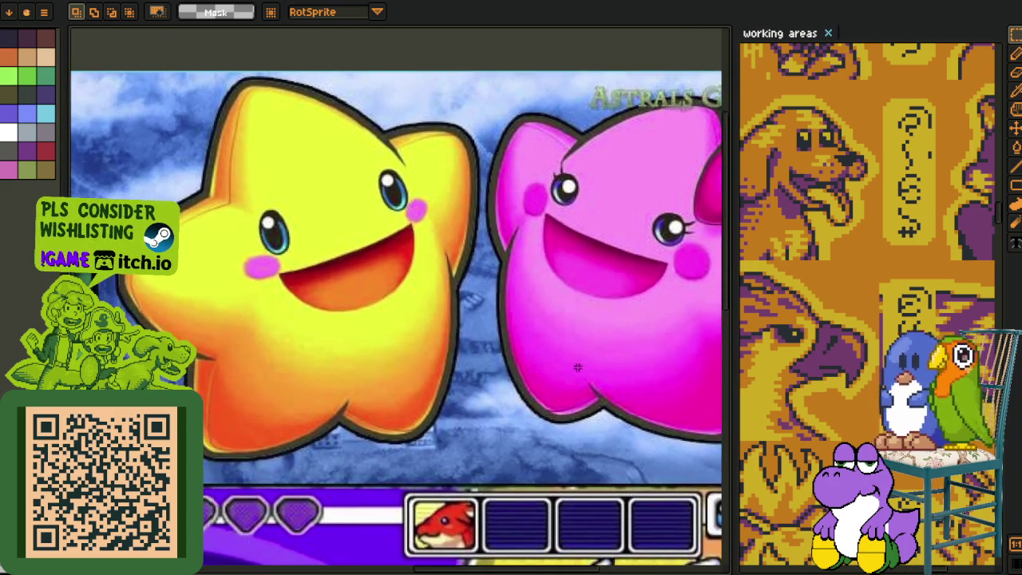
left_click_drag(186, 69, 489, 475)
scroll(583, 88, "right", 5)
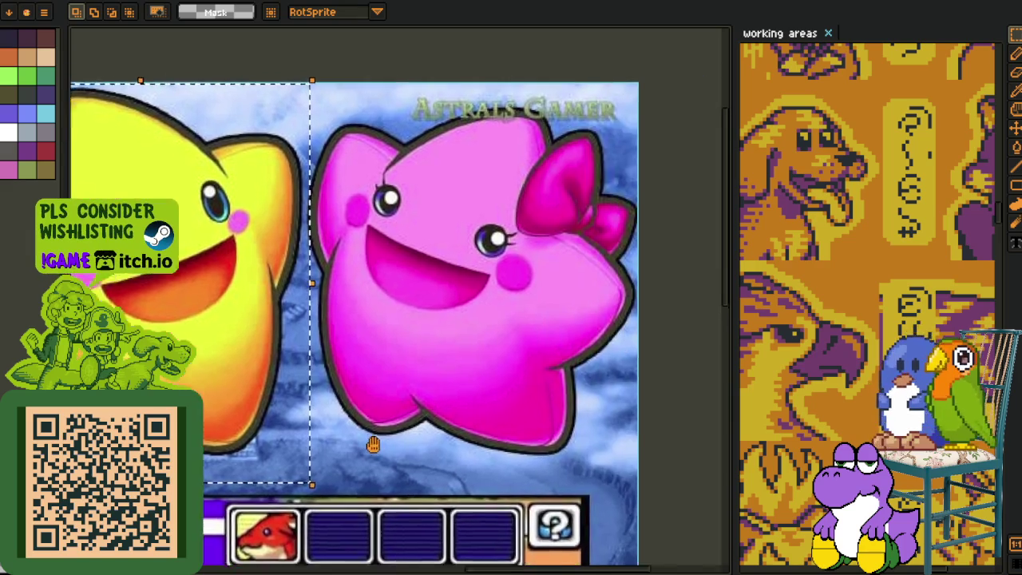
left_click_drag(535, 88, 222, 506)
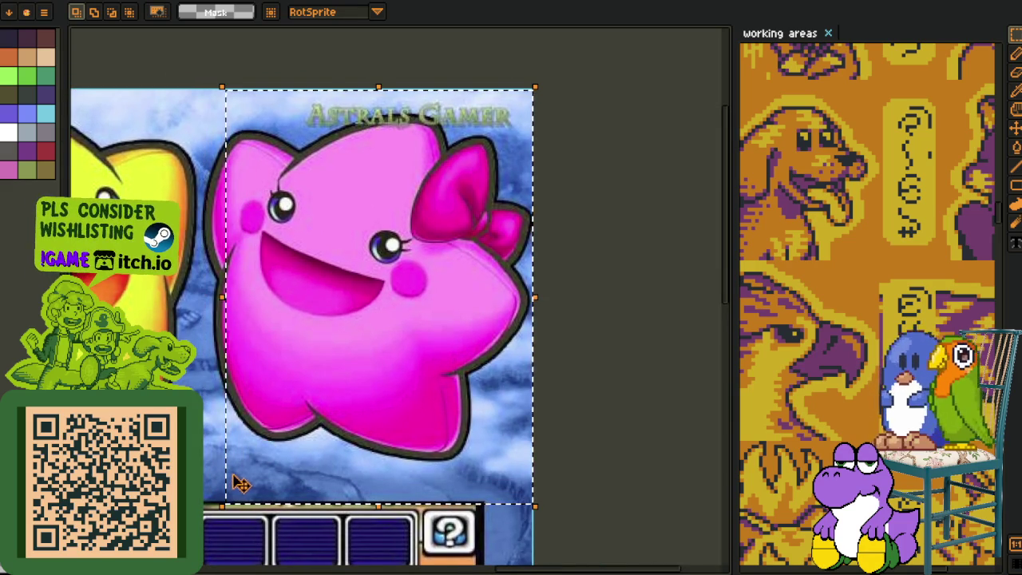
key("ctrl+d")
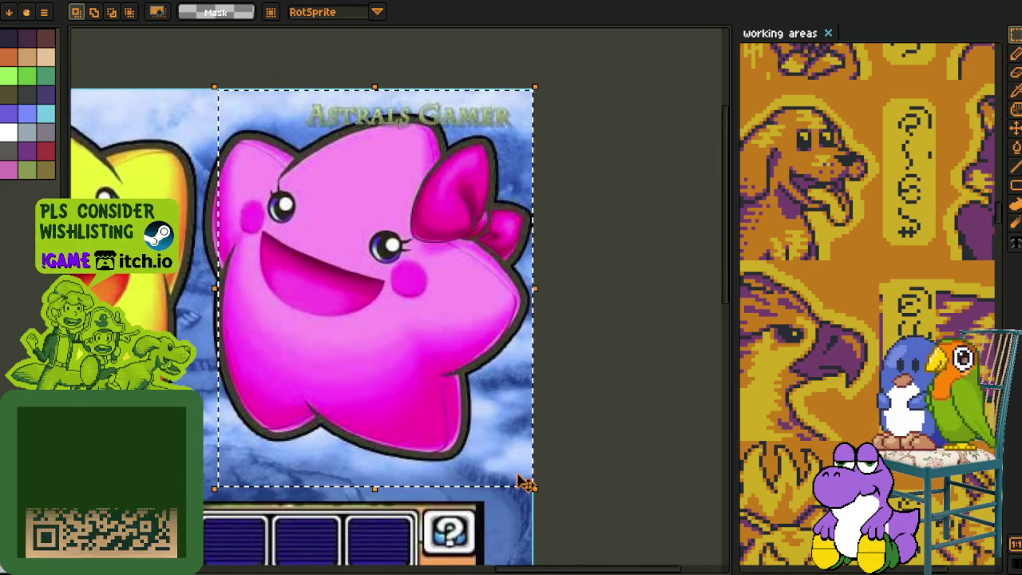
left_click_drag(221, 91, 535, 490)
- Select the pink star, then the yellow star, and widen the working-areas panel
left_click_drag(234, 329, 331, 333)
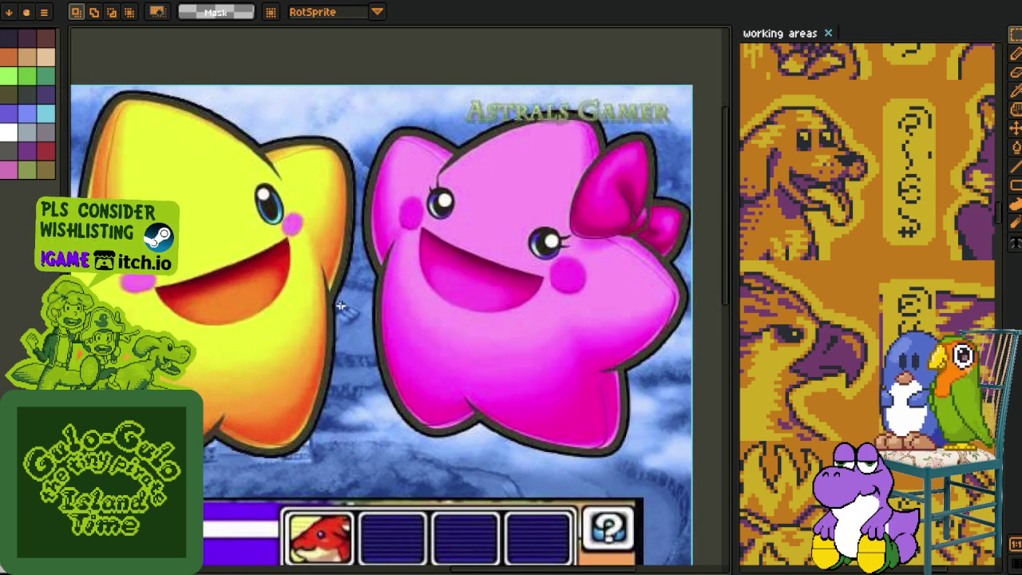
left_click_drag(399, 119, 543, 343)
left_click_drag(451, 320, 543, 345)
left_click_drag(129, 124, 405, 503)
scroll(450, 463, "down", 3)
scroll(432, 399, "up", 1)
scroll(424, 383, "up", 1)
scroll(421, 373, "up", 1)
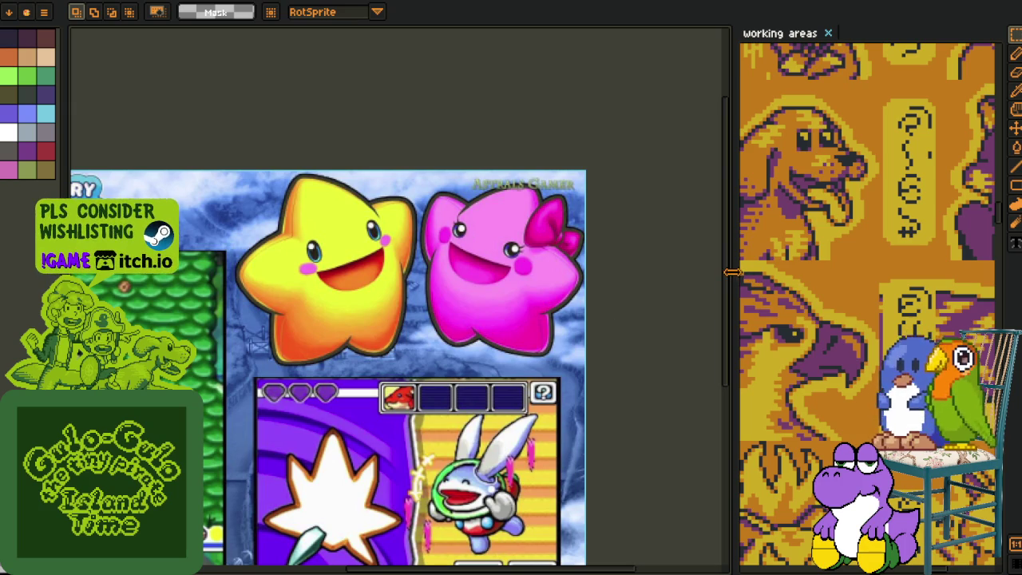
left_click_drag(733, 272, 449, 272)
scroll(584, 399, "up", 10)
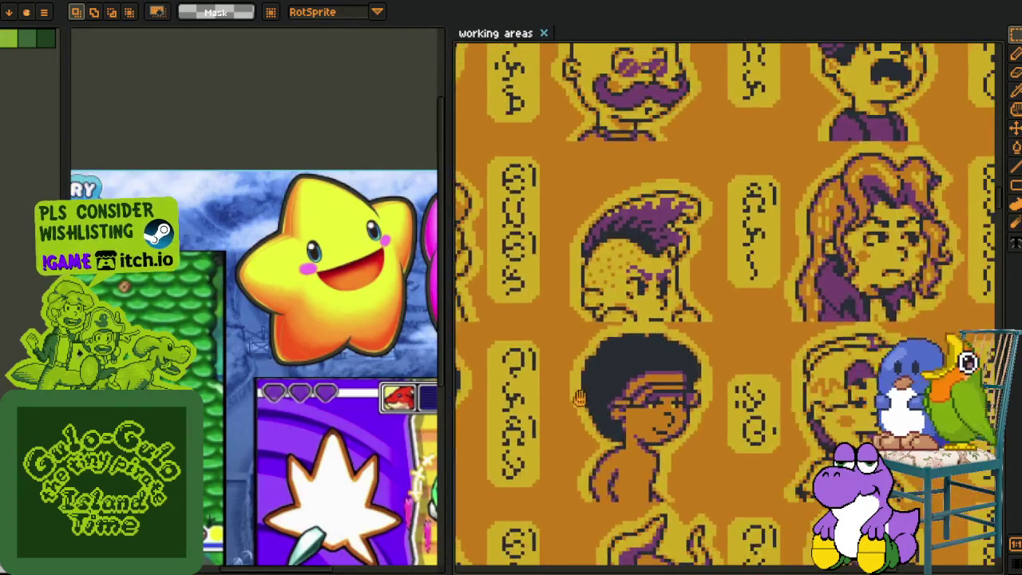
scroll(584, 400, "up", 3)
scroll(607, 397, "up", 3)
scroll(639, 394, "up", 3)
scroll(690, 389, "up", 3)
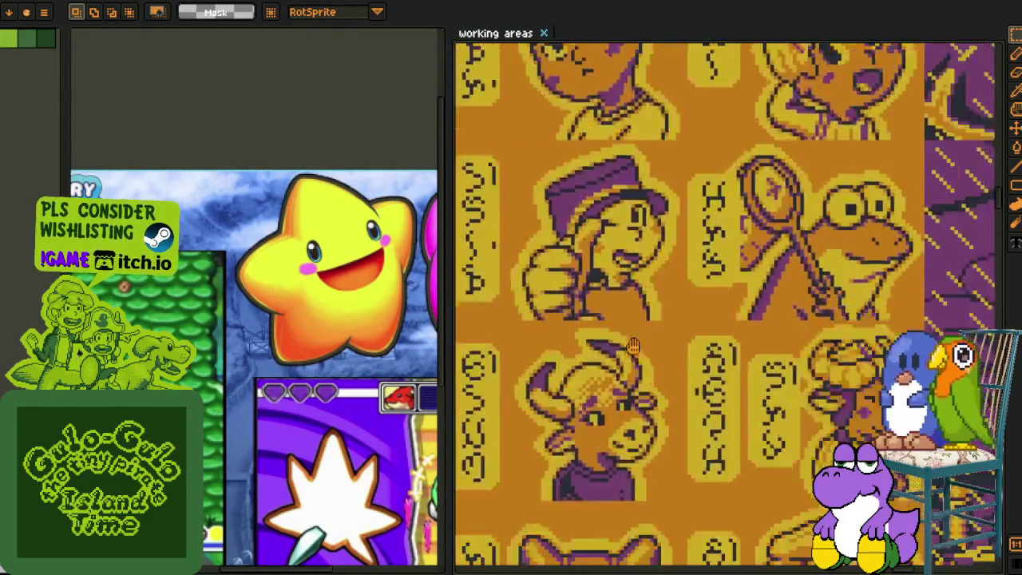
scroll(690, 389, "down", 3)
scroll(676, 373, "down", 3)
scroll(663, 357, "down", 3)
scroll(650, 341, "down", 3)
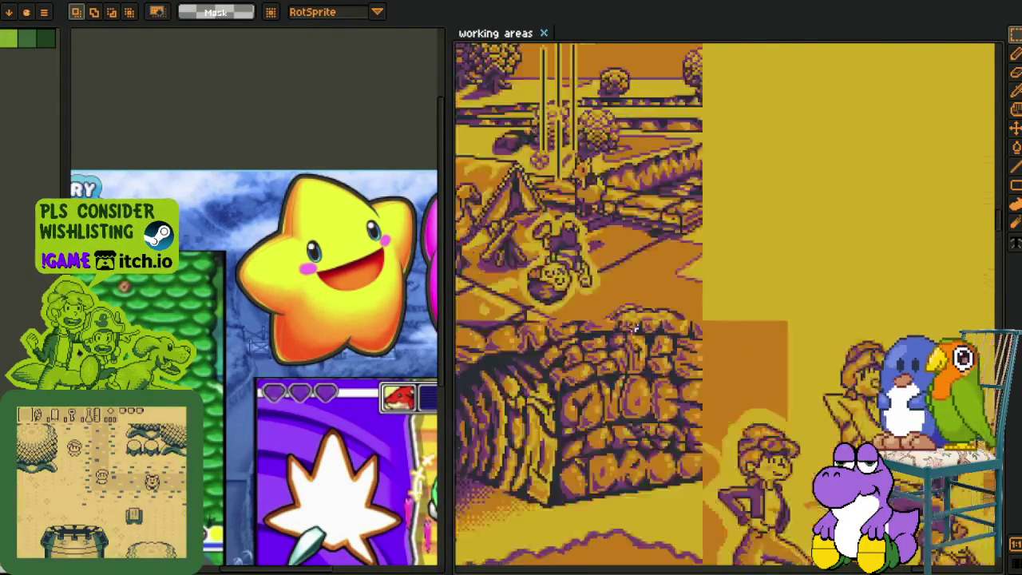
scroll(679, 328, "down", 3)
scroll(718, 329, "up", 3)
scroll(758, 330, "up", 3)
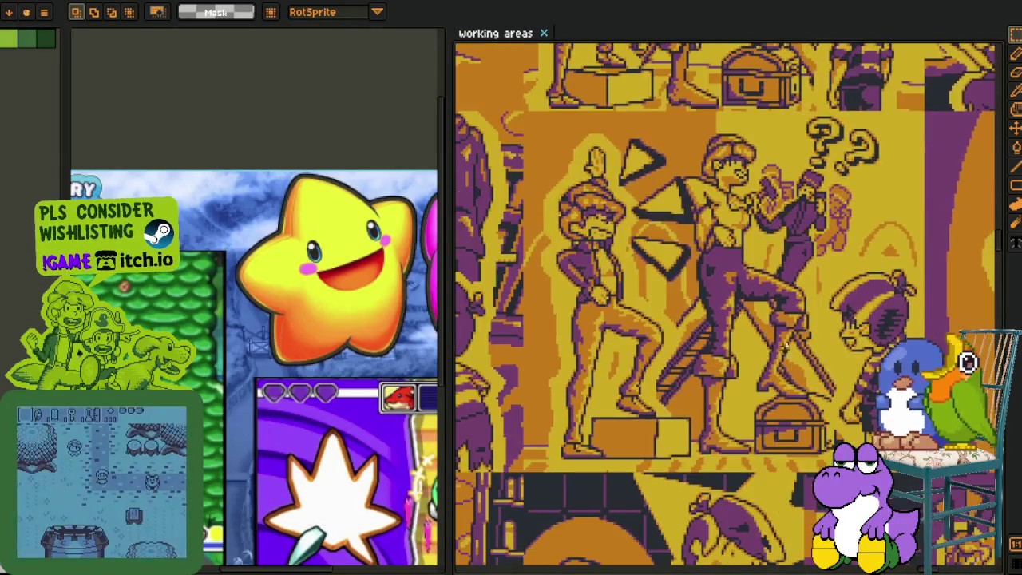
scroll(803, 332, "left", 5)
scroll(709, 194, "left", 3)
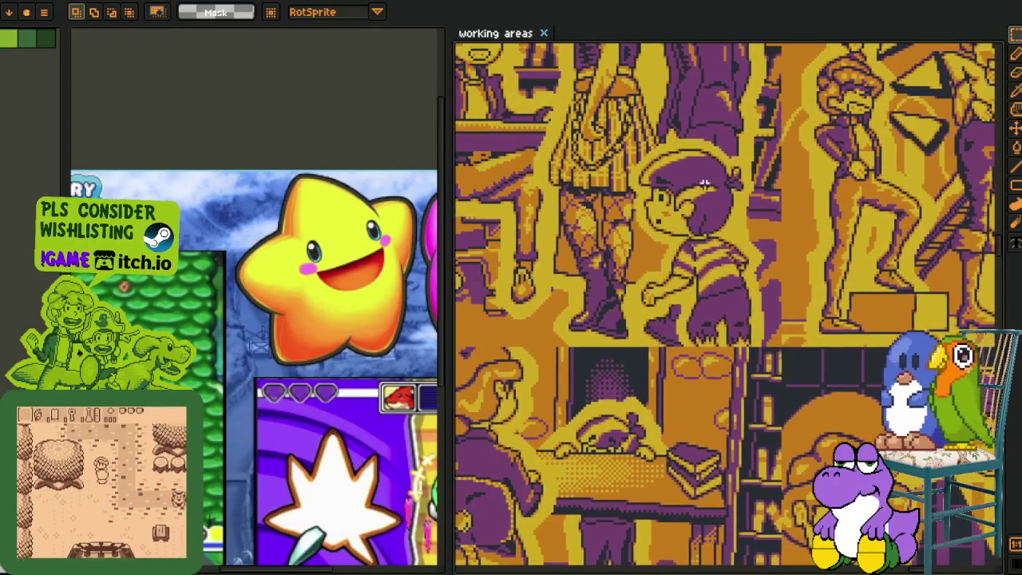
scroll(695, 180, "up", 1)
scroll(658, 194, "up", 1)
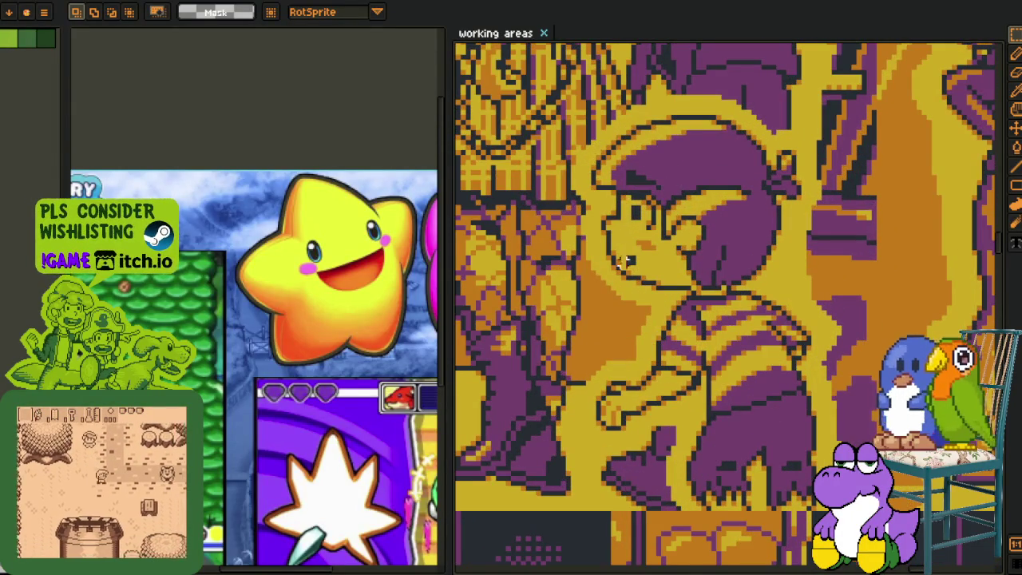
scroll(559, 287, "left", 3)
scroll(479, 327, "down", 1)
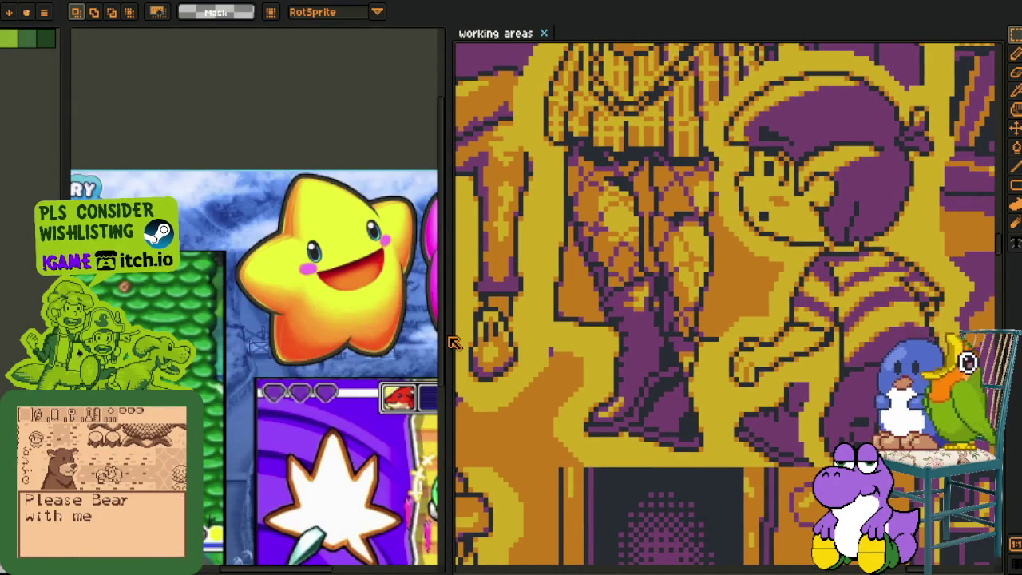
left_click_drag(453, 342, 755, 342)
- Drag a marquee over the yellow and pink stars and the upper game screen beneath them
left_click_drag(256, 168, 676, 370)
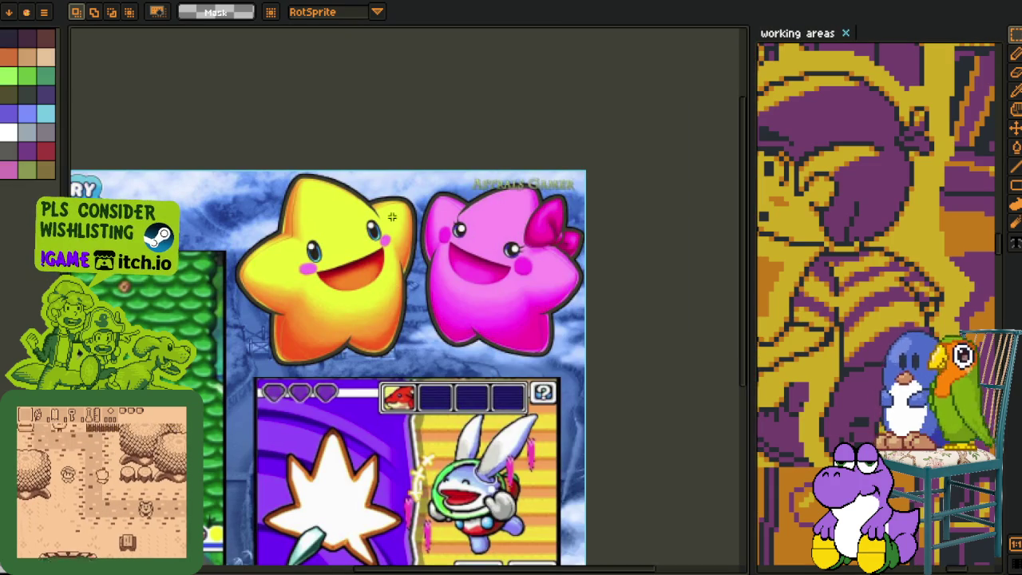
scroll(675, 370, "down", 1)
scroll(273, 387, "up", 1)
scroll(273, 386, "down", 1)
scroll(273, 386, "up", 1)
scroll(420, 453, "up", 1)
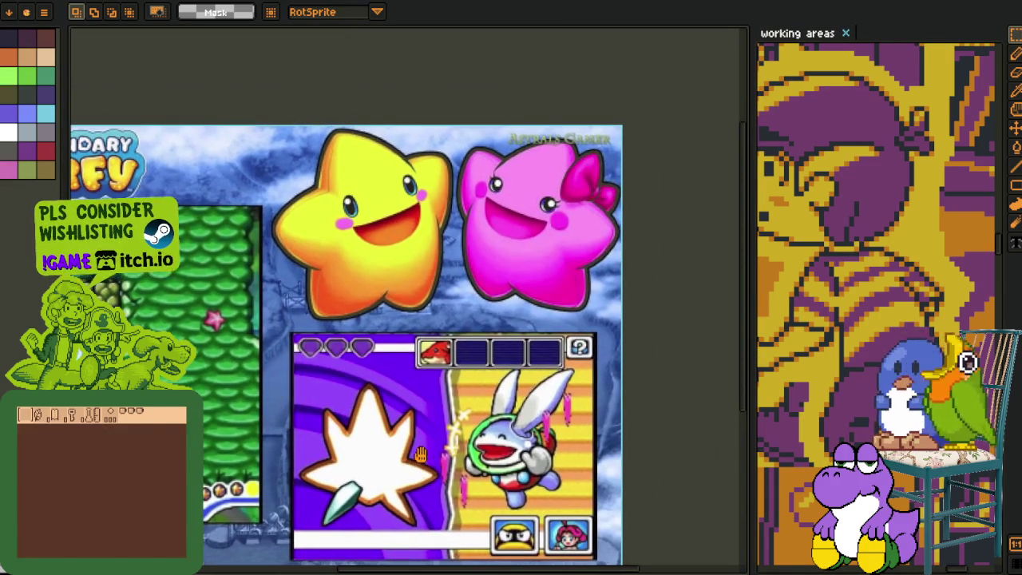
left_click_drag(688, 269, 675, 335)
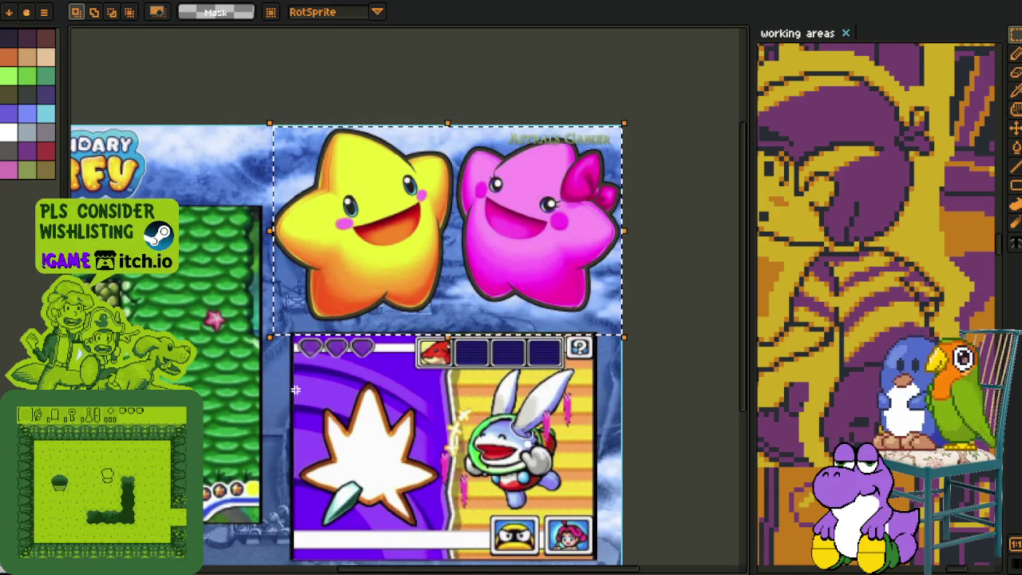
scroll(298, 389, "down", 2)
scroll(447, 374, "left", 3)
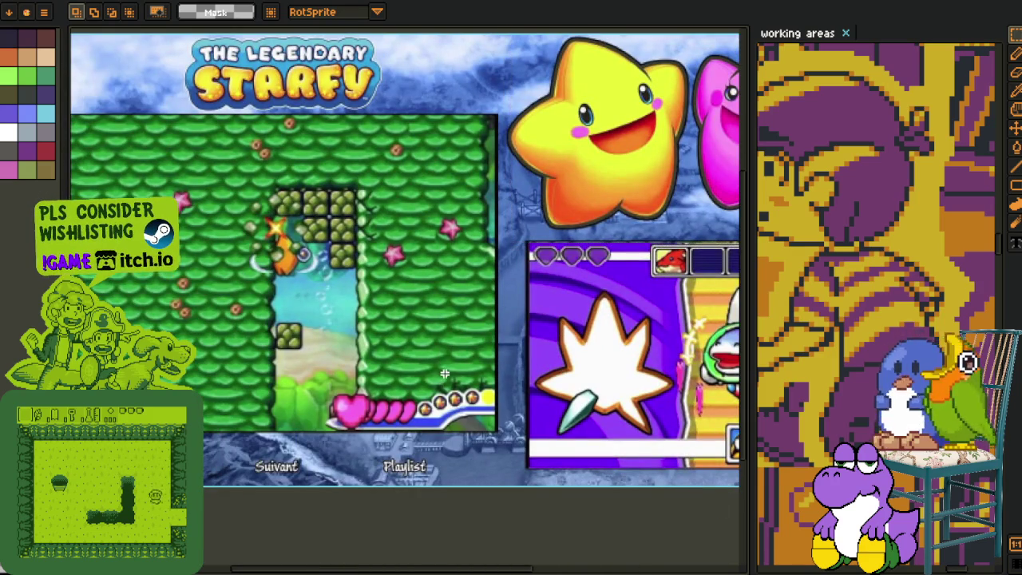
left_click_drag(447, 374, 262, 432)
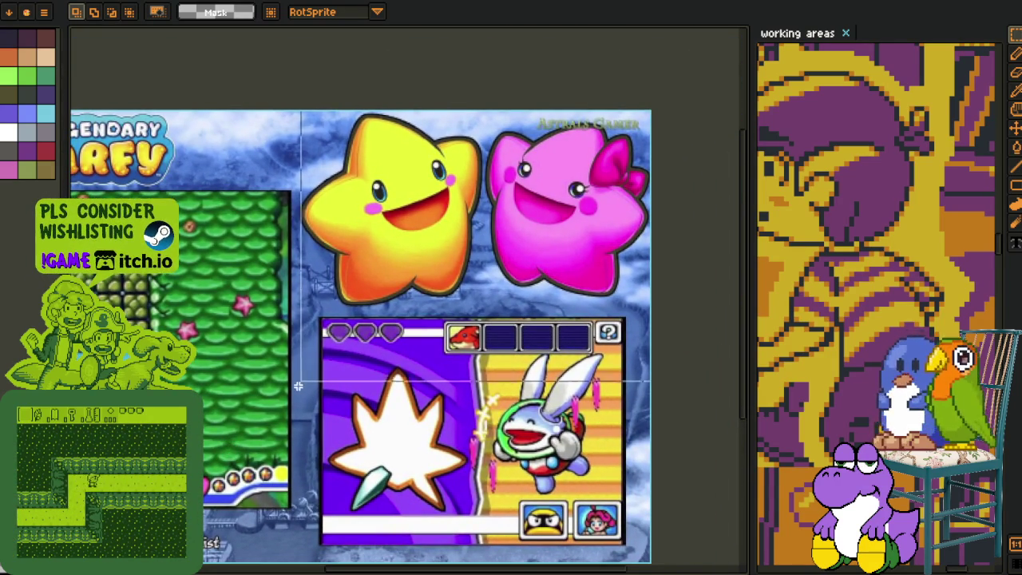
left_click_drag(297, 387, 653, 108)
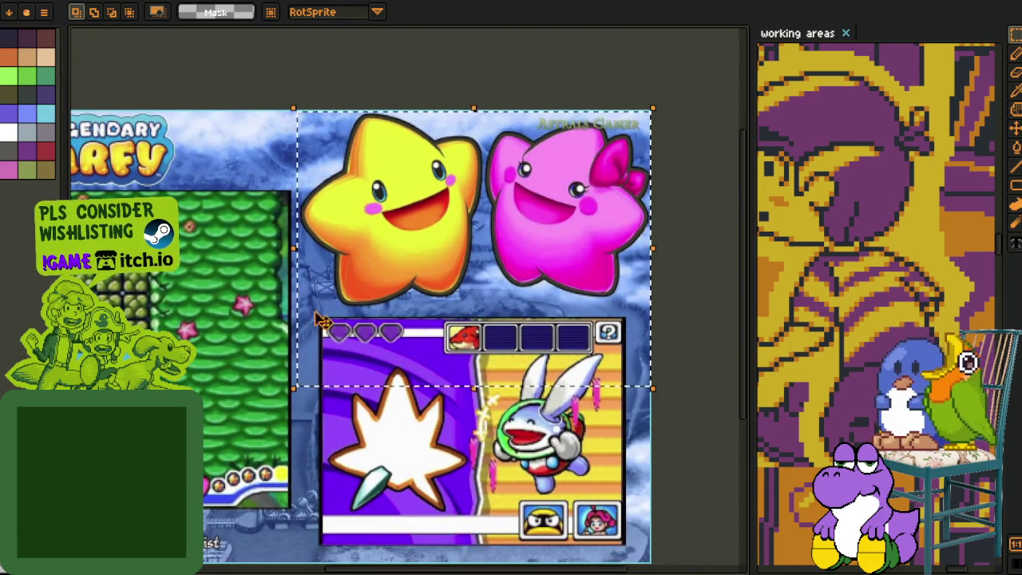
- Close the Starfy, mermaid and G - Cutscene 15-Sheet.aseprite sprites without saving
key("ctrl+w")
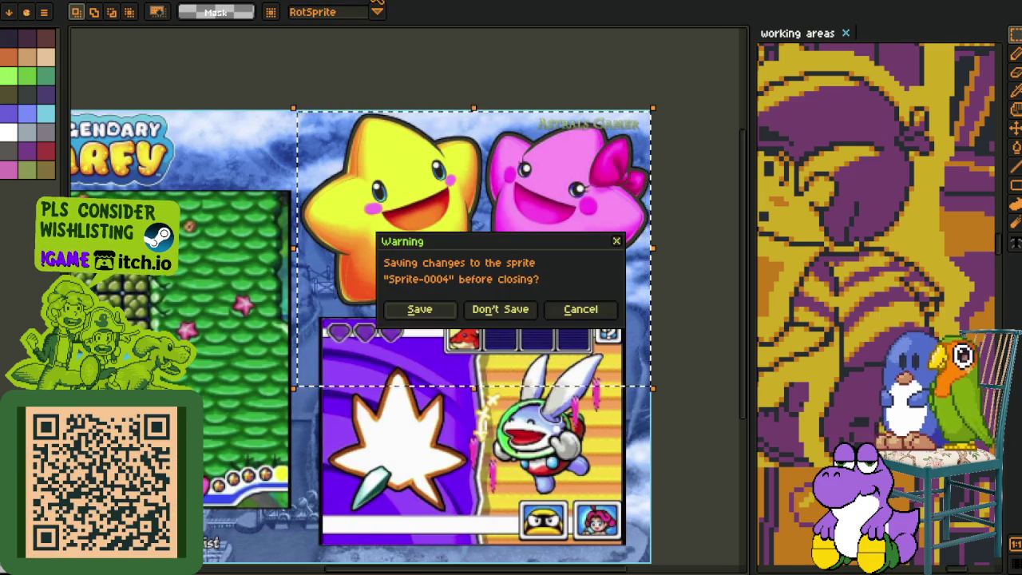
left_click(498, 311)
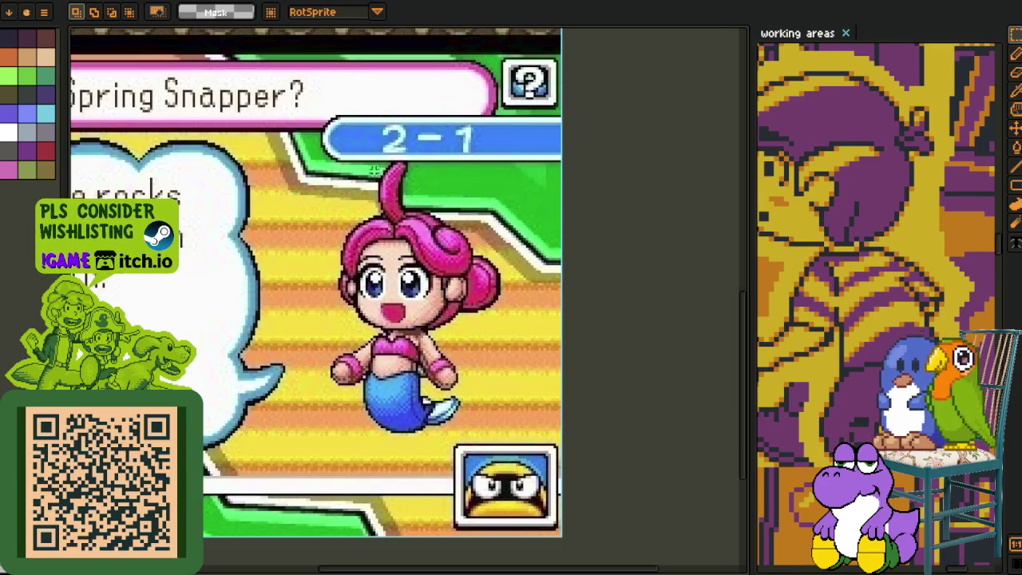
key("ctrl+w")
left_click(519, 313)
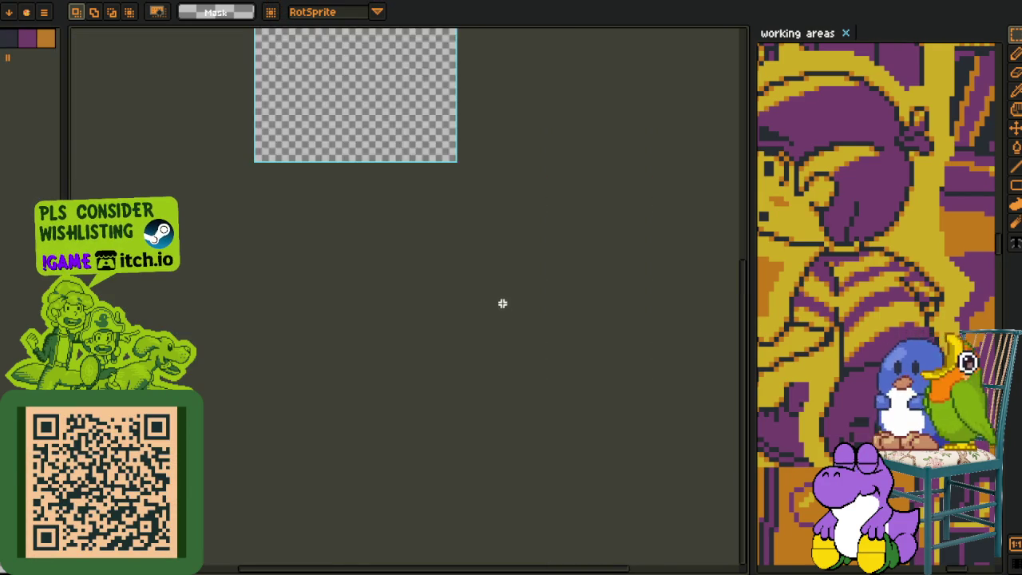
key("ctrl+w")
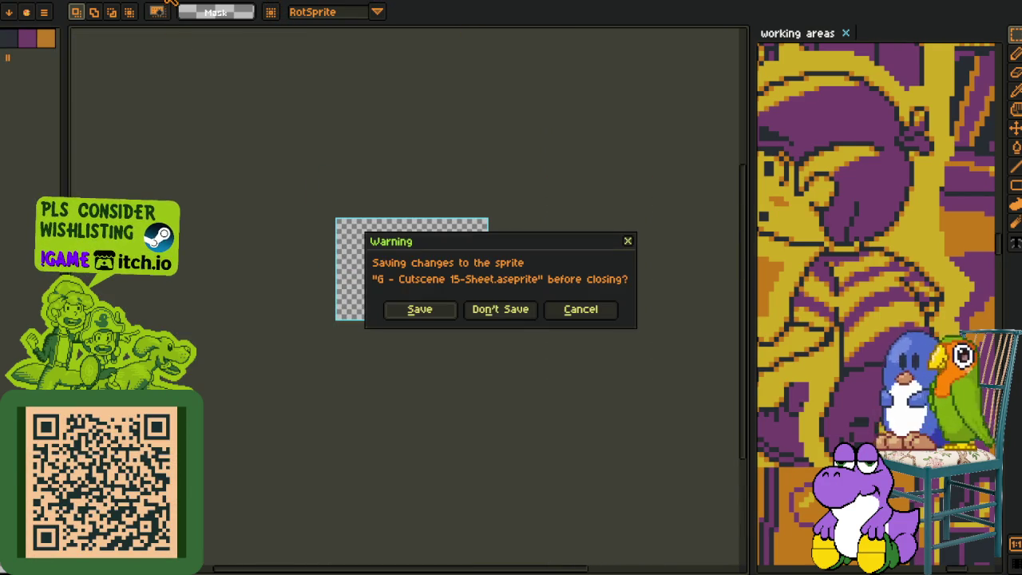
left_click(487, 312)
- Widen the working-areas panel beside the brown creature sprite's canvas
scroll(360, 286, "up", 1)
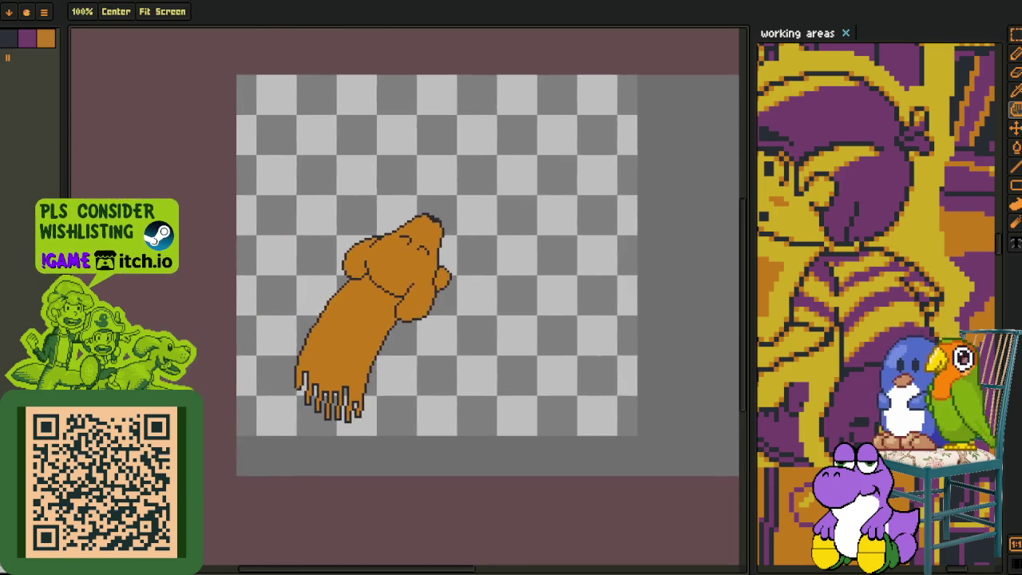
scroll(360, 285, "up", 1)
scroll(359, 286, "up", 1)
scroll(360, 286, "up", 1)
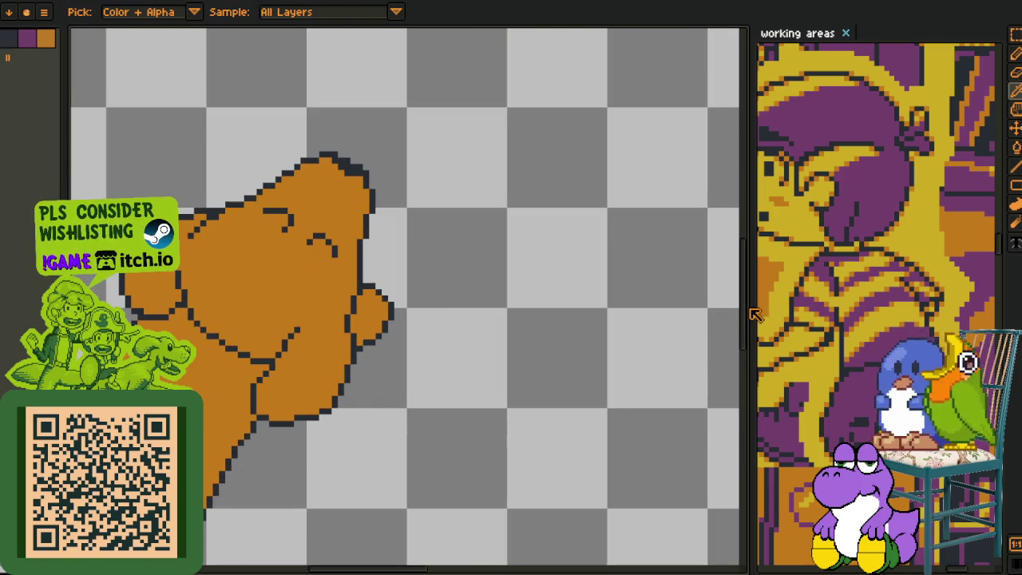
left_click_drag(752, 307, 623, 307)
scroll(497, 365, "down", 2)
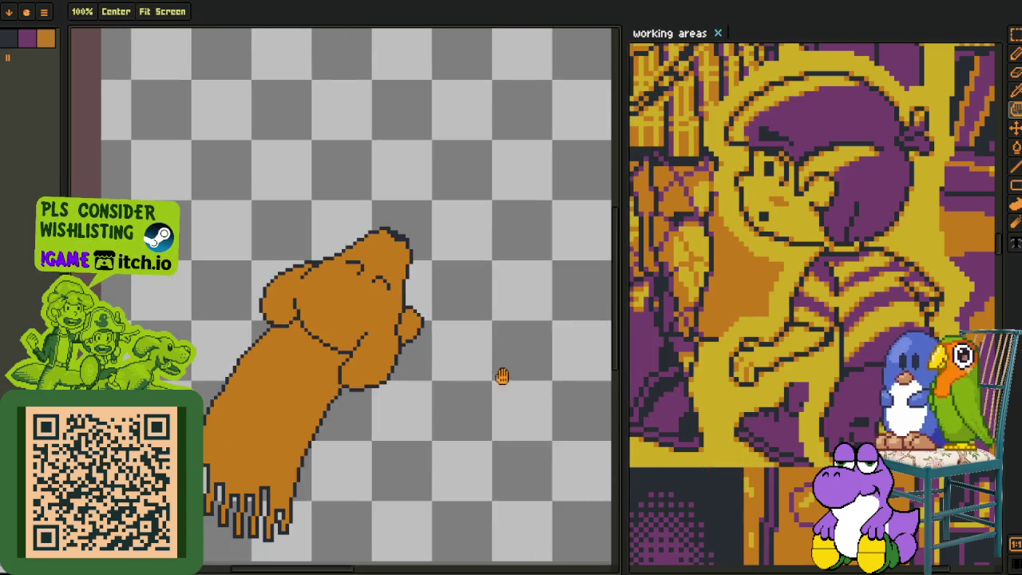
- Toggle the layers and frames timeline on and off below the canvas
scroll(379, 388, "down", 1)
scroll(373, 390, "up", 1)
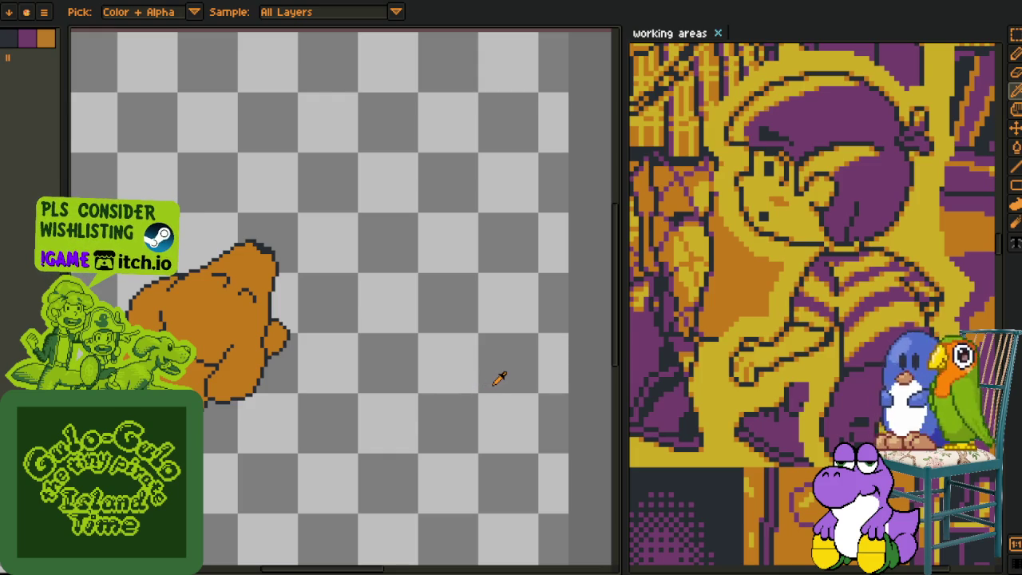
scroll(349, 406, "down", 2)
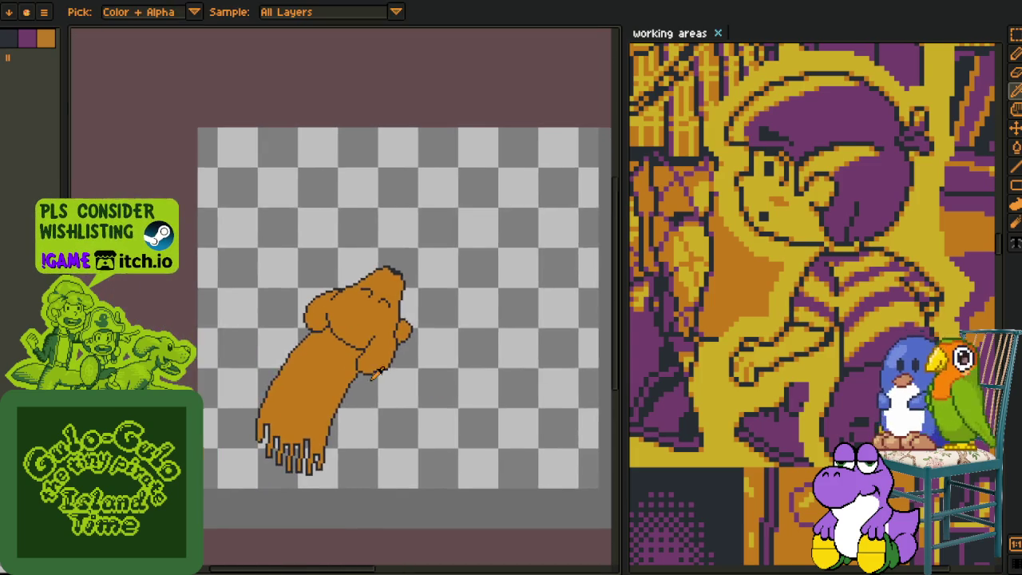
scroll(407, 394, "up", 2)
scroll(409, 381, "down", 1)
key("Tab")
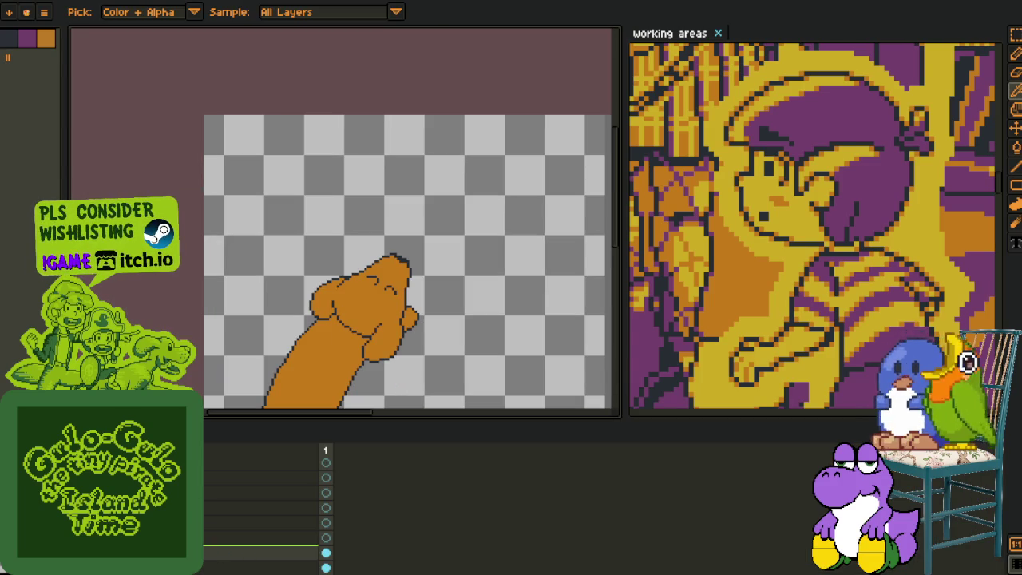
key("Tab")
- Select the whole brown creature and move it toward the canvas's left edge
key("m")
left_click_drag(232, 222, 518, 509)
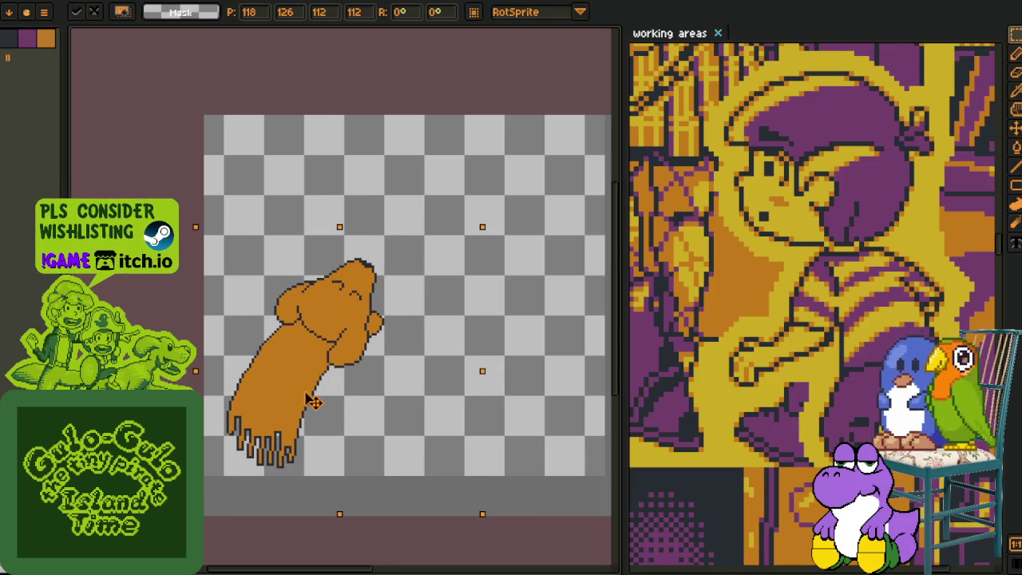
left_click_drag(345, 397, 301, 403)
left_click(331, 205)
scroll(330, 205, "down", 1)
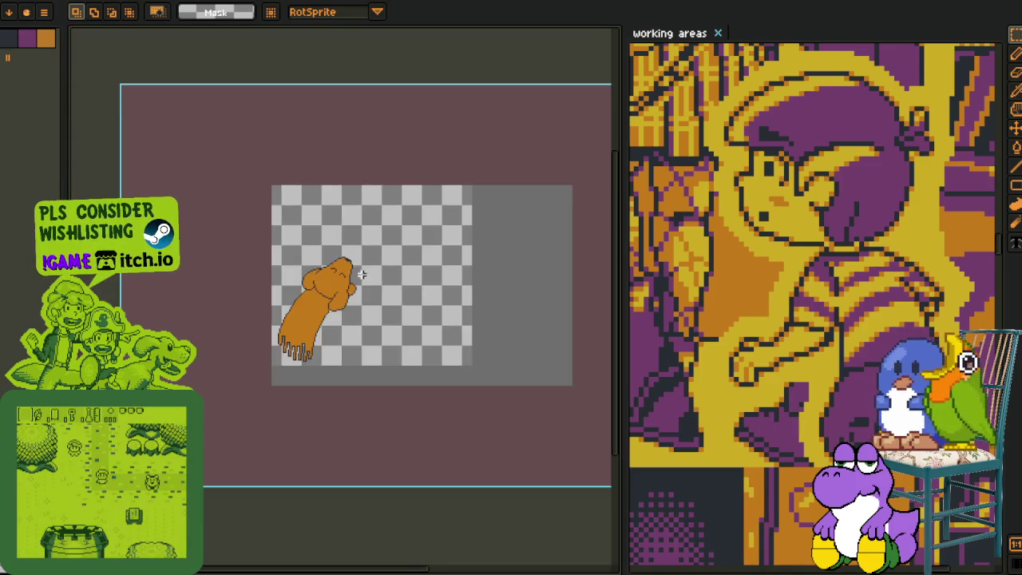
scroll(373, 279, "up", 1)
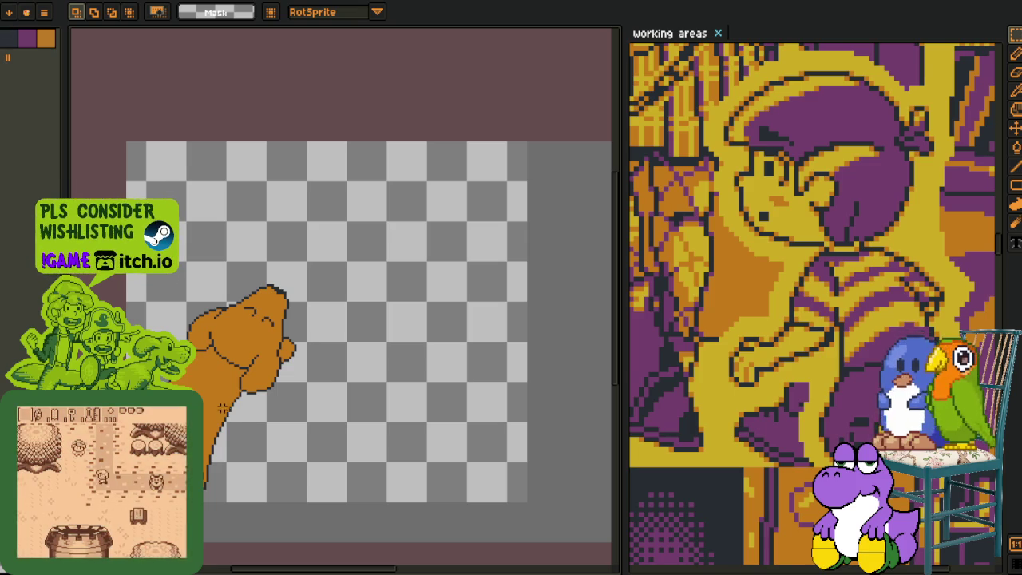
scroll(240, 363, "up", 2)
- Switch to the Eyedropper and then the Pencil tool
key("i")
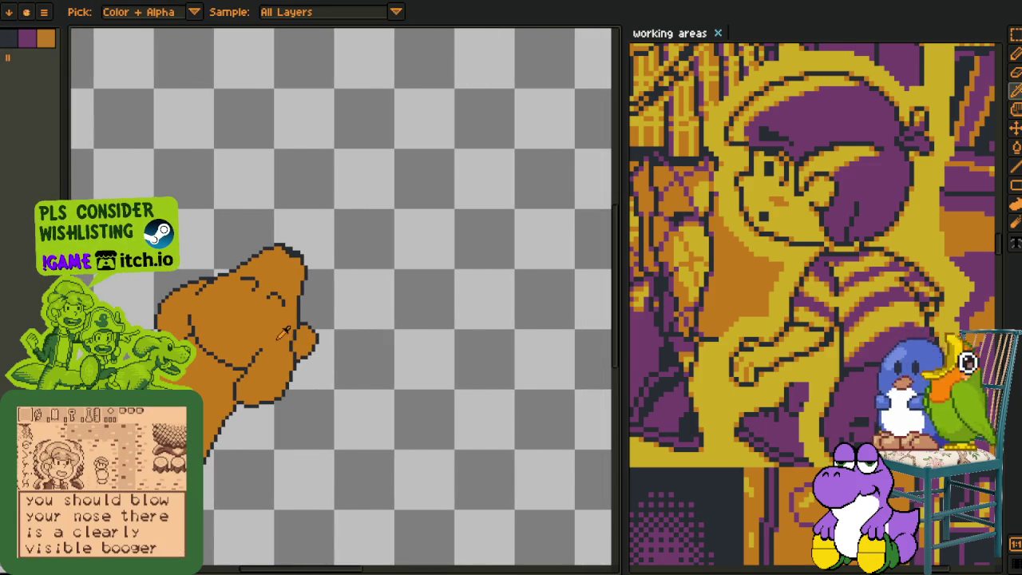
scroll(292, 333, "down", 1)
scroll(303, 337, "down", 2)
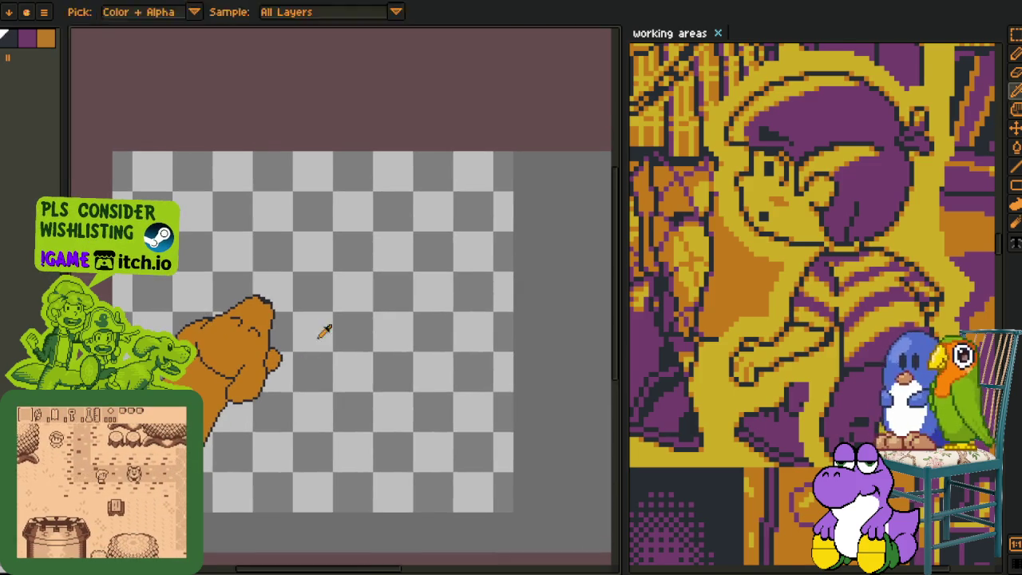
key("b")
scroll(299, 309, "up", 2)
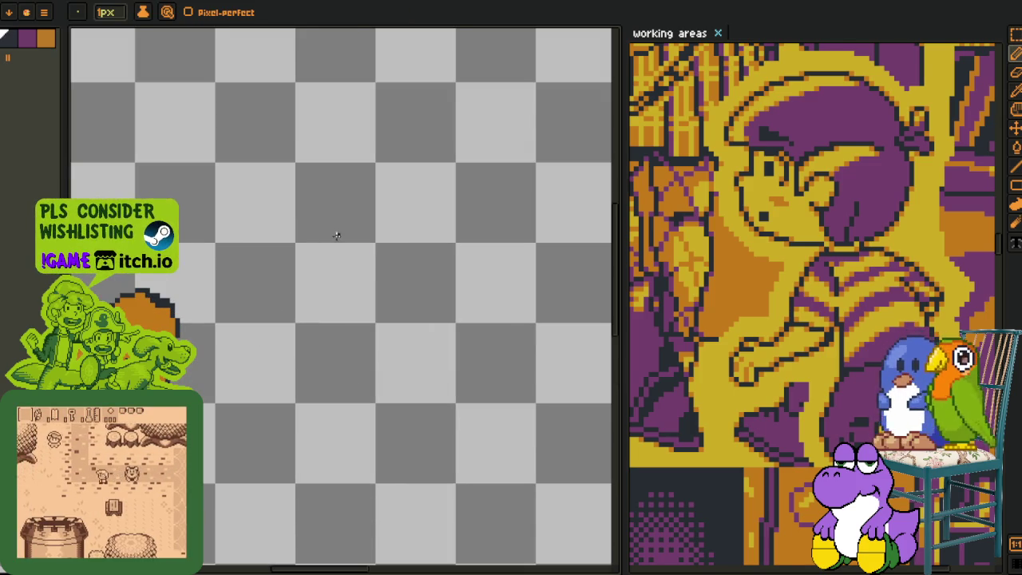
- Add a new layer for the head from the timeline, then hide the timeline
key("Tab")
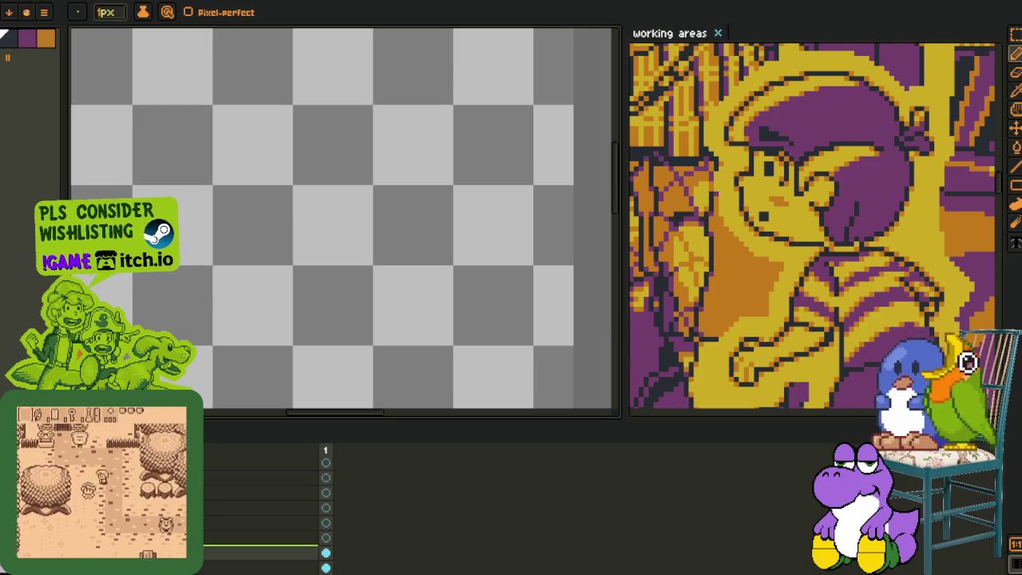
right_click(254, 485)
left_click(279, 494)
key("Tab")
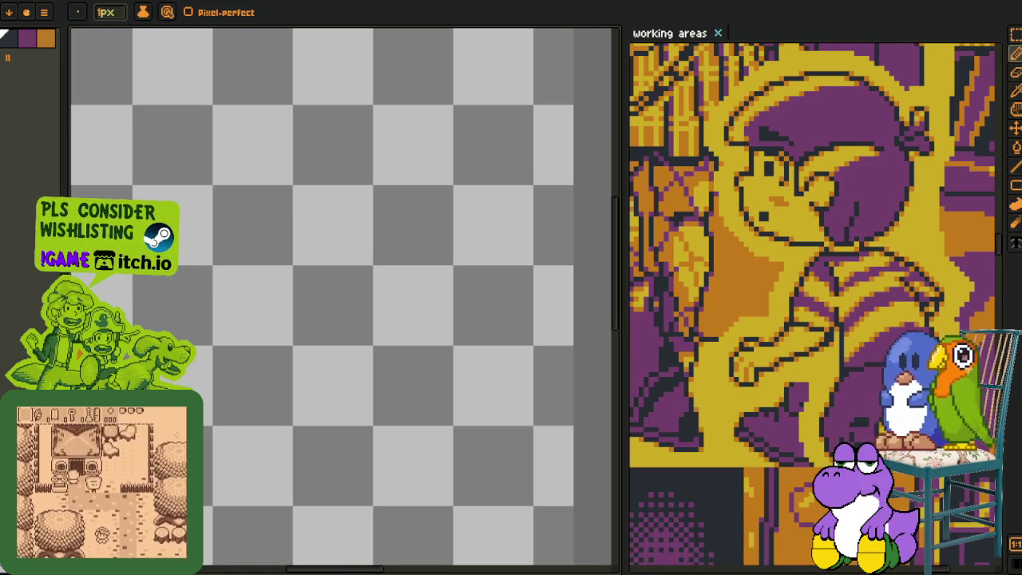
- Draw a circle outline for the head with the Ellipse tool and rotate the canvas
key("l")
left_click_drag(206, 411, 272, 283)
left_click_drag(206, 194, 396, 385)
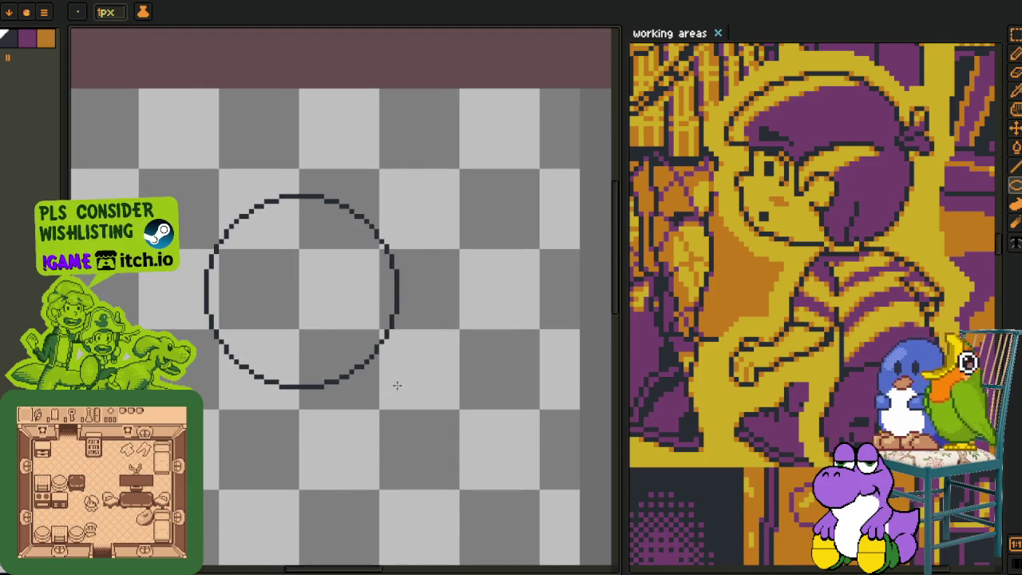
scroll(397, 386, "down", 2)
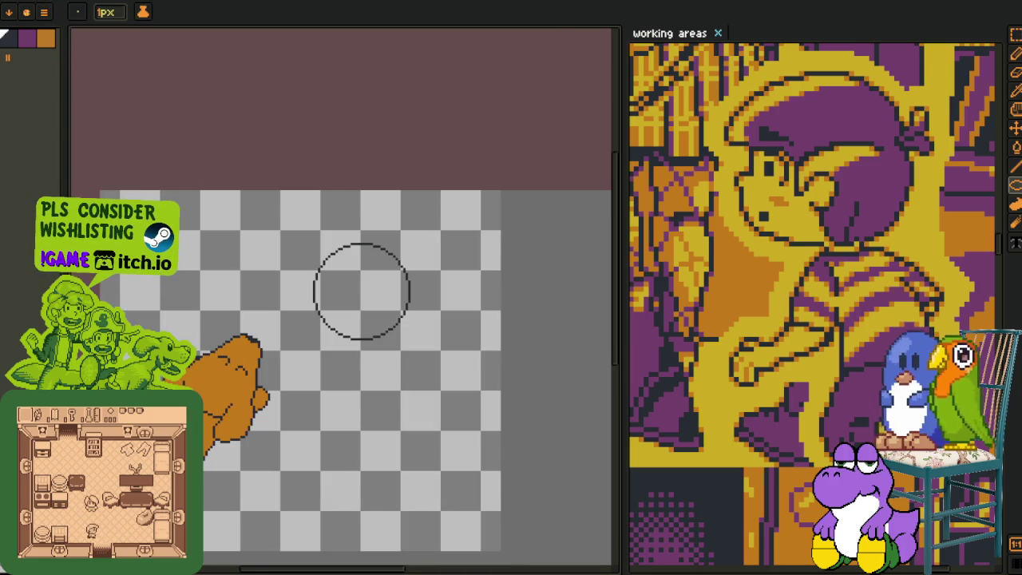
mouse_move(81, 83)
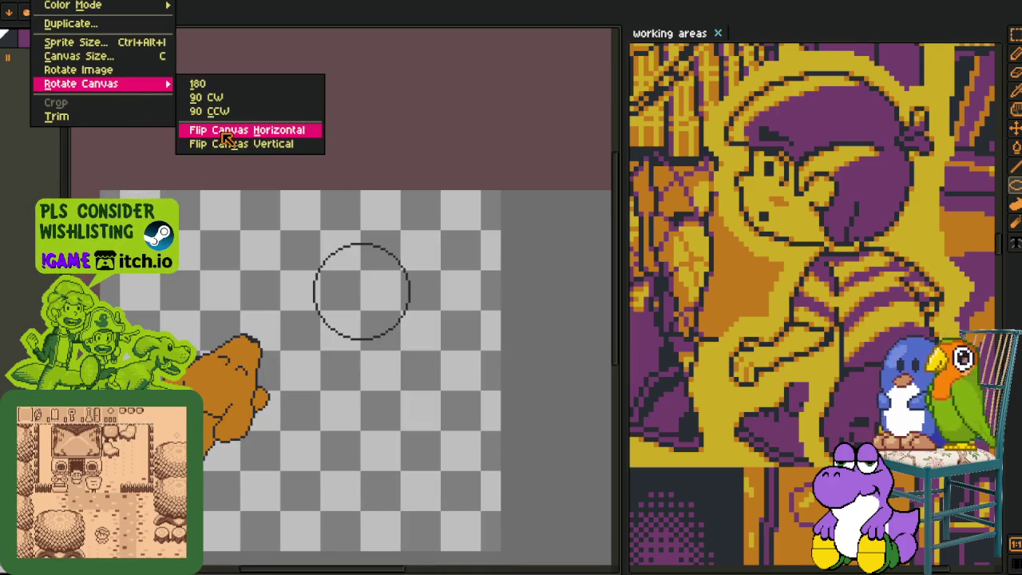
left_click(210, 111)
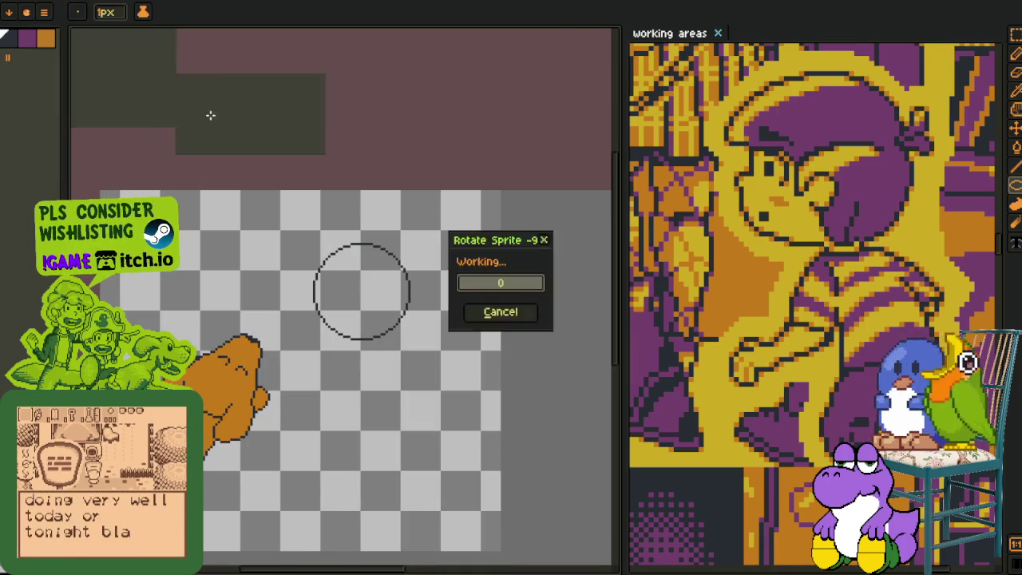
scroll(726, 323, "down", 3)
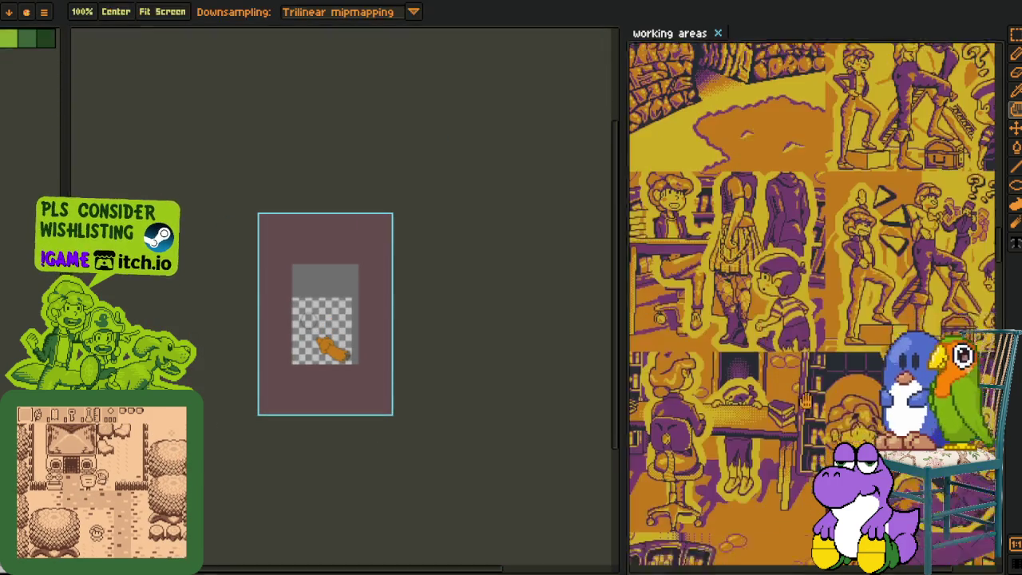
- Scroll and pan the working-areas sheet to the comic panels of hands gripping rings
scroll(726, 323, "up", 3)
scroll(782, 266, "down", 3)
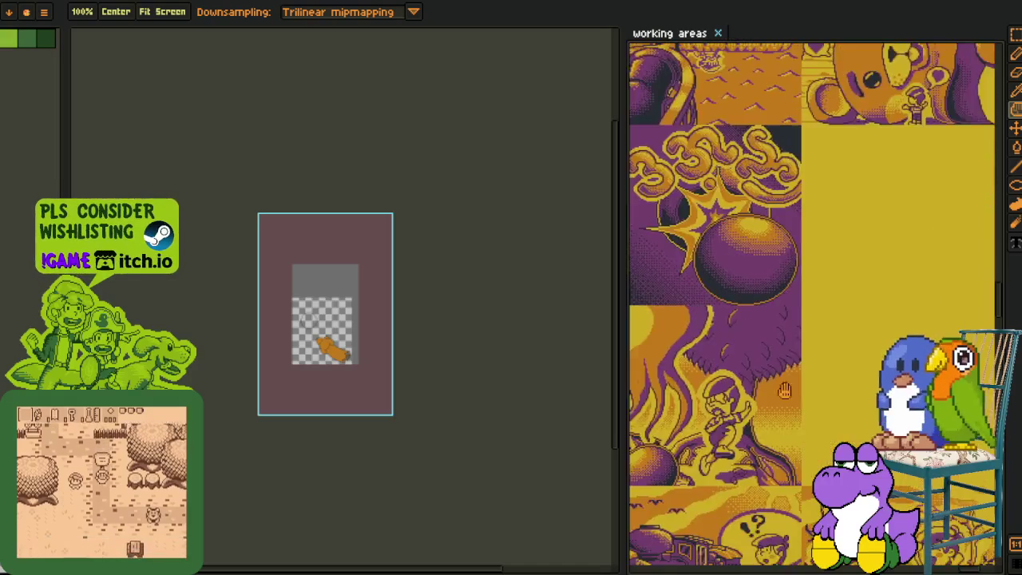
scroll(782, 267, "down", 3)
scroll(782, 267, "down", 3)
scroll(782, 267, "down", 3)
scroll(782, 267, "down", 3)
scroll(782, 267, "down", 3)
scroll(778, 279, "down", 3)
scroll(773, 297, "down", 3)
scroll(773, 297, "down", 1)
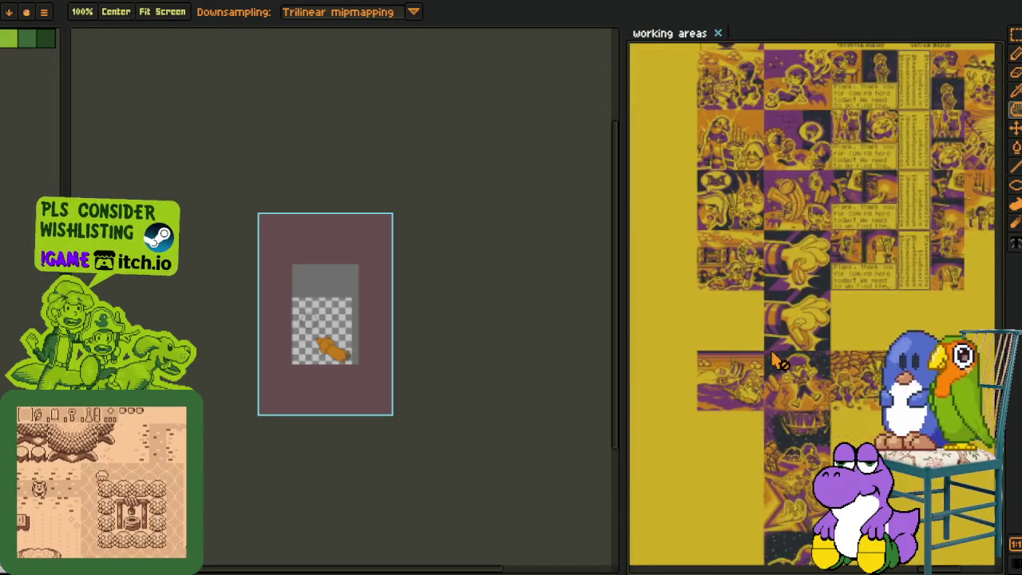
scroll(774, 360, "up", 2)
scroll(771, 359, "up", 2)
scroll(669, 431, "up", 2)
left_click_drag(669, 431, 708, 336)
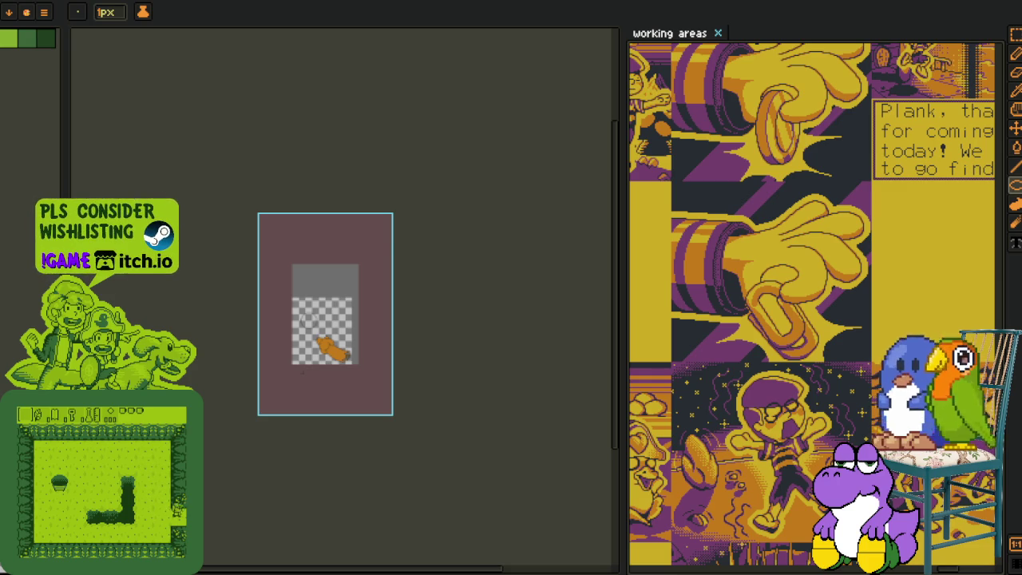
- Bring the view back to the sprite canvas and zoom in
left_click_drag(302, 371, 270, 405)
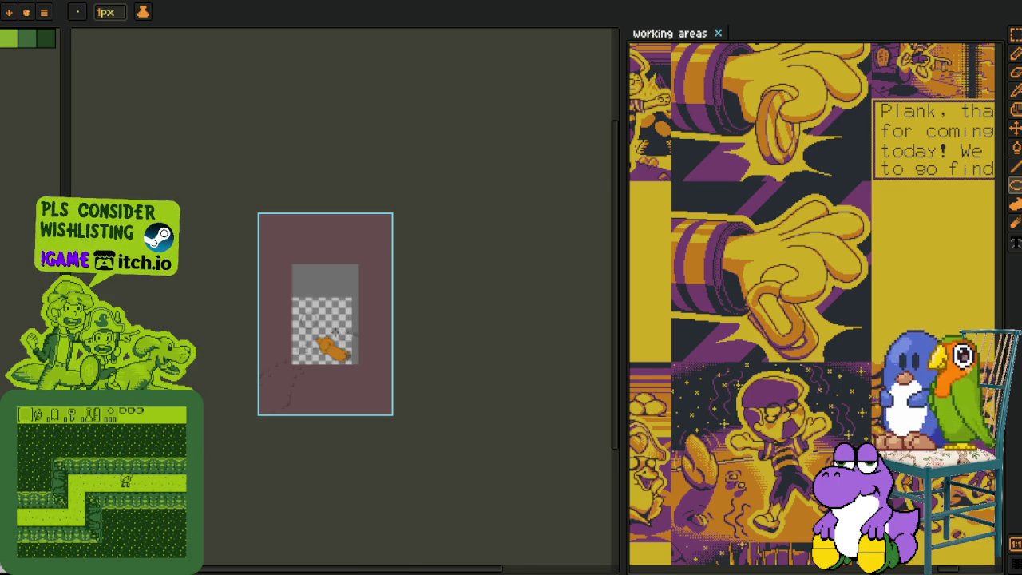
scroll(341, 330, "up", 3)
scroll(342, 345, "down", 1)
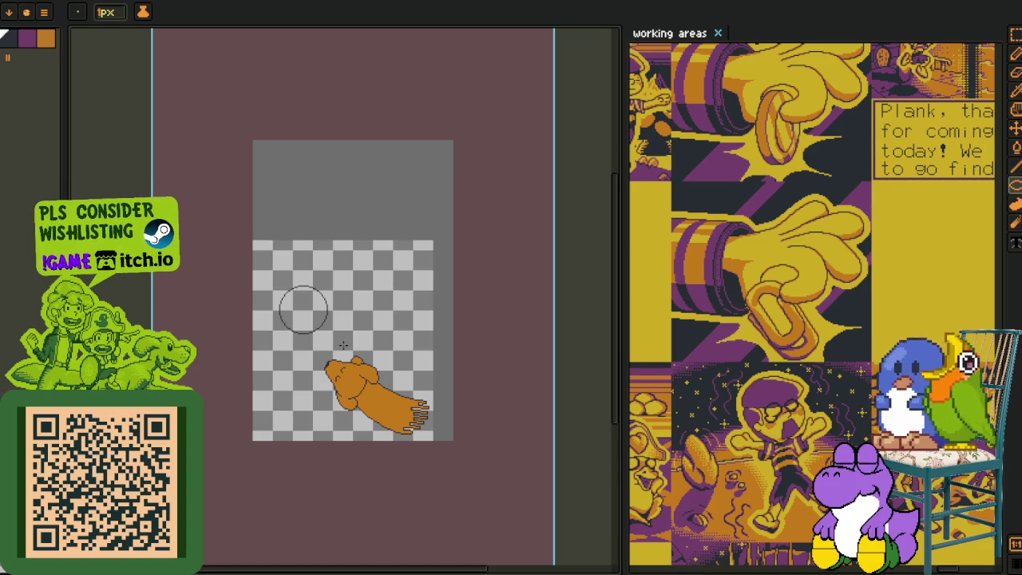
- Zoom and pan the view in on the head circle
scroll(315, 339, "up", 3)
key("space")
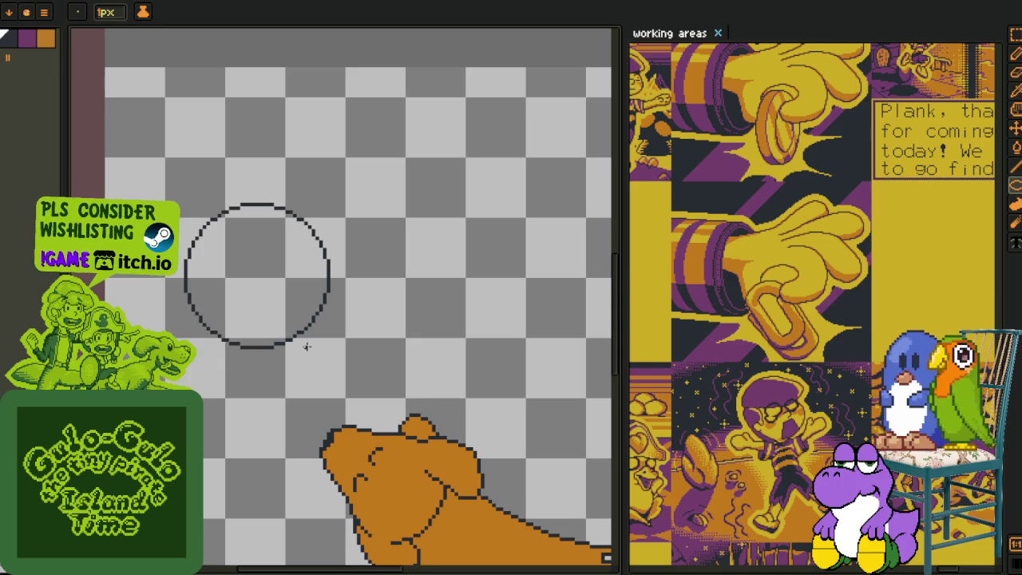
scroll(303, 359, "down", 2)
scroll(231, 214, "up", 2)
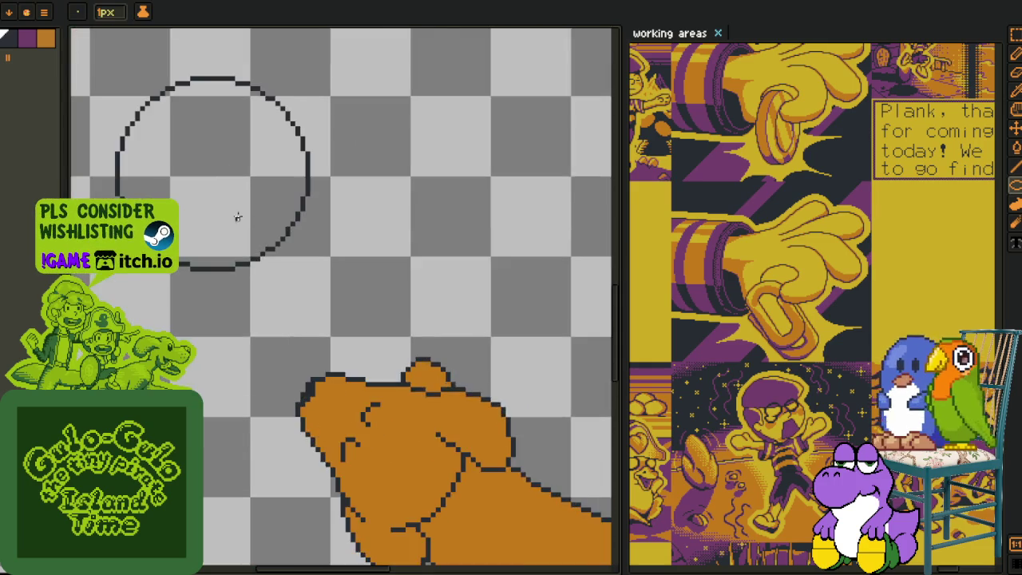
scroll(239, 217, "up", 2)
key("space")
- Draw a diagonal line through the head circle and bend it into a face-profile curve
key("l")
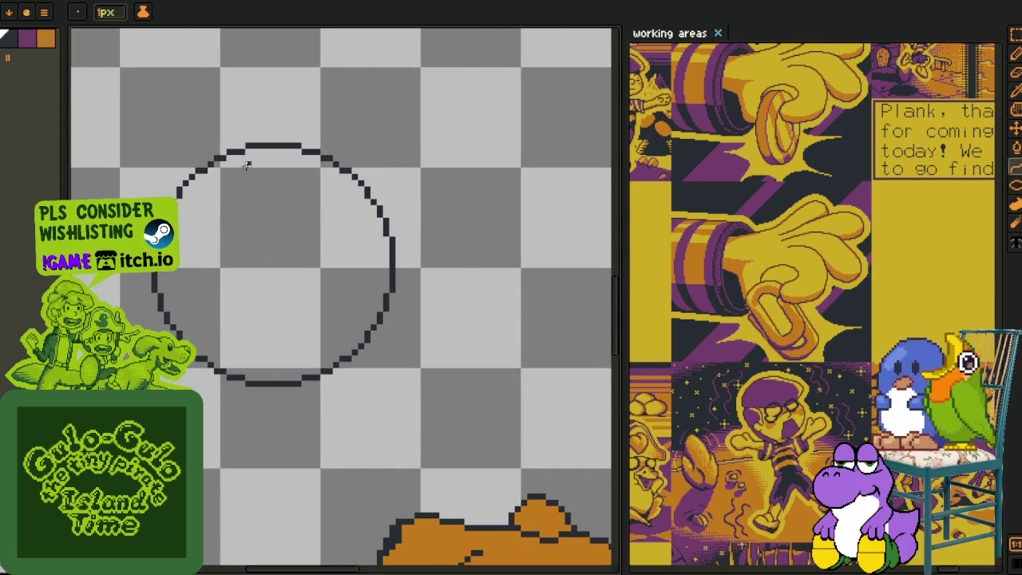
left_click_drag(218, 158, 349, 463)
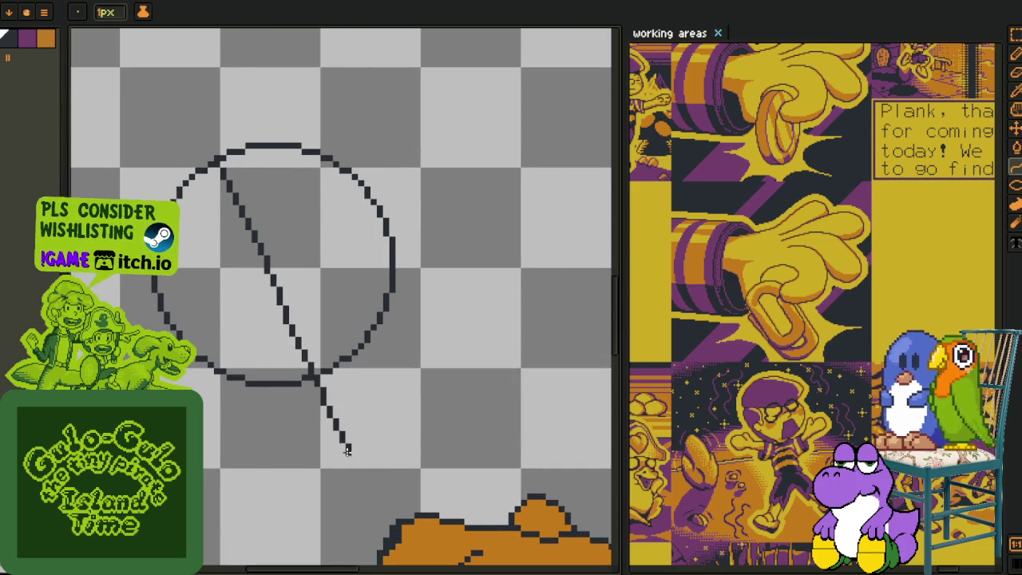
left_click_drag(273, 329, 241, 315)
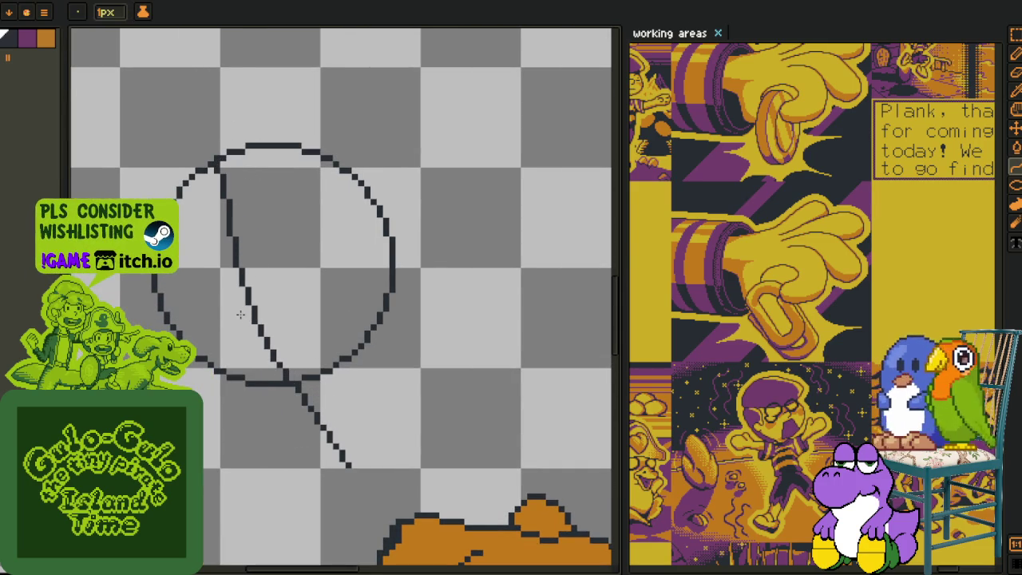
scroll(240, 315, "down", 3)
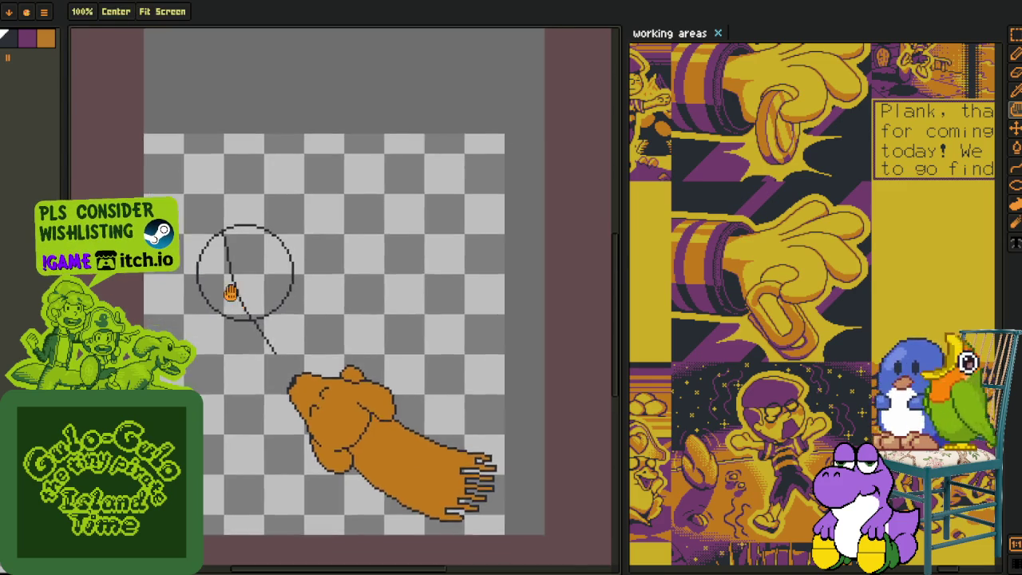
scroll(215, 303, "up", 4)
key("shift+l")
scroll(167, 315, "up", 1)
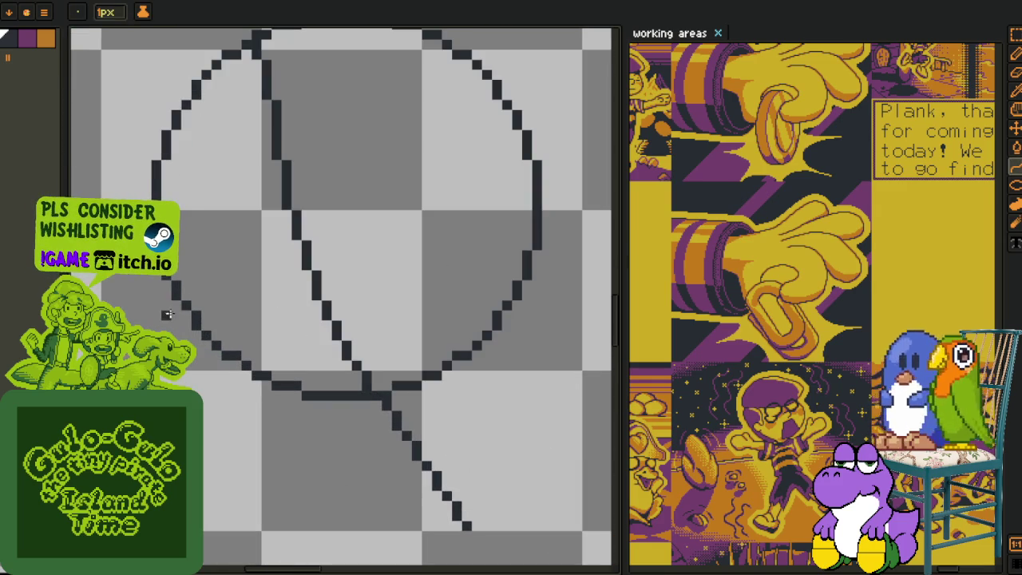
- Try two jaw strokes below the head circle, undoing both
left_click_drag(175, 315, 155, 325)
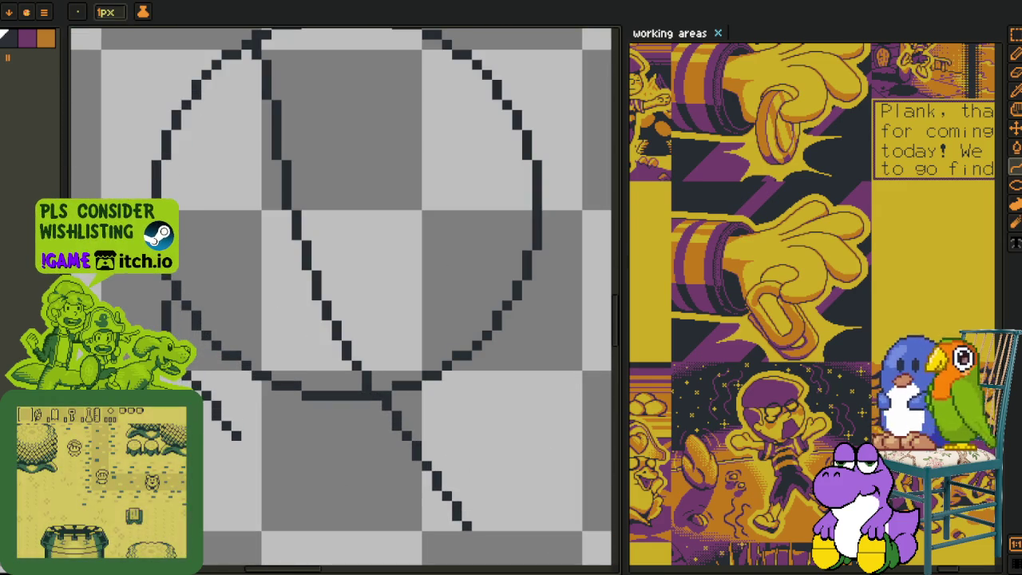
key("ctrl+z")
key("b")
mouse_move(205, 433)
left_mouse_down()
mouse_move(221, 452)
mouse_move(381, 526)
mouse_move(357, 505)
left_mouse_up()
key("ctrl+z")
- Redraw the lower jaw as a straight row, trim its left part, and add a stepped jaw line under the circle
mouse_move(358, 444)
left_mouse_down()
mouse_move(331, 414)
mouse_move(201, 400)
left_mouse_up()
key("b")
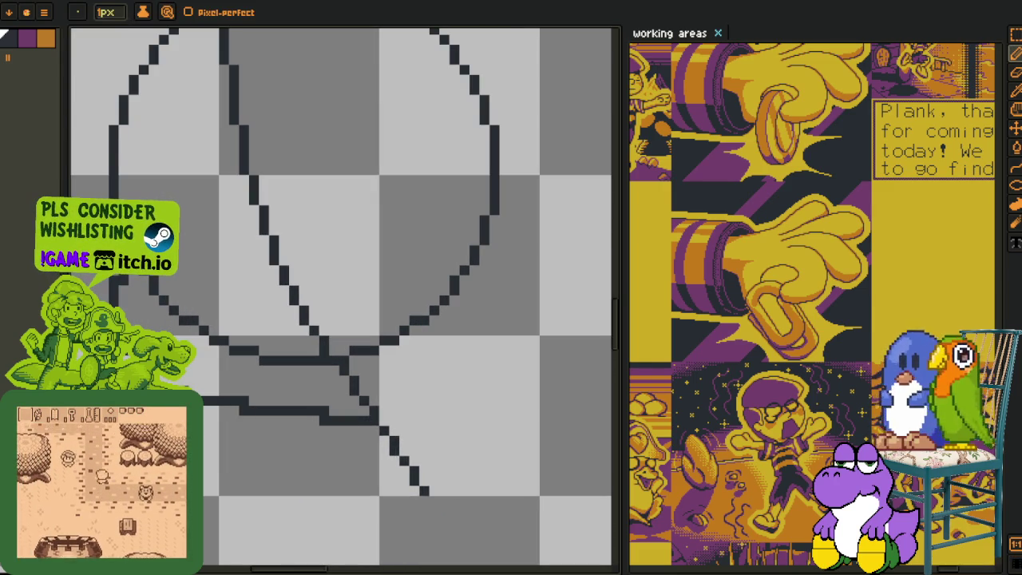
scroll(276, 411, "up", 1)
mouse_move(451, 431)
left_mouse_down()
mouse_move(390, 431)
mouse_move(371, 411)
mouse_move(205, 411)
mouse_move(279, 384)
left_mouse_up()
left_click(371, 431)
mouse_move(443, 406)
left_mouse_down()
mouse_move(256, 417)
mouse_move(363, 436)
mouse_move(356, 444)
mouse_move(311, 418)
mouse_move(258, 410)
mouse_move(282, 387)
mouse_move(212, 347)
mouse_move(135, 279)
left_mouse_up()
scroll(135, 286, "down", 1)
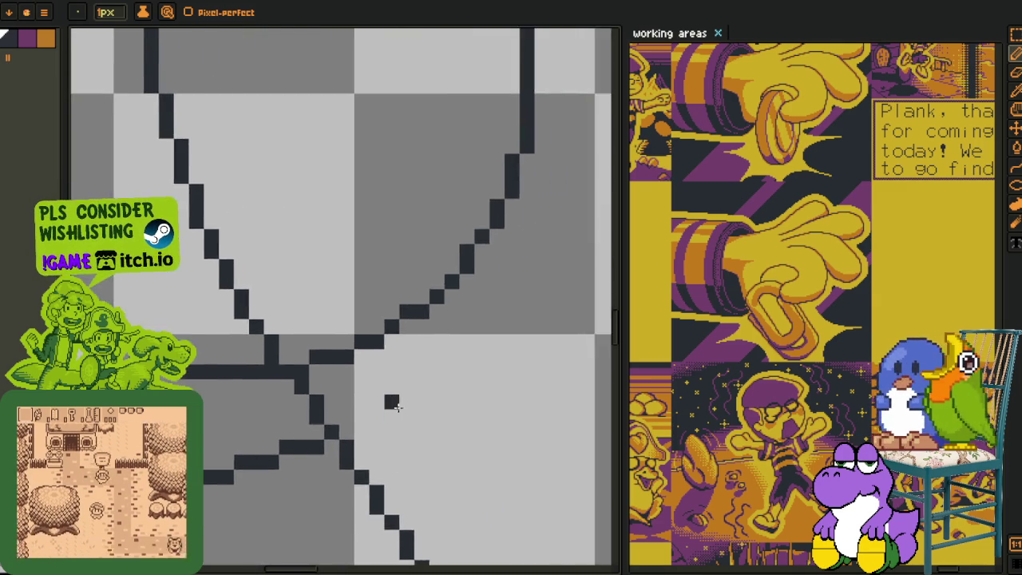
scroll(389, 413, "down", 2)
scroll(424, 297, "up", 1)
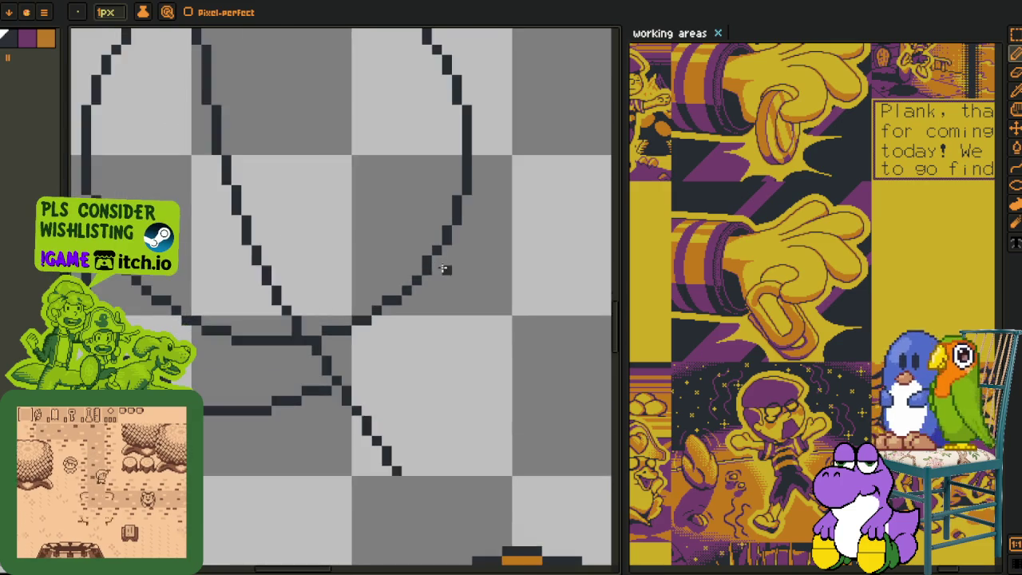
scroll(447, 267, "up", 1)
- Draw the jaw's right side down to the chin and thin the thick lower jaw line
mouse_move(460, 223)
left_mouse_down()
mouse_move(319, 442)
mouse_move(417, 359)
left_mouse_up()
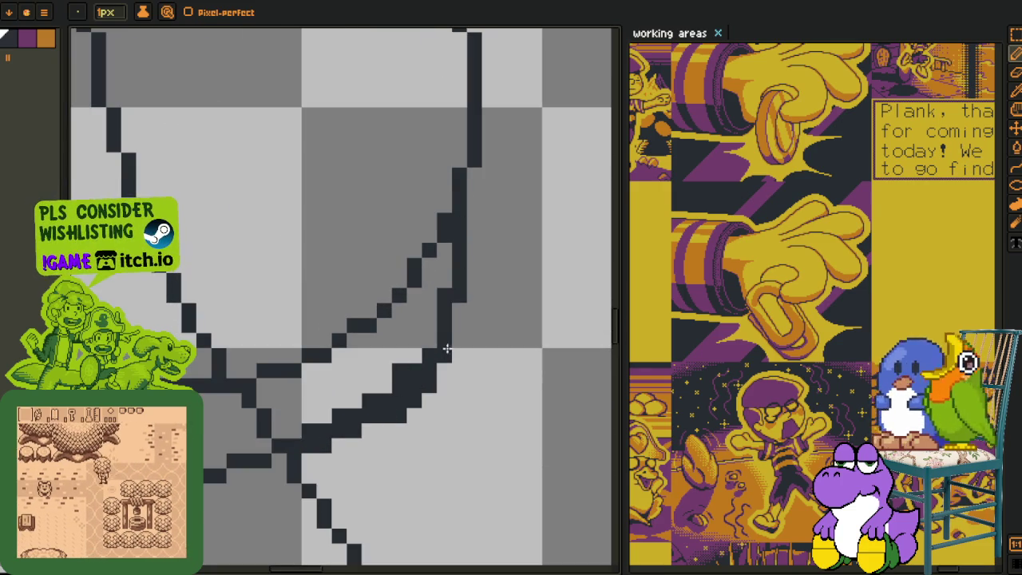
mouse_move(383, 417)
left_mouse_down()
mouse_move(304, 456)
mouse_move(416, 391)
mouse_move(403, 370)
mouse_move(429, 369)
left_mouse_up()
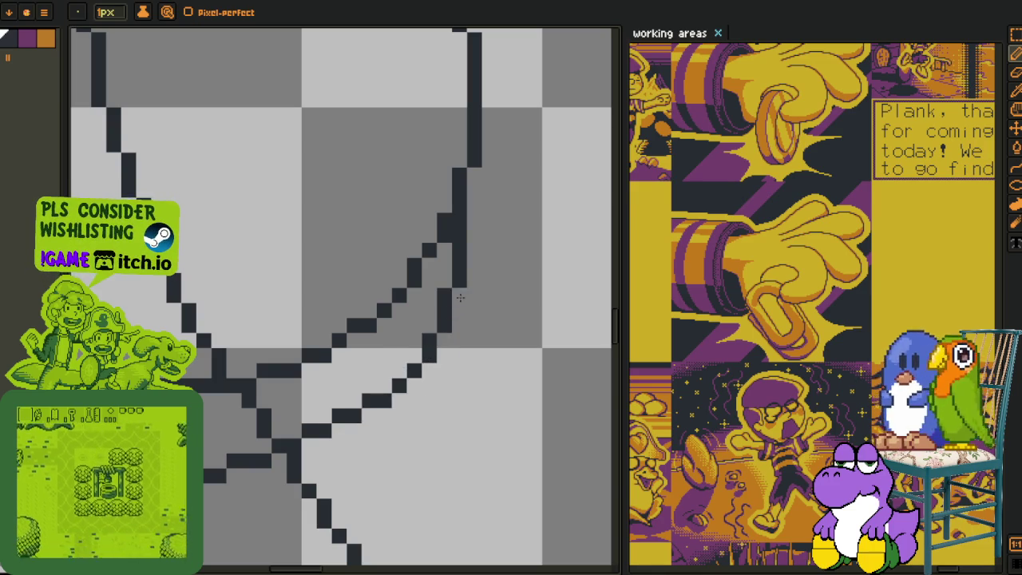
scroll(468, 279, "down", 2)
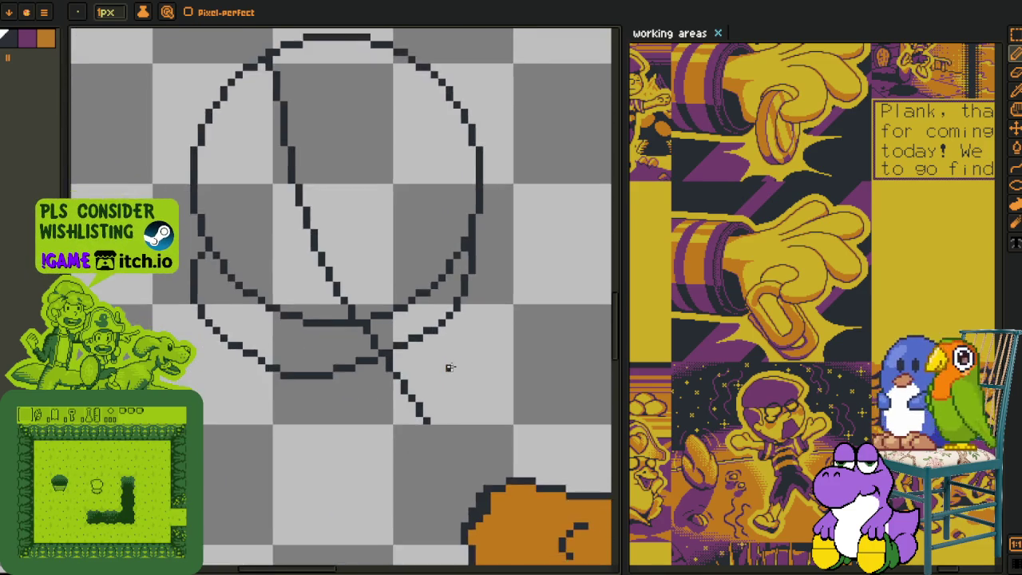
scroll(450, 361, "up", 1)
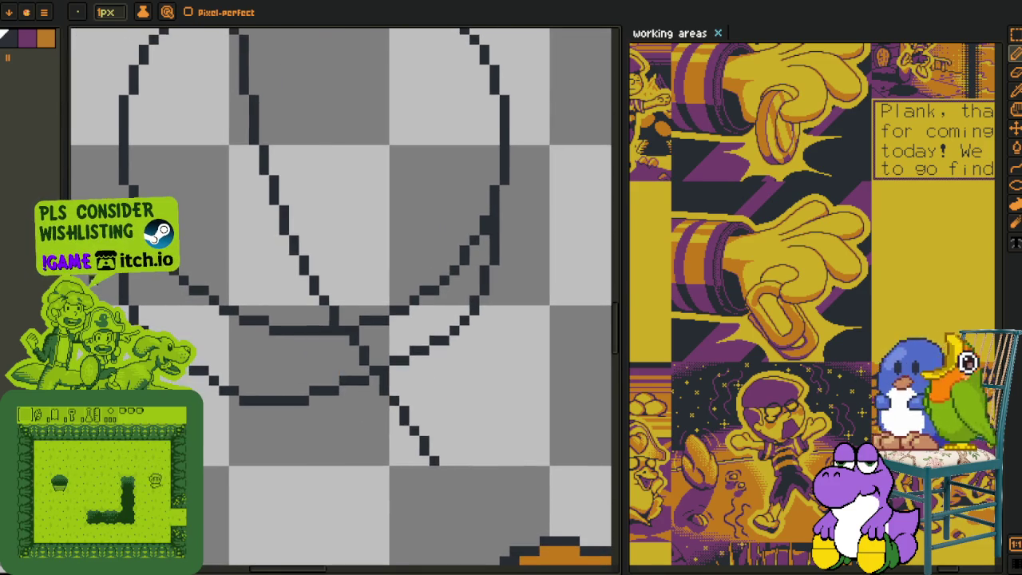
scroll(328, 367, "up", 1)
key("m")
left_click_drag(330, 451, 330, 445)
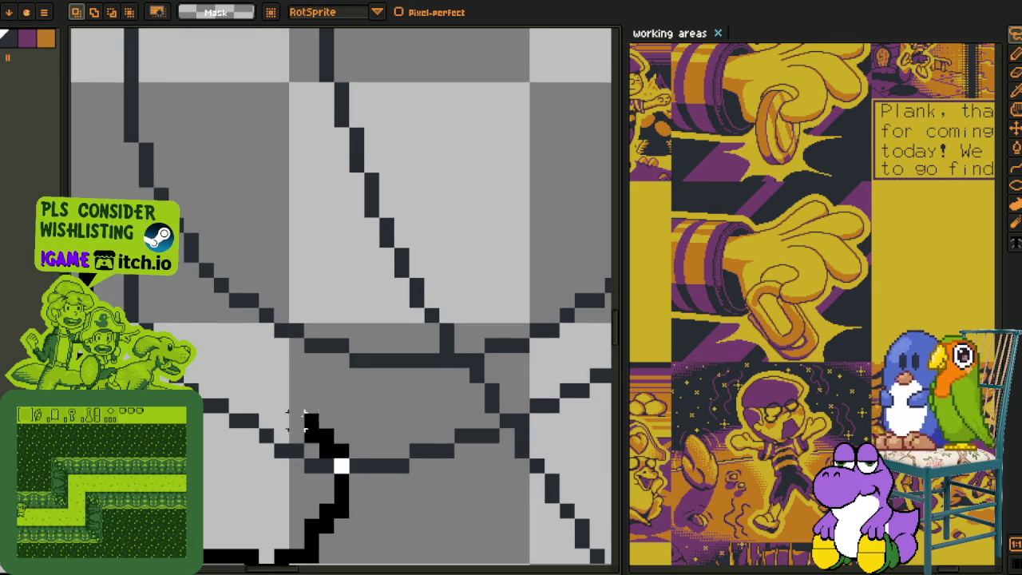
- Lasso-select the pixels around the chin junction, then deselect them
left_click_drag(416, 390, 346, 419)
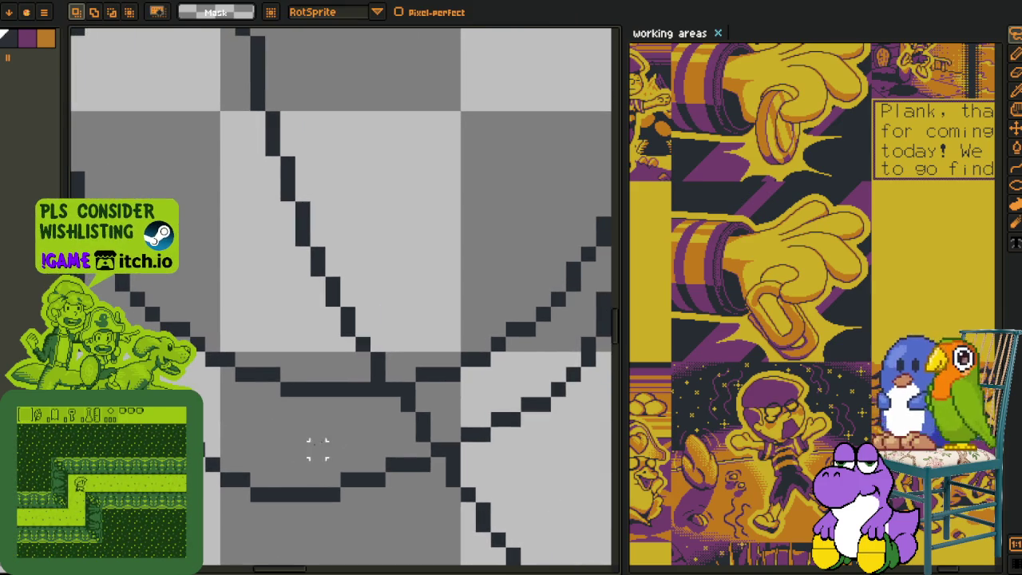
mouse_move(271, 477)
left_mouse_down()
mouse_move(276, 449)
mouse_move(400, 499)
mouse_move(447, 407)
left_mouse_up()
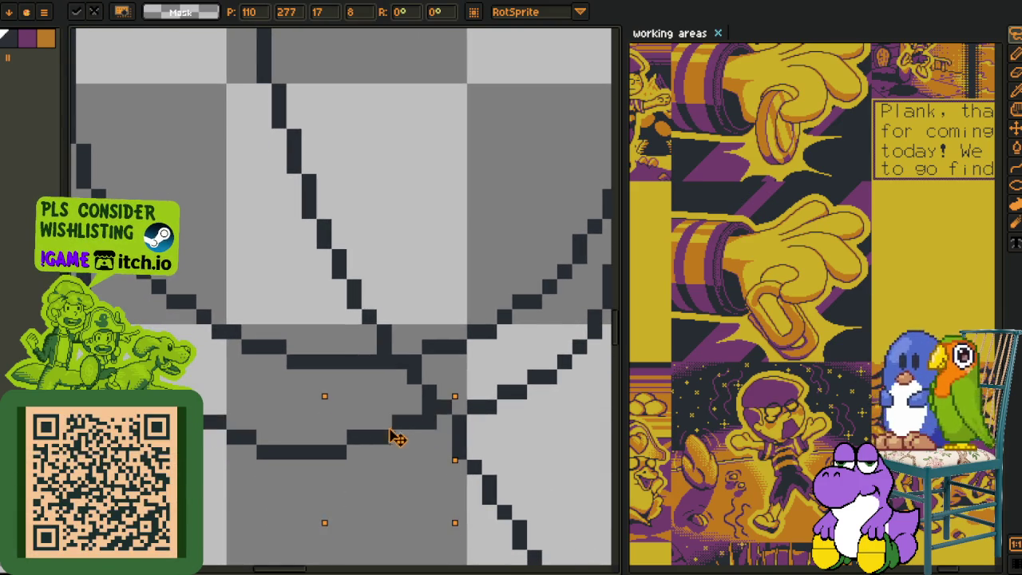
key("ctrl+d")
- Erase the profile line's tail below the chin with the pencil
key("b")
mouse_move(450, 413)
left_mouse_down()
mouse_move(302, 382)
mouse_move(399, 530)
left_mouse_up()
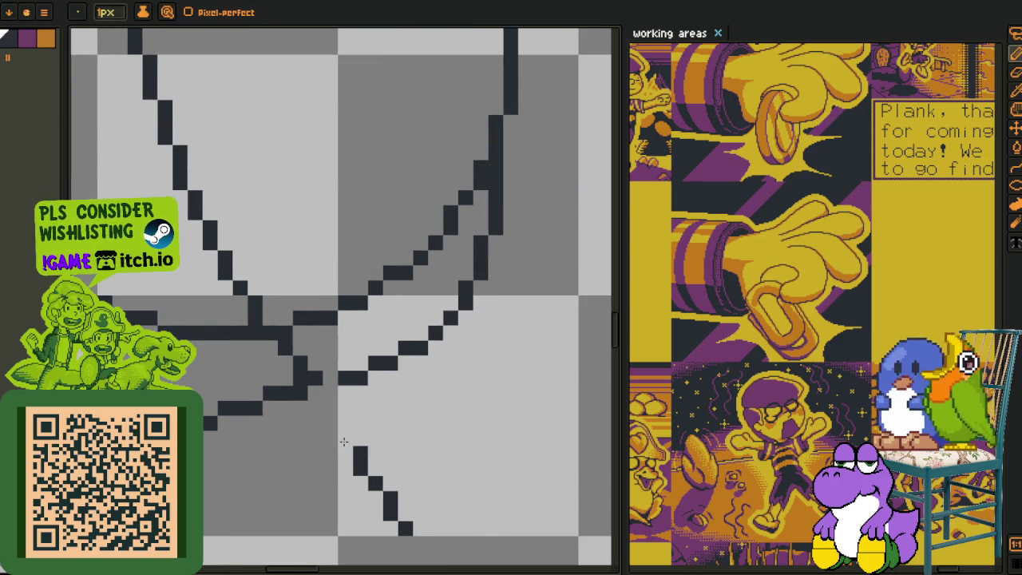
mouse_move(331, 408)
left_mouse_down()
mouse_move(297, 374)
mouse_move(356, 413)
left_mouse_up()
scroll(335, 372, "down", 3)
scroll(339, 416, "up", 3)
scroll(313, 391, "down", 2)
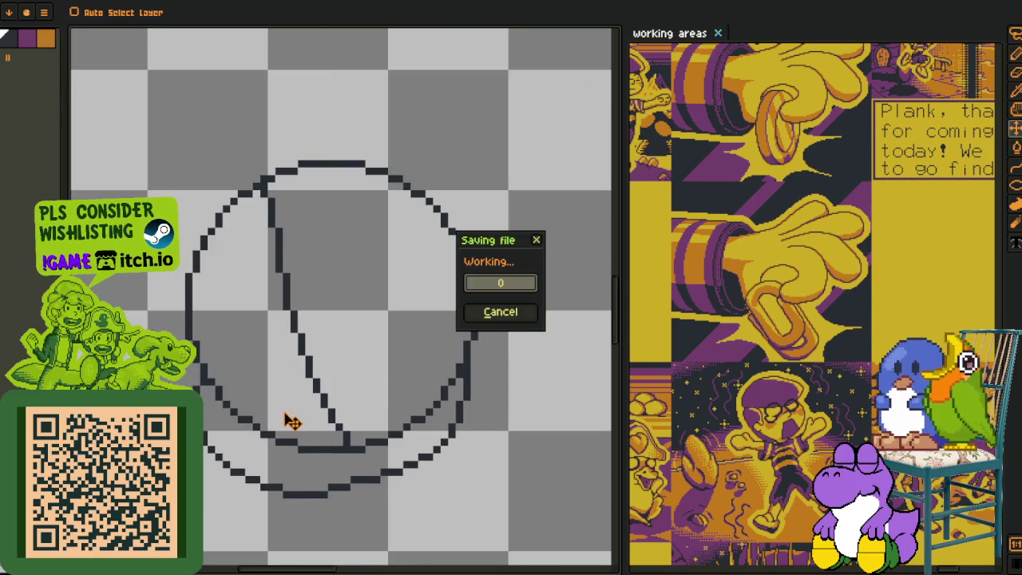
left_click_drag(418, 433, 366, 399)
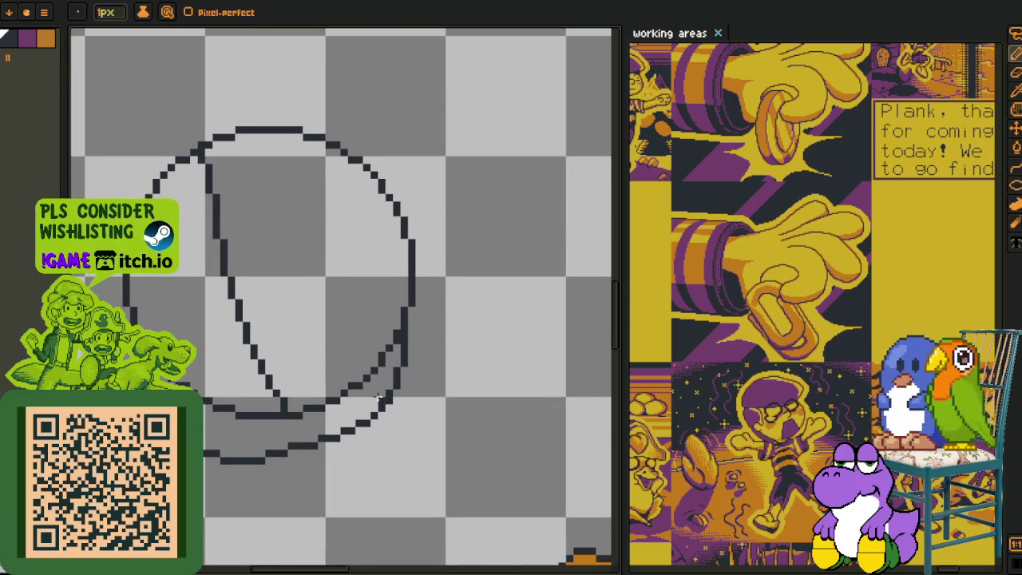
- Start the nose with a pixel beside the profile and draw its top edge
scroll(336, 375, "down", 1)
scroll(319, 352, "up", 3)
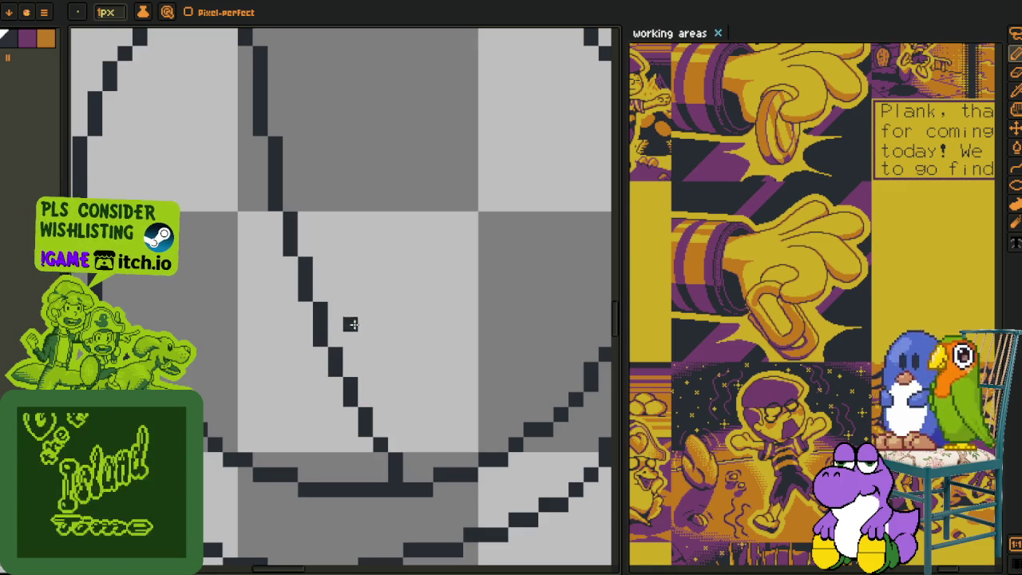
left_click_drag(298, 298, 358, 312)
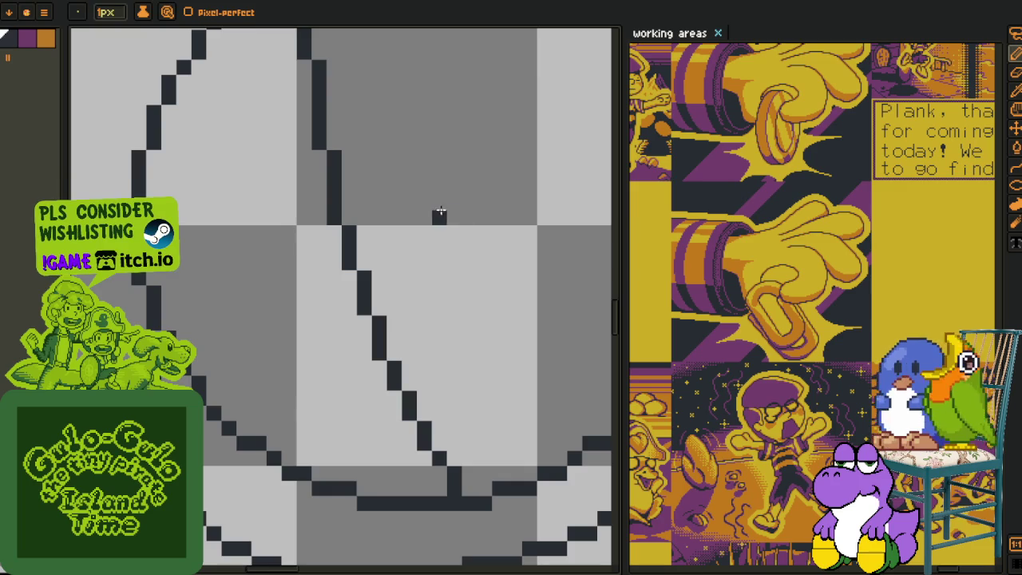
scroll(415, 340, "down", 2)
scroll(296, 330, "down", 1)
scroll(296, 330, "up", 2)
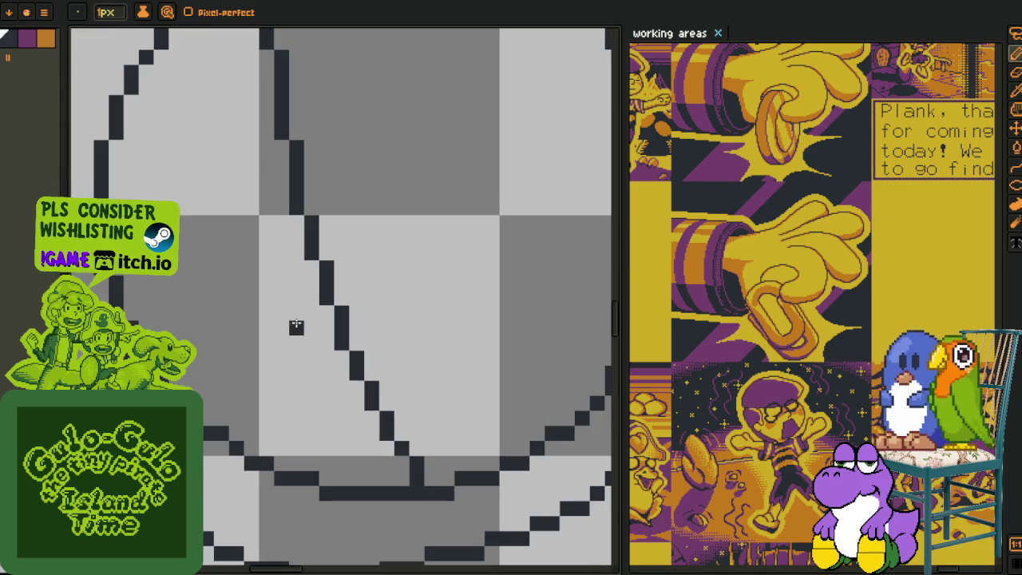
left_click(311, 313)
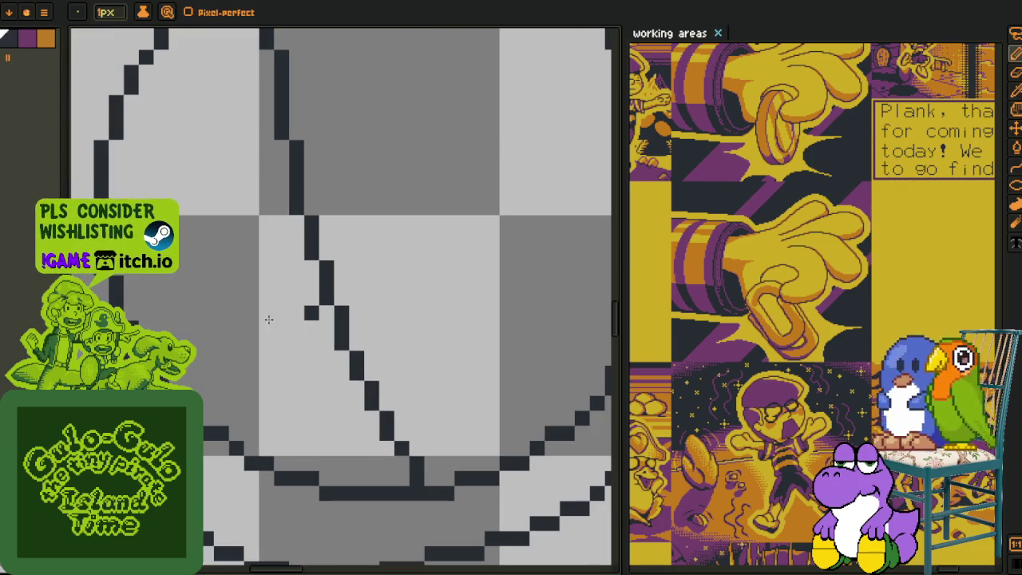
mouse_move(310, 312)
left_mouse_down()
mouse_move(278, 313)
mouse_move(266, 343)
left_mouse_up()
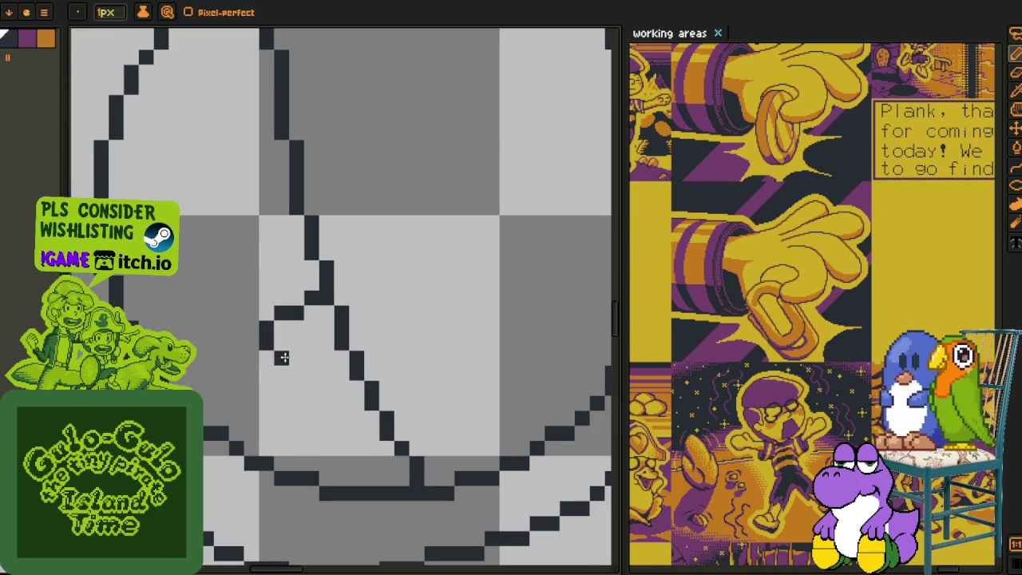
- Draw the nose's underside and bottom edges, removing the stray pixel and making the step diagonal
left_click(282, 358)
mouse_move(284, 361)
left_mouse_down()
mouse_move(292, 370)
mouse_move(280, 372)
mouse_move(324, 378)
left_mouse_up()
key("ctrl+z")
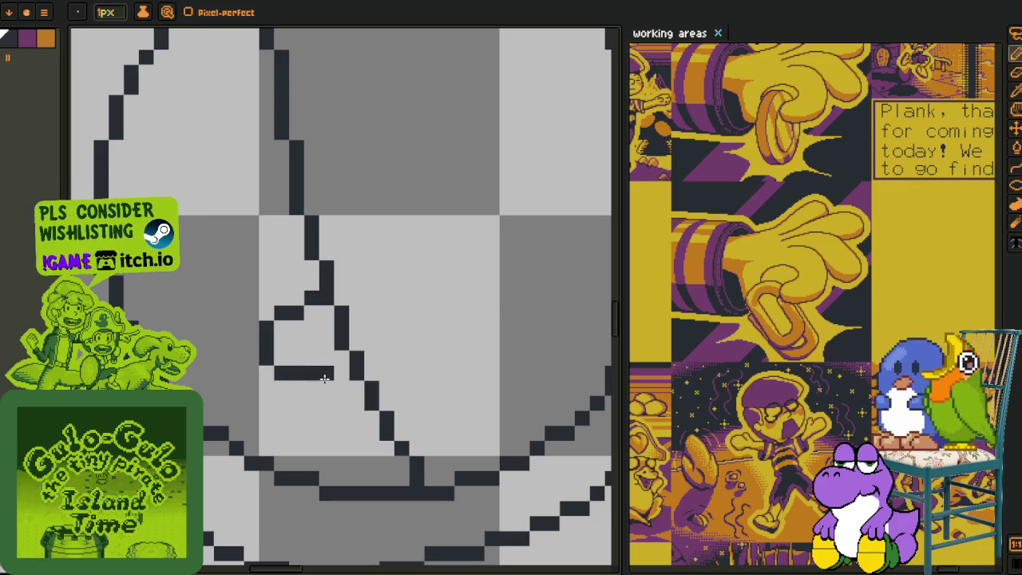
left_click_drag(297, 313, 299, 301)
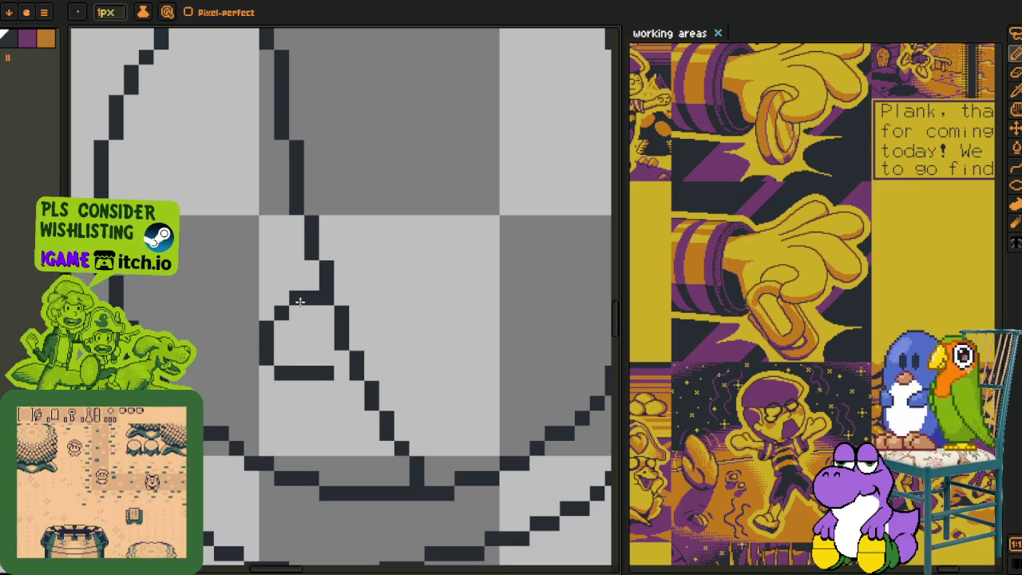
scroll(299, 301, "down", 2)
scroll(255, 369, "up", 1)
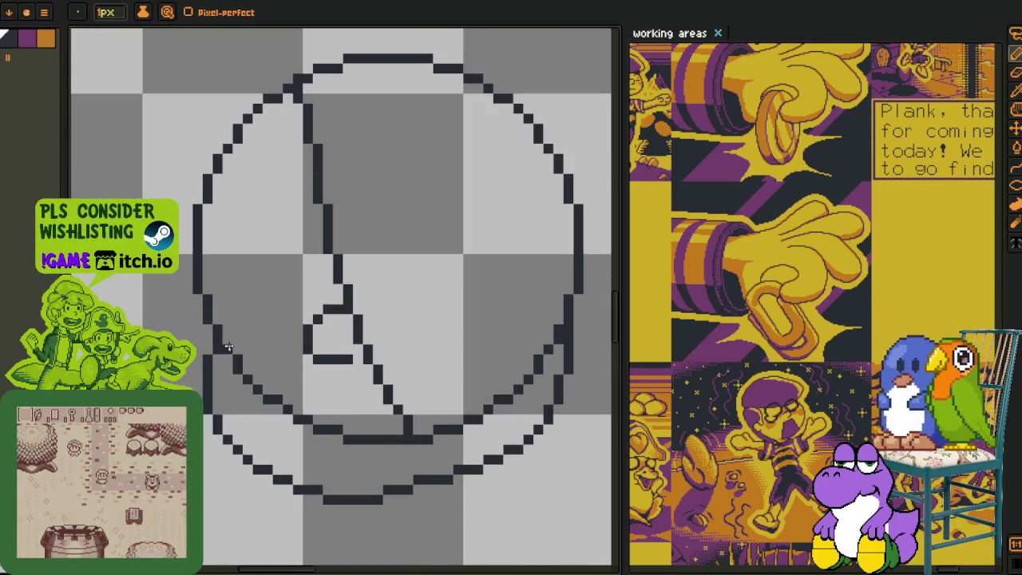
- Reshape the lower stroke's end, then revert the reshaped corner
left_click_drag(397, 433, 424, 438)
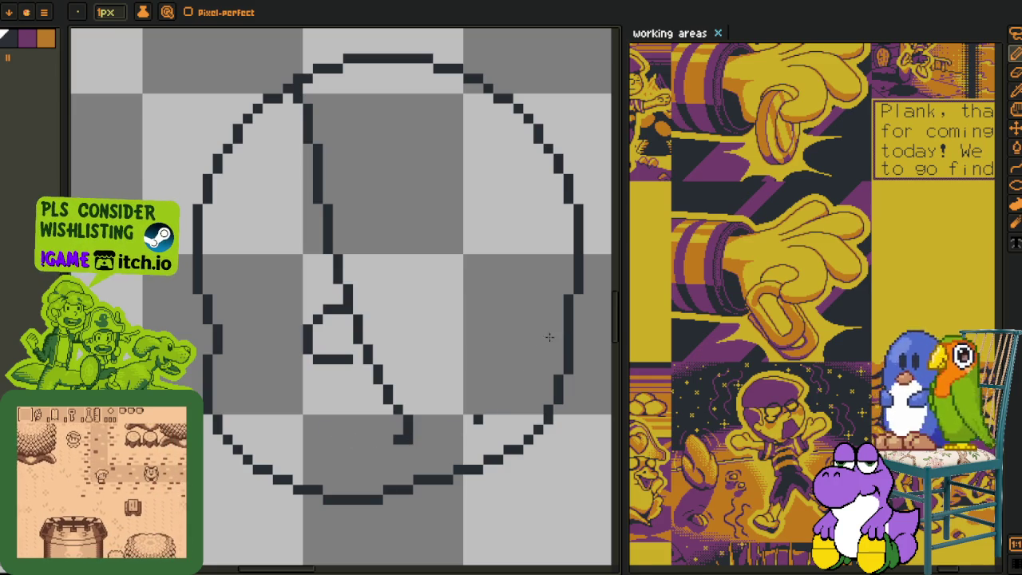
key("ctrl+z")
scroll(413, 429, "down", 1)
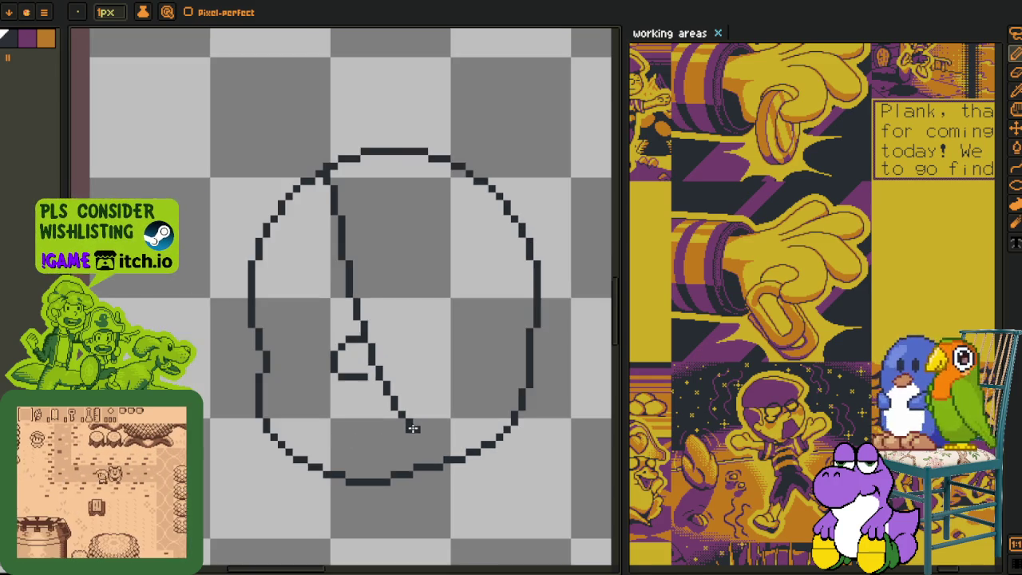
scroll(404, 423, "up", 1)
scroll(276, 298, "up", 3)
- Extend the nose's left edge up one pixel and shift its corner pixel right
left_click_drag(239, 269, 224, 285)
left_click_drag(216, 339, 239, 343)
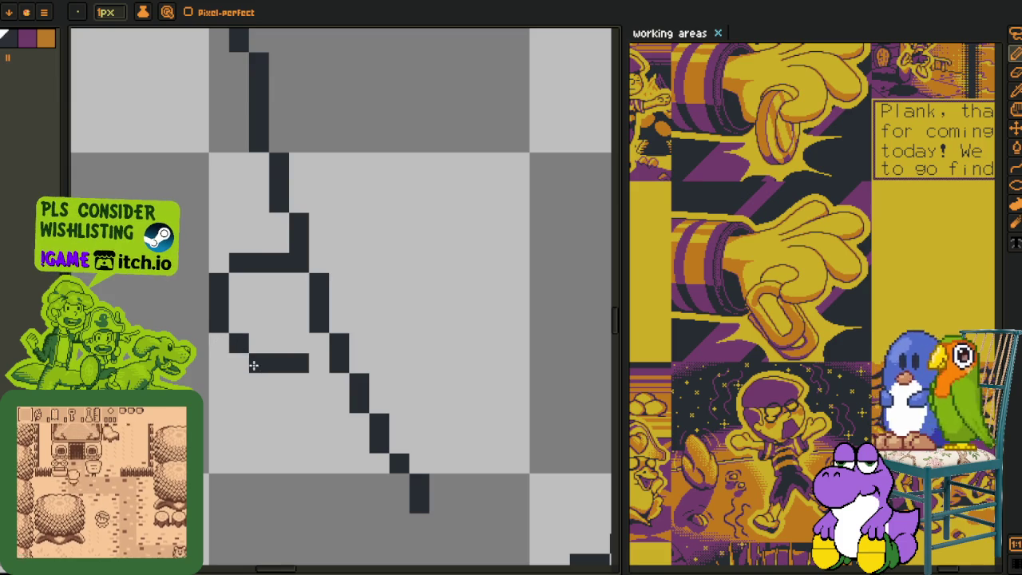
scroll(245, 358, "down", 4)
scroll(303, 369, "up", 2)
scroll(303, 369, "down", 2)
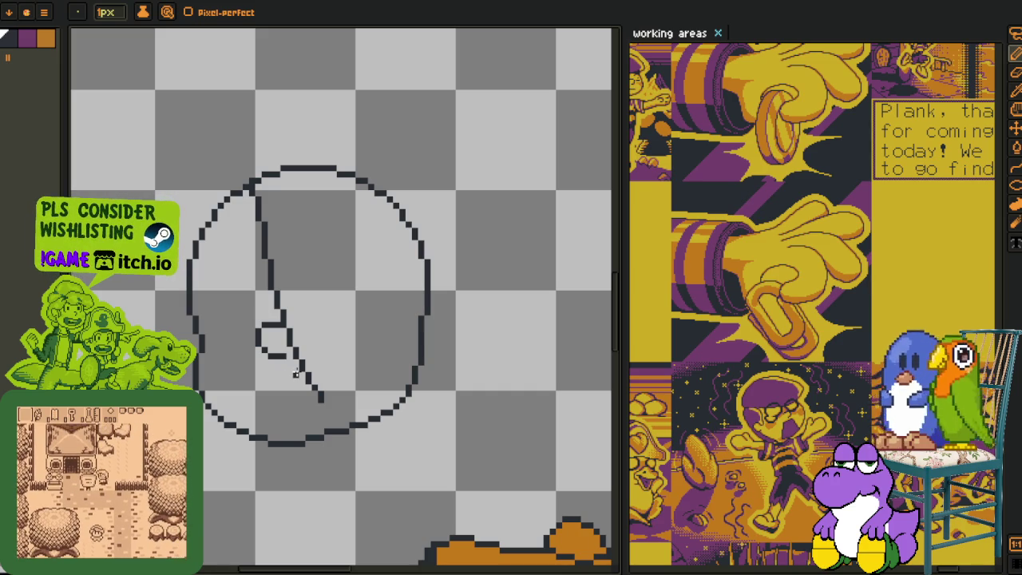
scroll(295, 373, "up", 1)
scroll(299, 375, "up", 1)
scroll(319, 382, "up", 1)
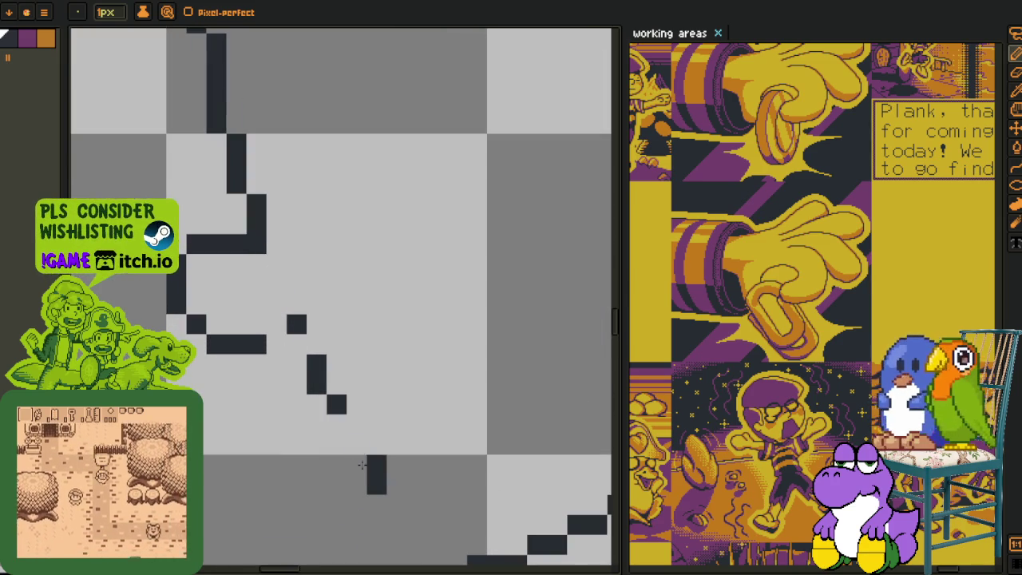
- Erase part of the diagonal line under the nose and place a pixel below the nose loop
left_click_drag(327, 385, 301, 303)
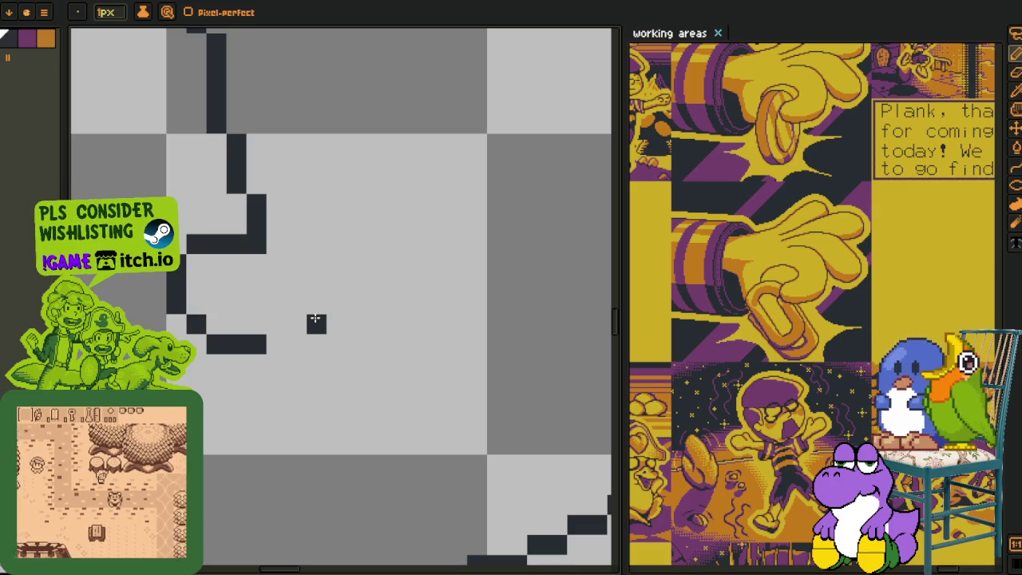
mouse_move(316, 322)
left_mouse_down()
mouse_move(311, 393)
mouse_move(296, 386)
left_mouse_up()
left_click(303, 380)
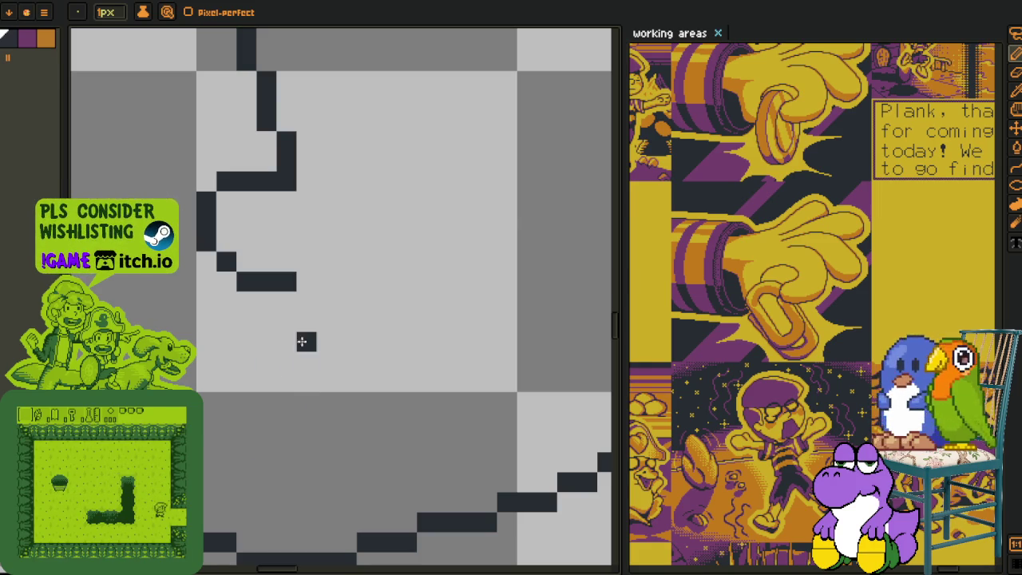
scroll(304, 359, "down", 3)
scroll(281, 359, "up", 2)
scroll(281, 290, "up", 1)
- Erase the leftover pixels below the nose and fill in pixels on the nose outline
right_click(286, 279)
left_click(306, 240)
right_click(325, 259)
scroll(279, 352, "down", 2)
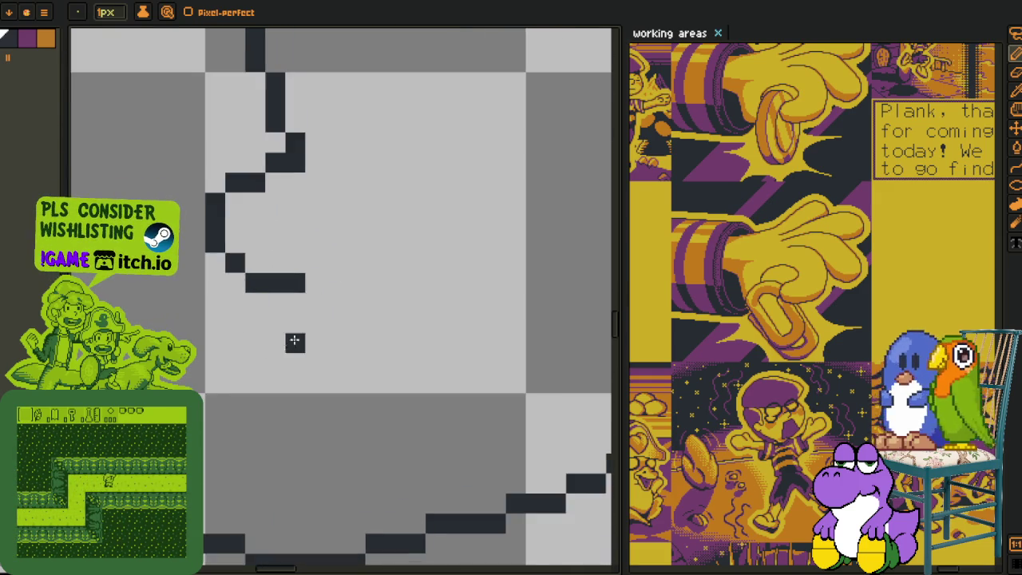
scroll(275, 331, "down", 1)
scroll(272, 303, "up", 1)
scroll(264, 256, "up", 3)
right_click(258, 234)
left_click(258, 203)
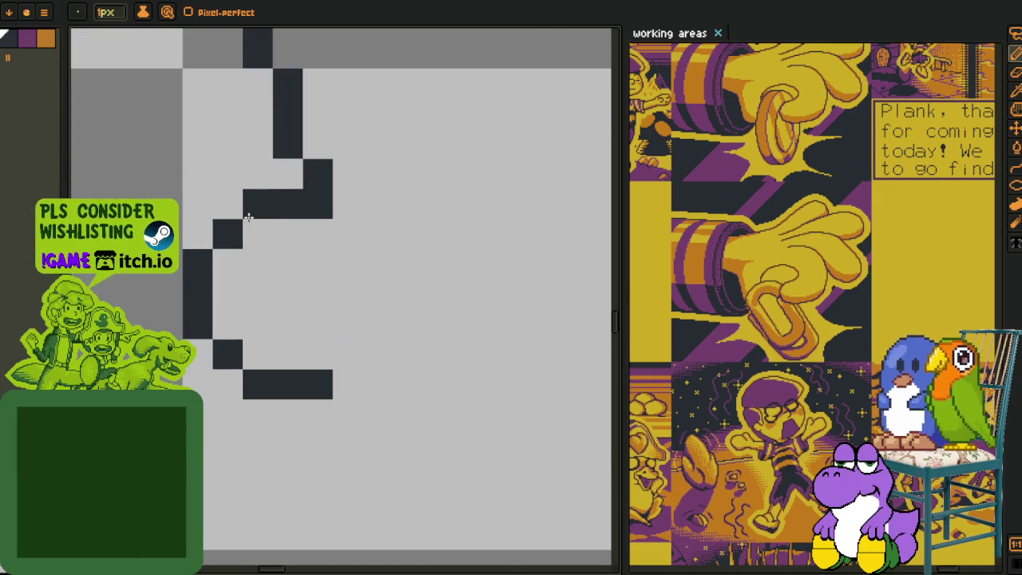
scroll(258, 248, "down", 2)
scroll(272, 288, "down", 1)
mouse_move(280, 312)
left_mouse_down()
mouse_move(296, 334)
mouse_move(275, 314)
left_mouse_up()
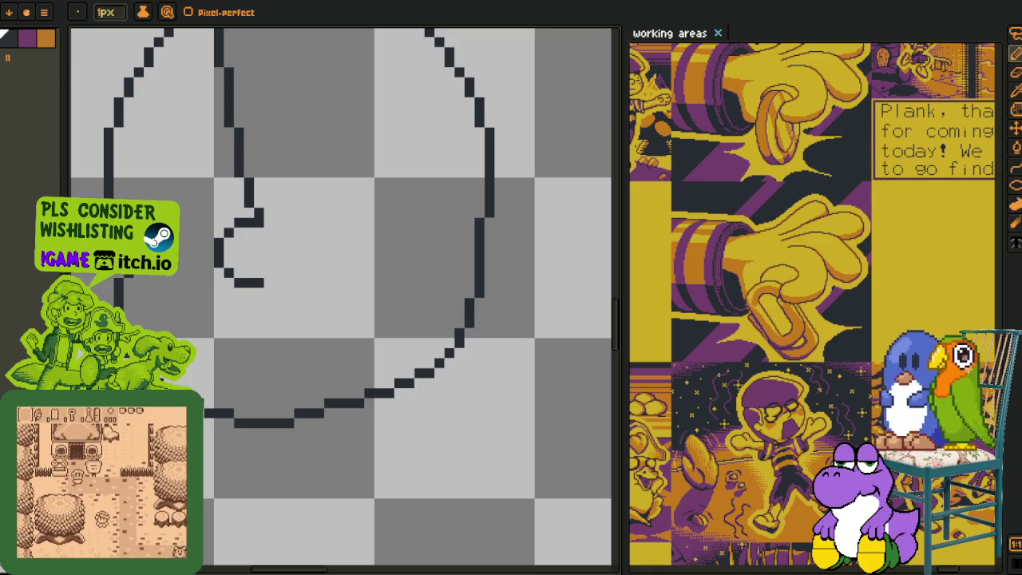
left_click_drag(249, 351, 314, 322)
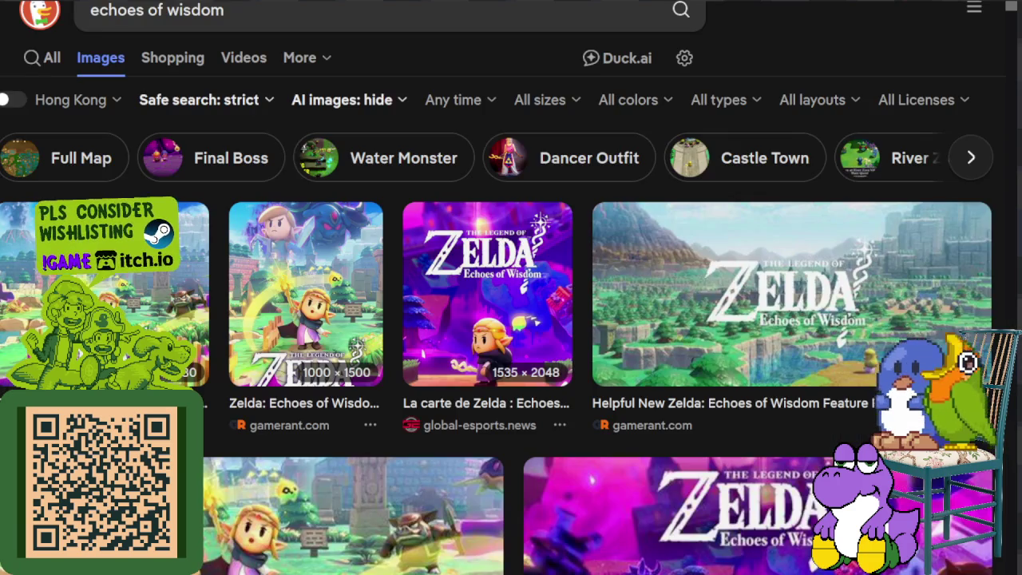
- View the Zelda-on-horseback image full size, then close it
scroll(330, 342, "down", 1)
scroll(384, 240, "down", 4)
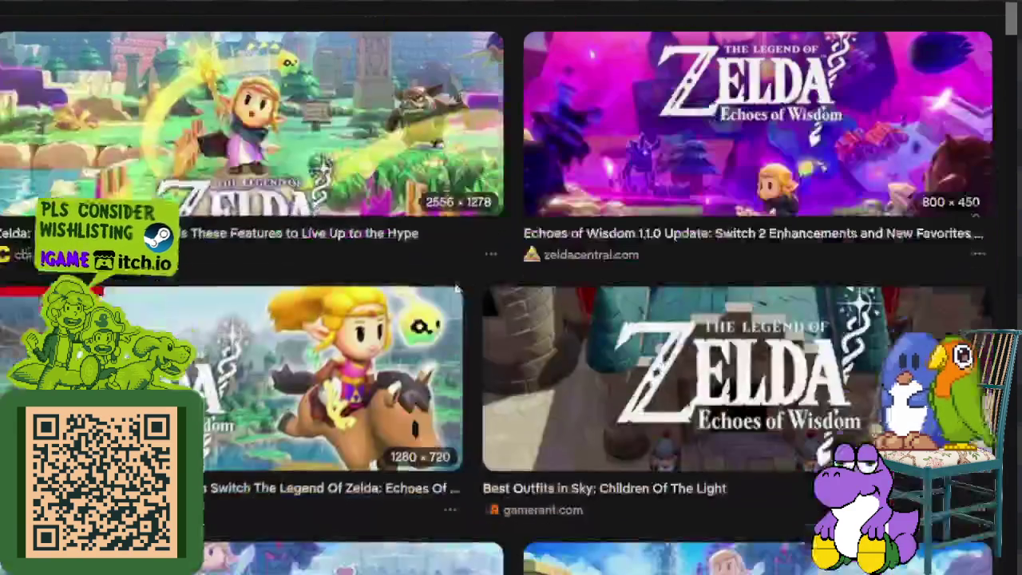
left_click(368, 339)
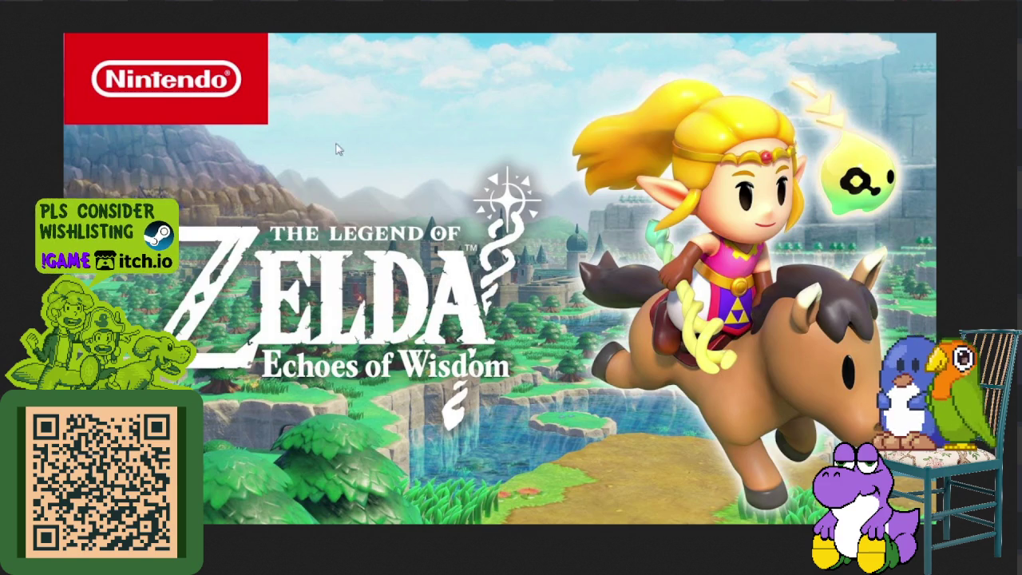
key("ctrl+w")
- Preview the Nintendo Wire screenshot and the cbr.com Echoes of Wisdom image, then close it
scroll(451, 198, "down", 5)
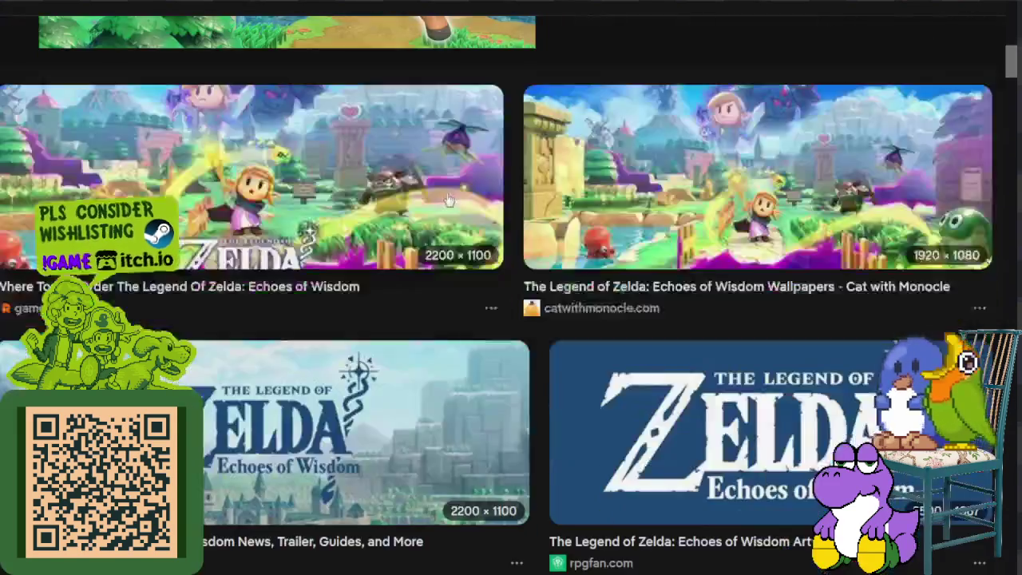
scroll(451, 198, "down", 5)
scroll(451, 198, "down", 5)
scroll(451, 198, "down", 4)
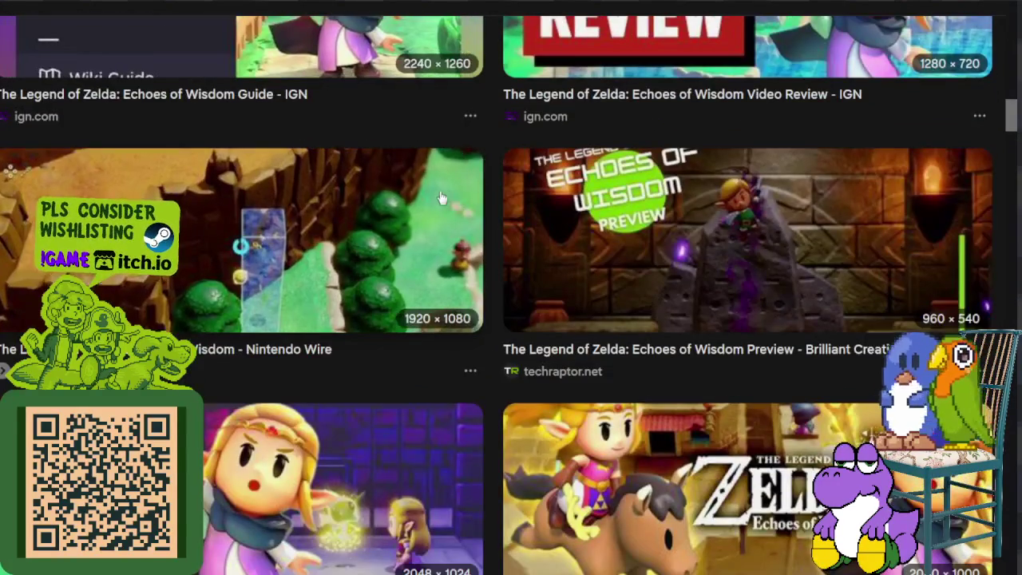
scroll(451, 198, "down", 2)
left_click(268, 200)
scroll(275, 212, "down", 2)
scroll(280, 231, "down", 1)
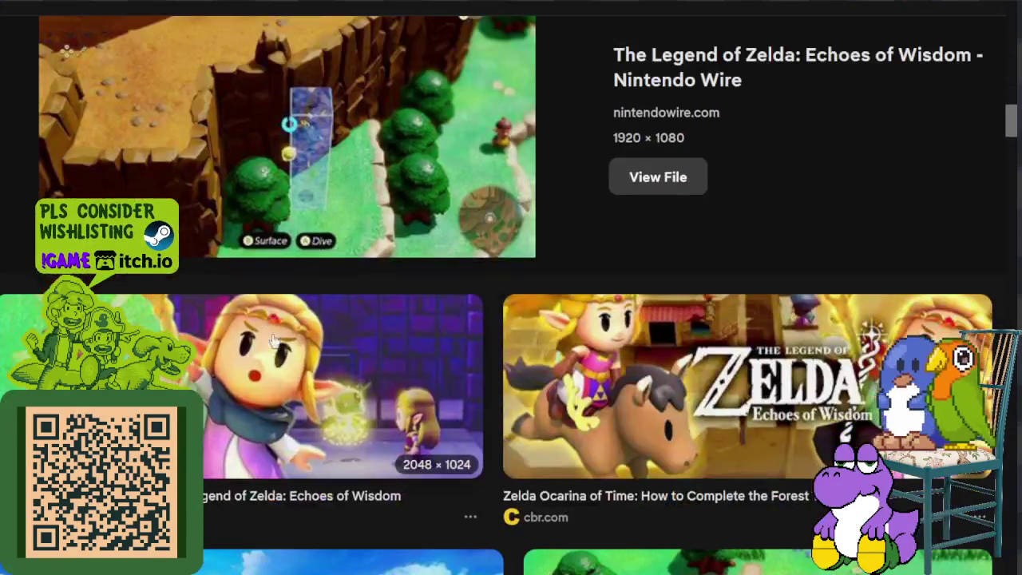
left_click(293, 377)
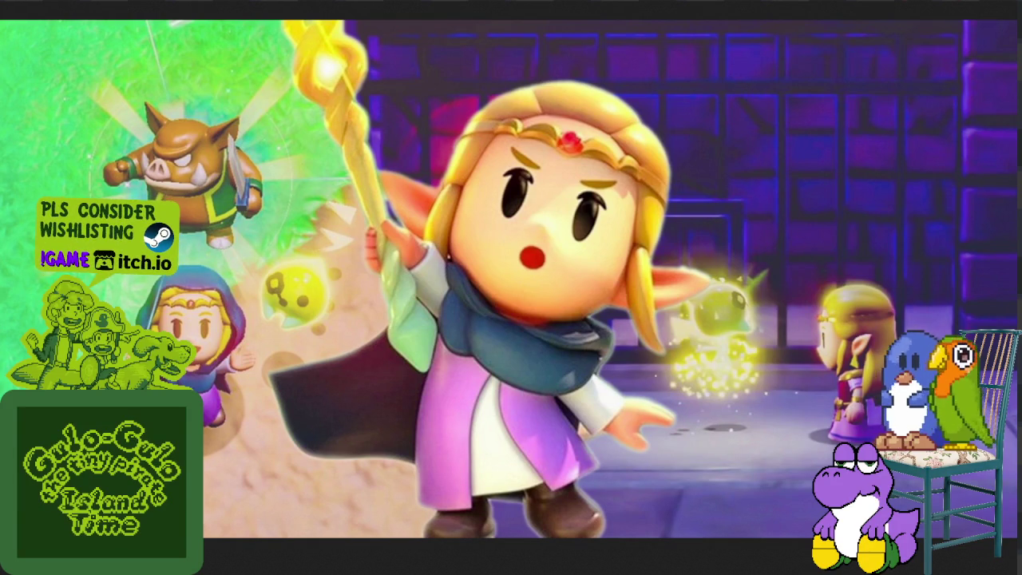
key("Escape")
- Preview gamerant.com's Where To Pre-Order artwork of Zelda raising her staff, then close it
scroll(540, 138, "down", 3)
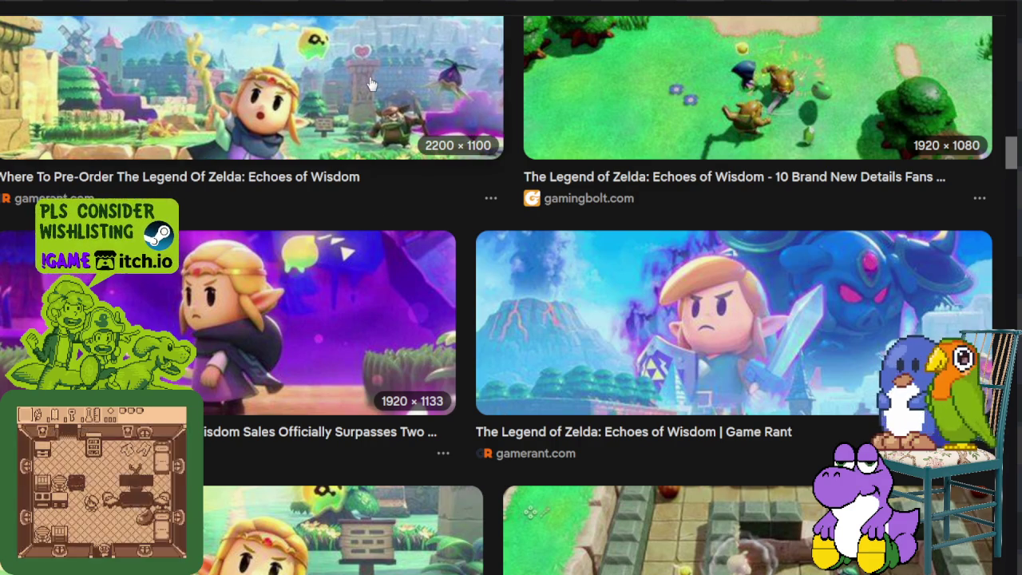
left_click(370, 86)
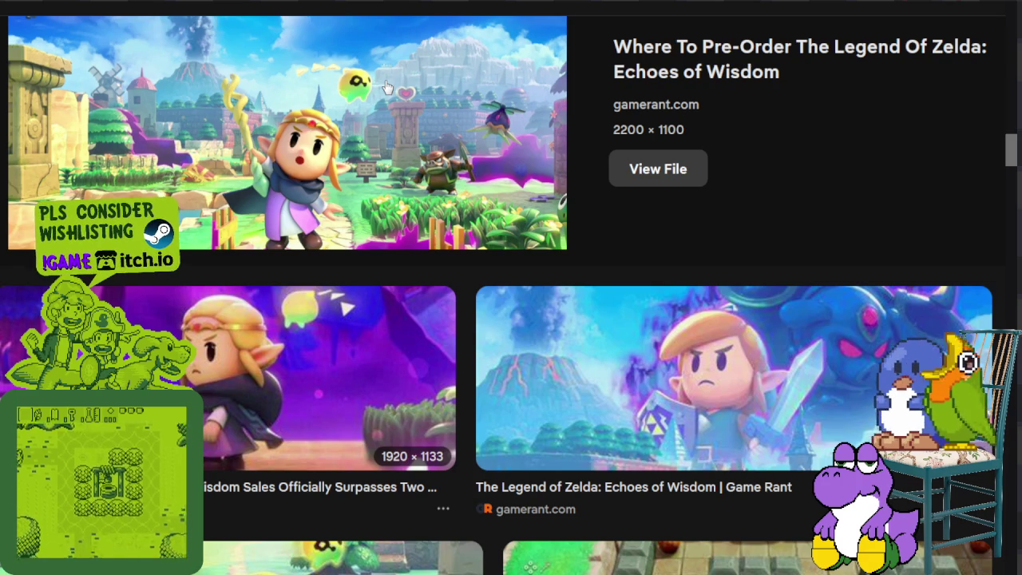
scroll(430, 108, "down", 4)
scroll(430, 107, "up", 2)
scroll(432, 128, "up", 2)
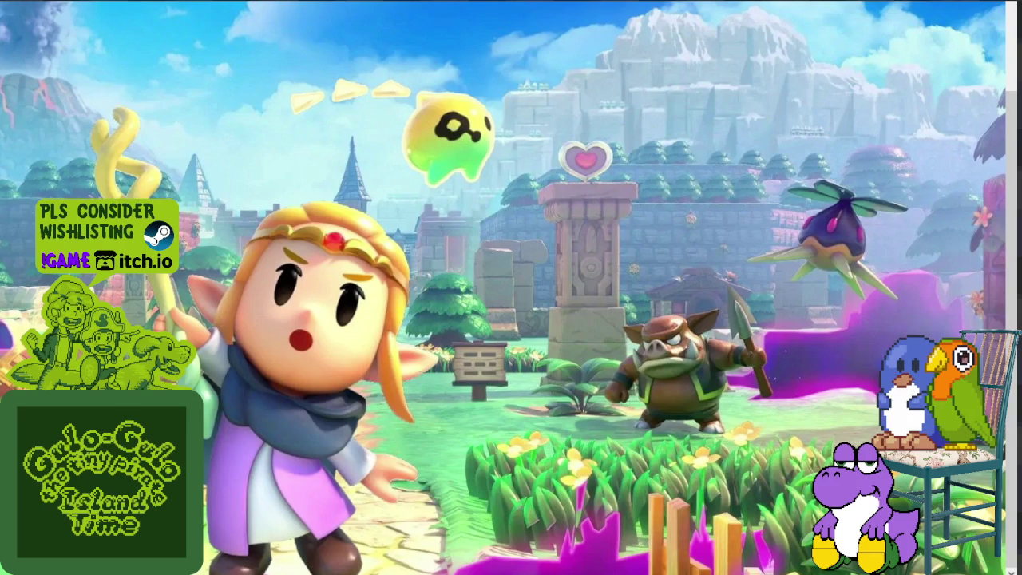
key("ctrl+w")
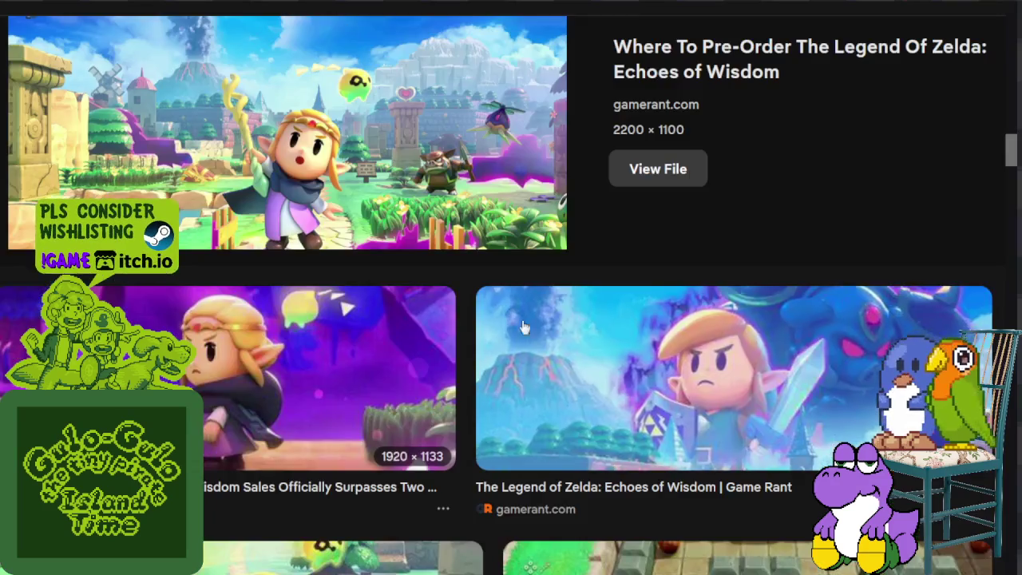
- Preview the jeuxactu game screenshot, view it full size, then go back
scroll(431, 336, "down", 5)
scroll(431, 336, "down", 2)
scroll(431, 336, "down", 2)
left_click(310, 224)
scroll(359, 200, "down", 2)
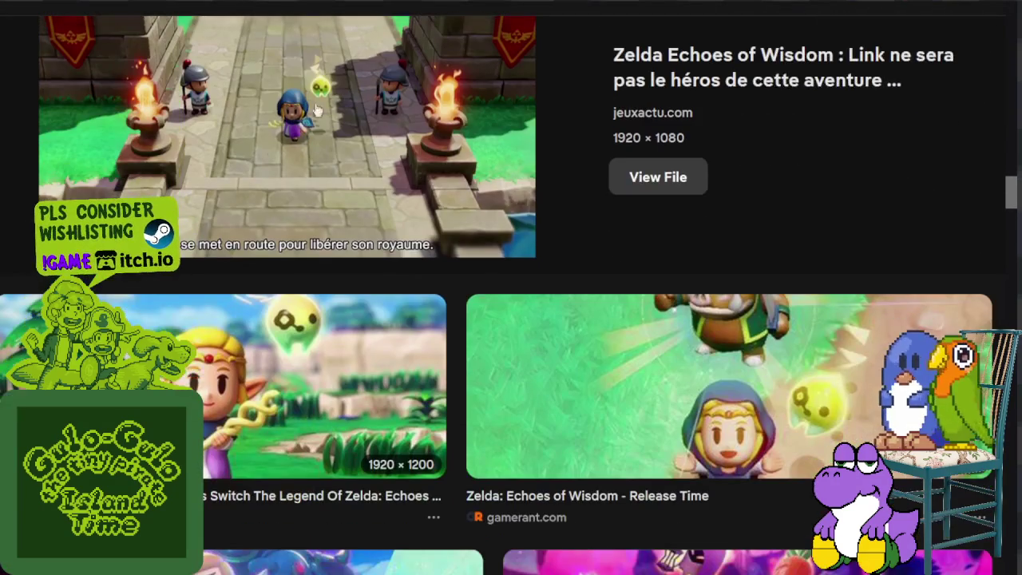
left_click(424, 254)
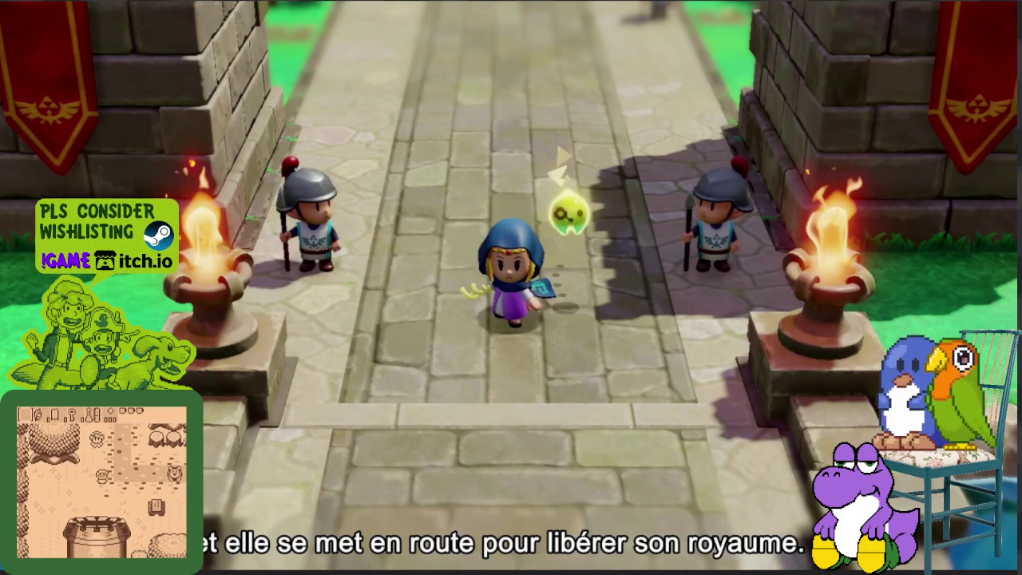
key("alt+Left")
- Preview the Zelda concept art image
scroll(456, 272, "down", 3)
scroll(456, 271, "down", 1)
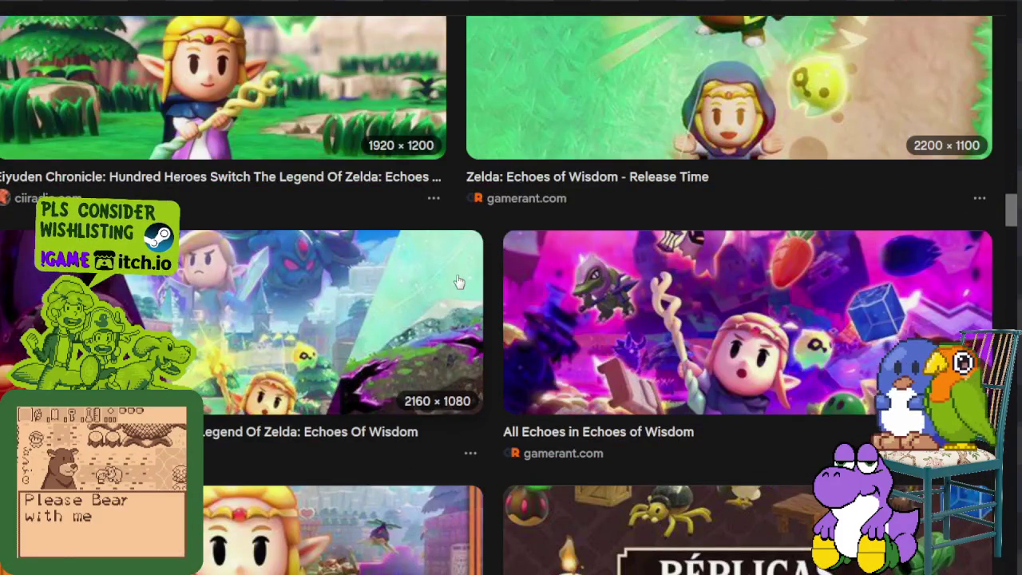
scroll(458, 273, "down", 4)
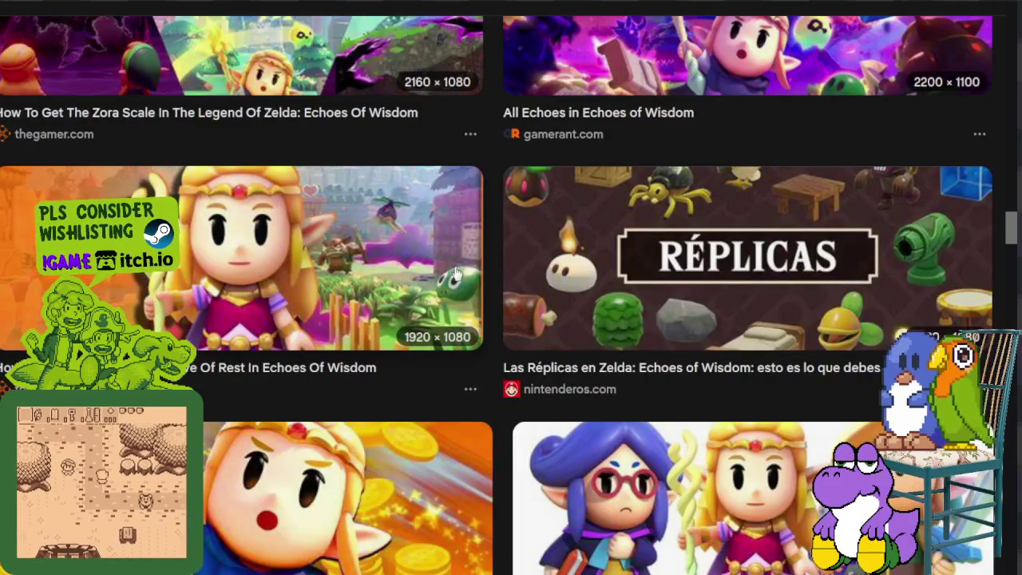
scroll(457, 273, "down", 3)
left_click(571, 286)
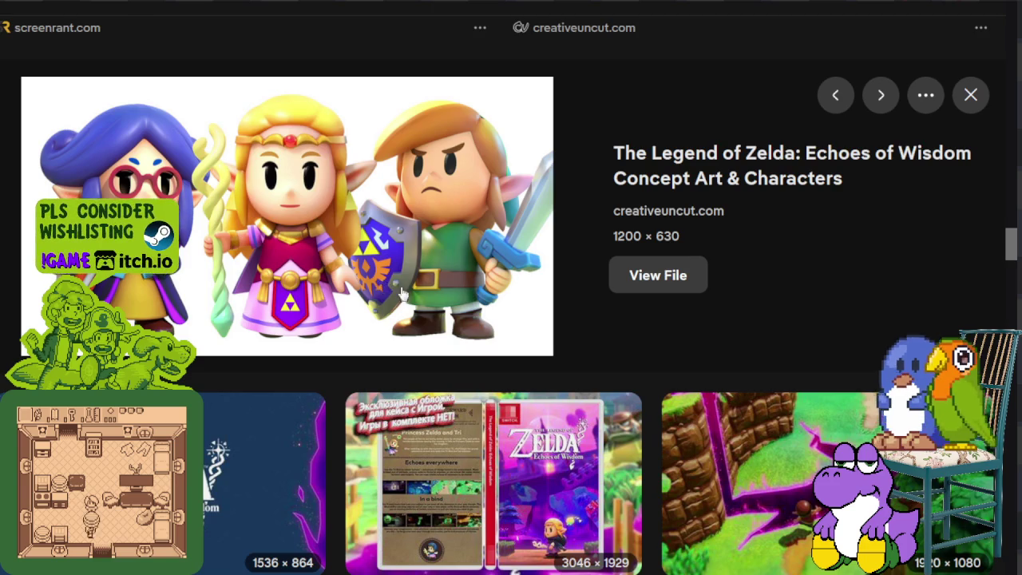
- Preview the nintendolife 'Over 100 Echoes' image, then return to the top of the results
scroll(447, 304, "down", 4)
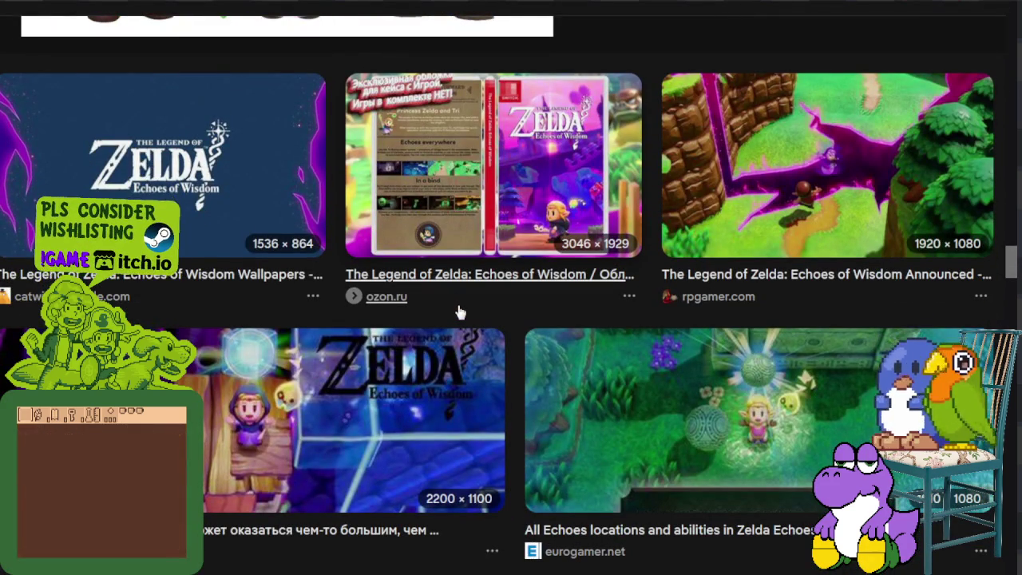
scroll(463, 320, "down", 4)
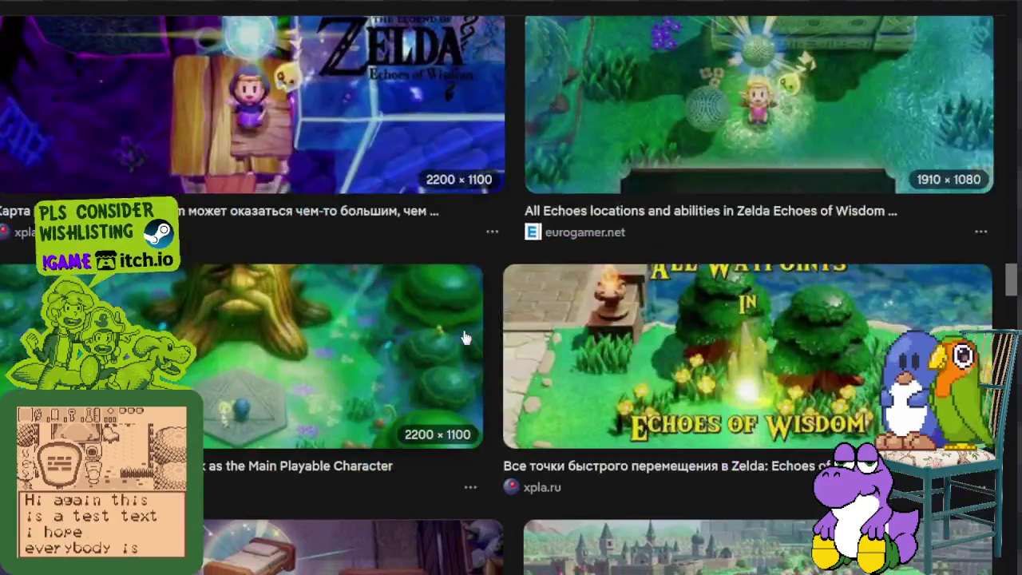
scroll(468, 339, "down", 1)
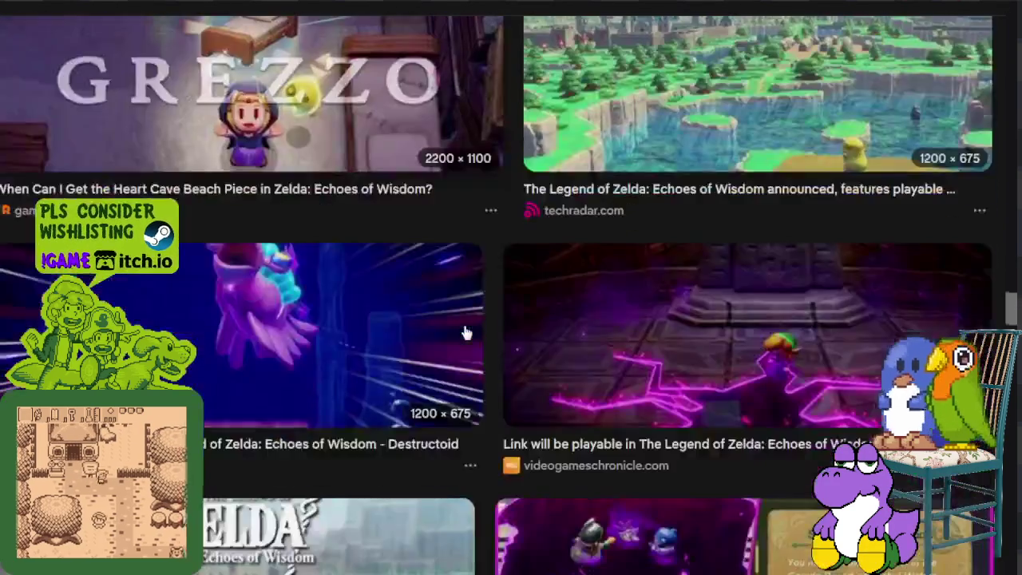
scroll(467, 336, "down", 5)
scroll(467, 333, "down", 4)
scroll(479, 320, "down", 5)
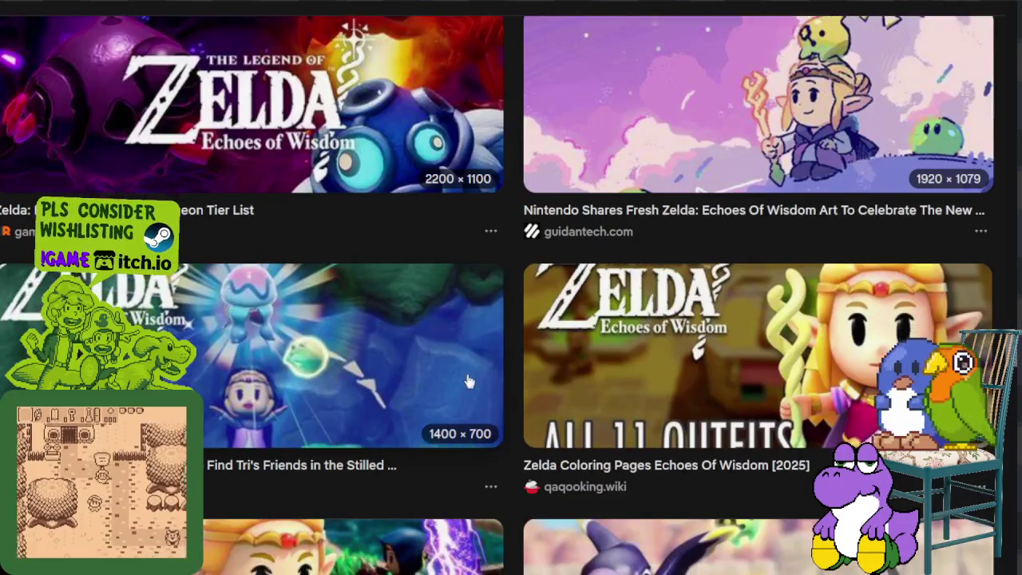
scroll(480, 303, "down", 1)
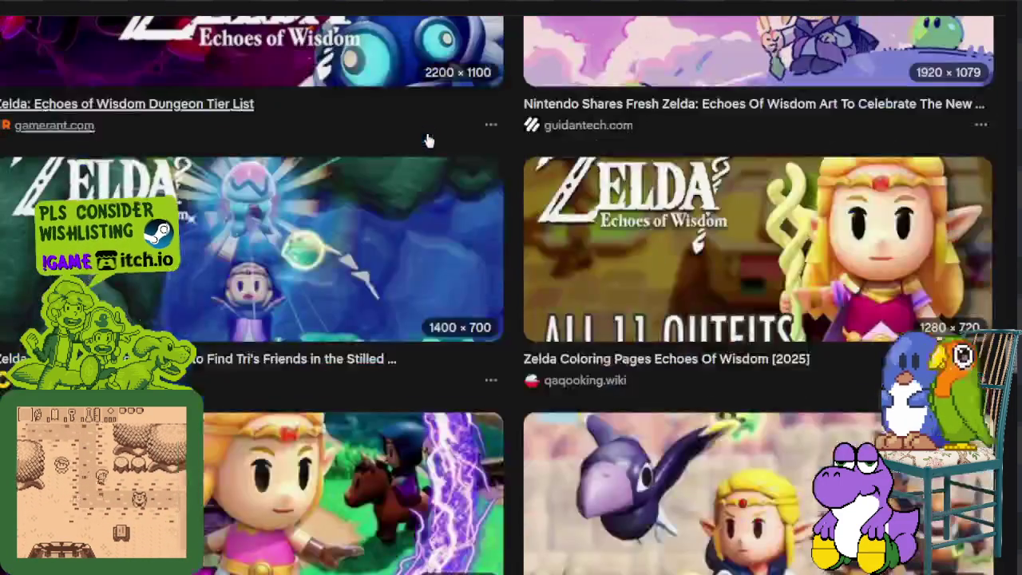
scroll(464, 247, "down", 2)
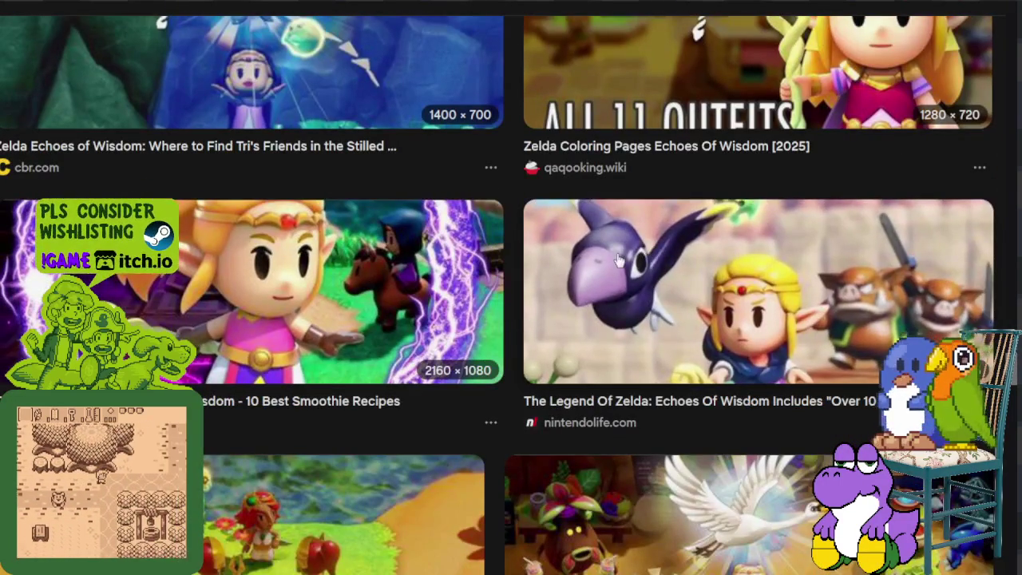
left_click(614, 258)
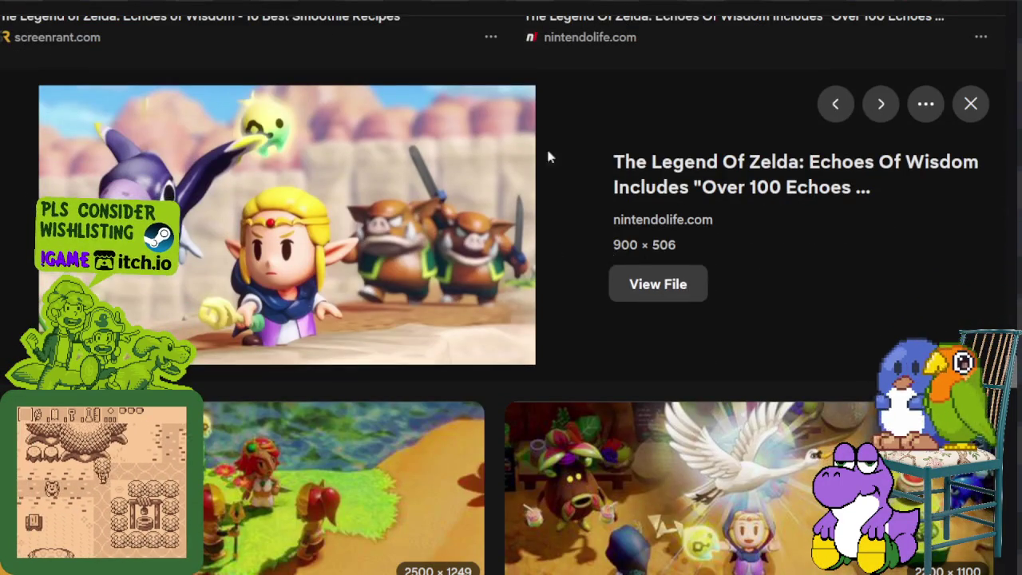
scroll(399, 293, "down", 1)
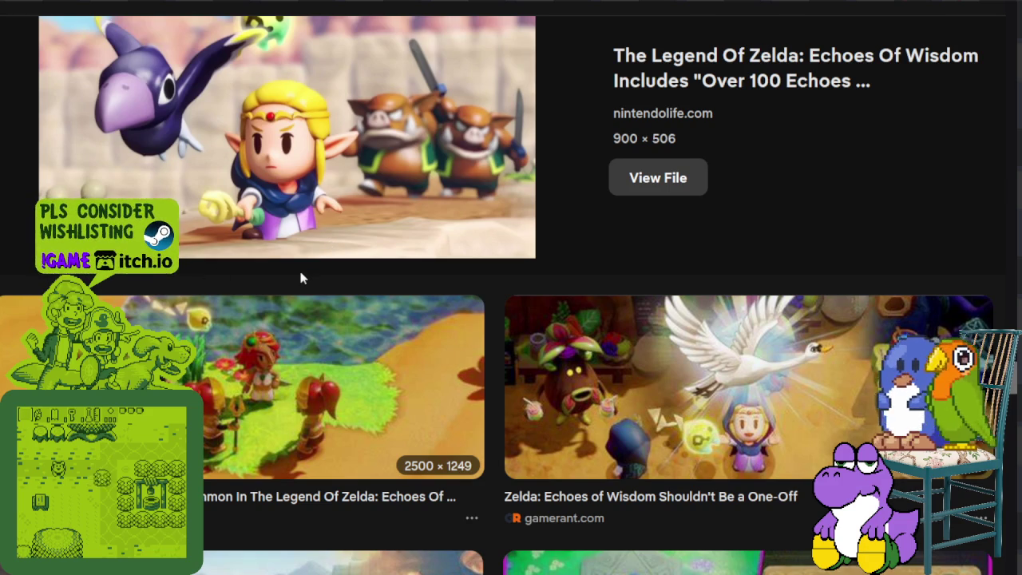
scroll(384, 287, "up", 5)
scroll(399, 320, "up", 5)
scroll(417, 356, "up", 5)
scroll(426, 359, "up", 3)
scroll(426, 359, "up", 5)
scroll(427, 336, "up", 5)
scroll(429, 312, "up", 5)
scroll(431, 271, "up", 5)
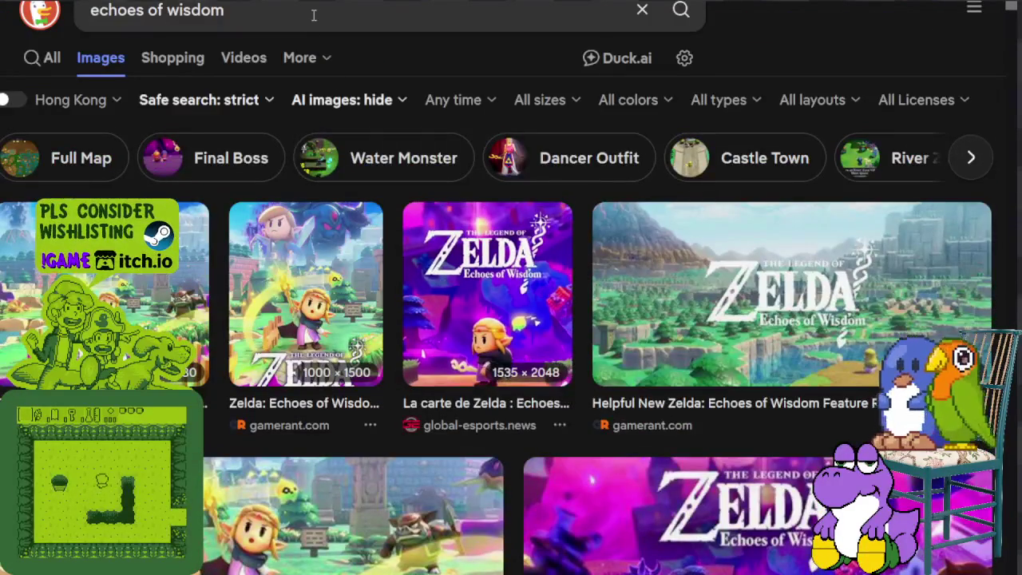
- Replace the query with 'princess peach showtime' and run the search
left_click_drag(312, 14, 89, 11)
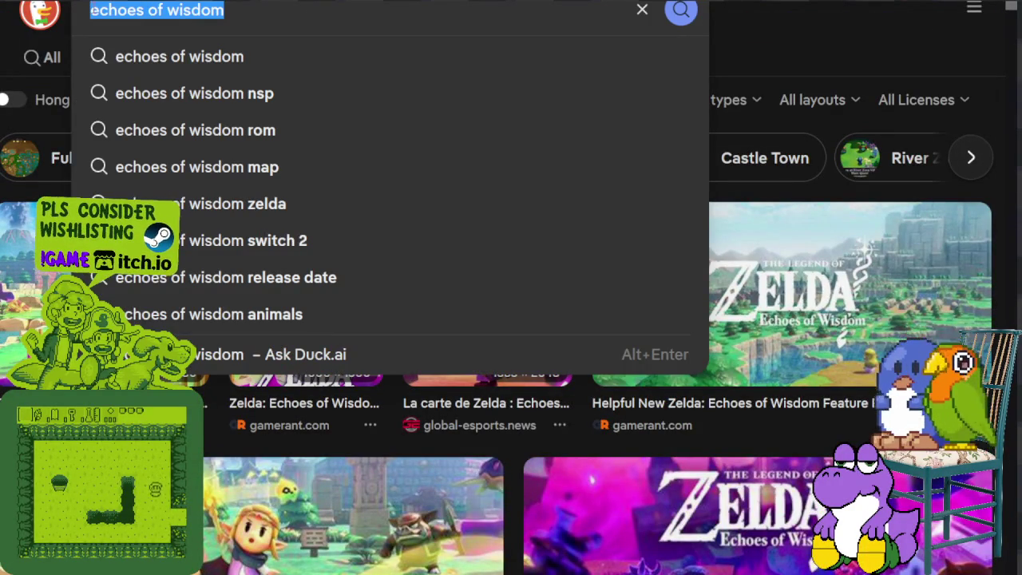
type("princess peach showtime")
key("Return")
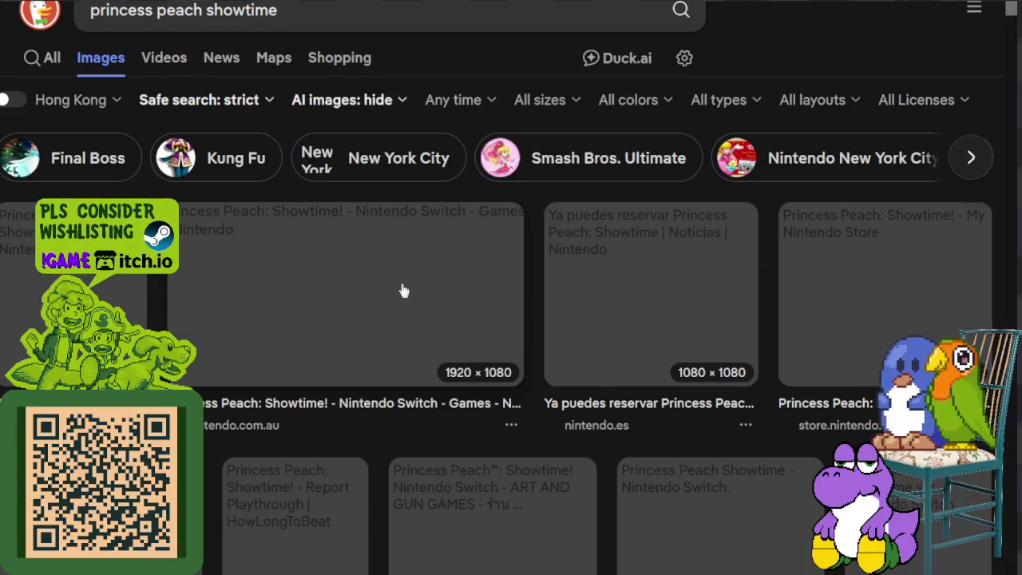
- Preview the nintendo.com.au Showtime artwork
scroll(402, 287, "down", 1)
scroll(401, 286, "down", 3)
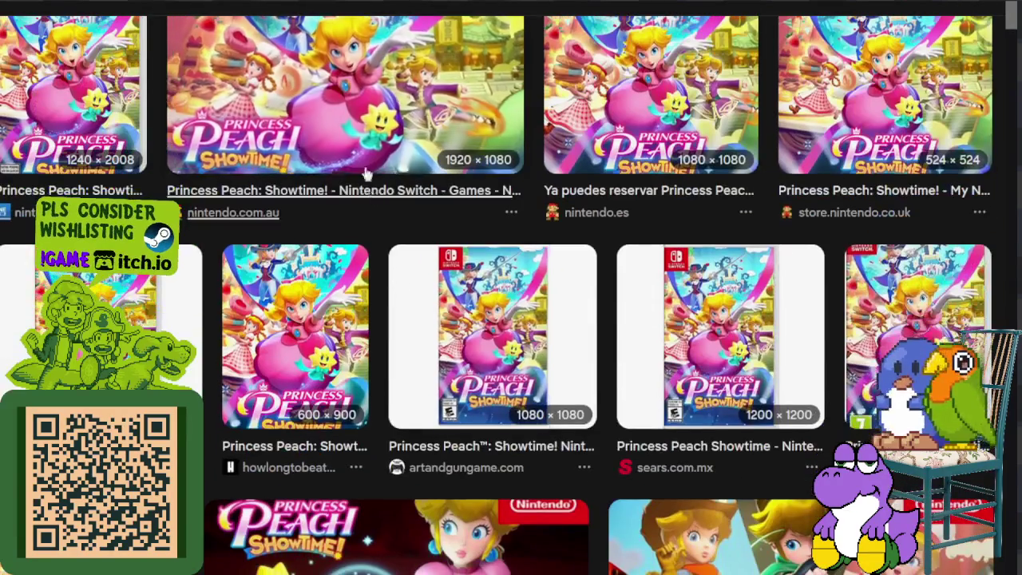
left_click(379, 171)
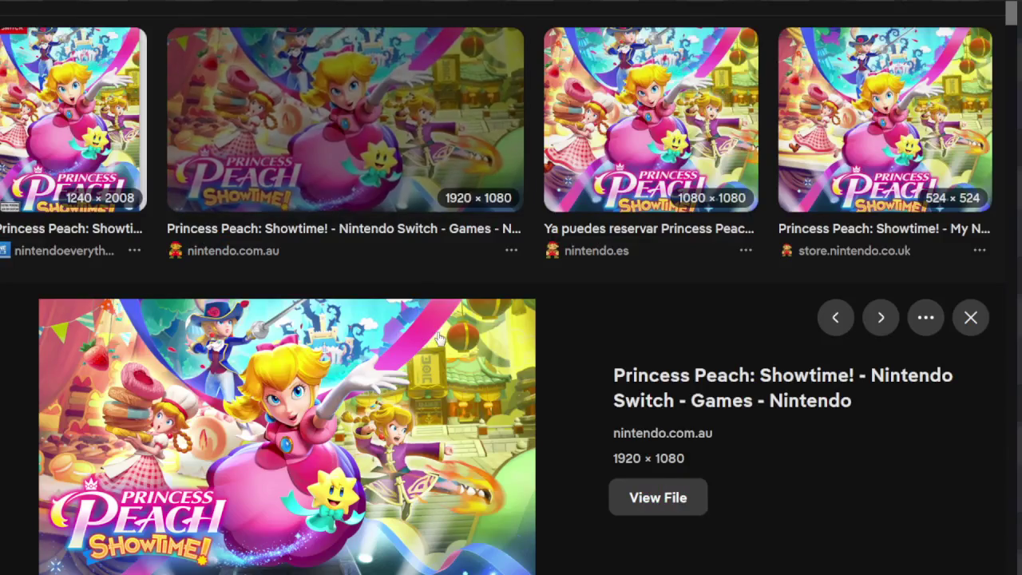
- Preview another nintendo.com Peach image, then the nintendo.com picture of Peach's costumes
scroll(438, 339, "down", 3)
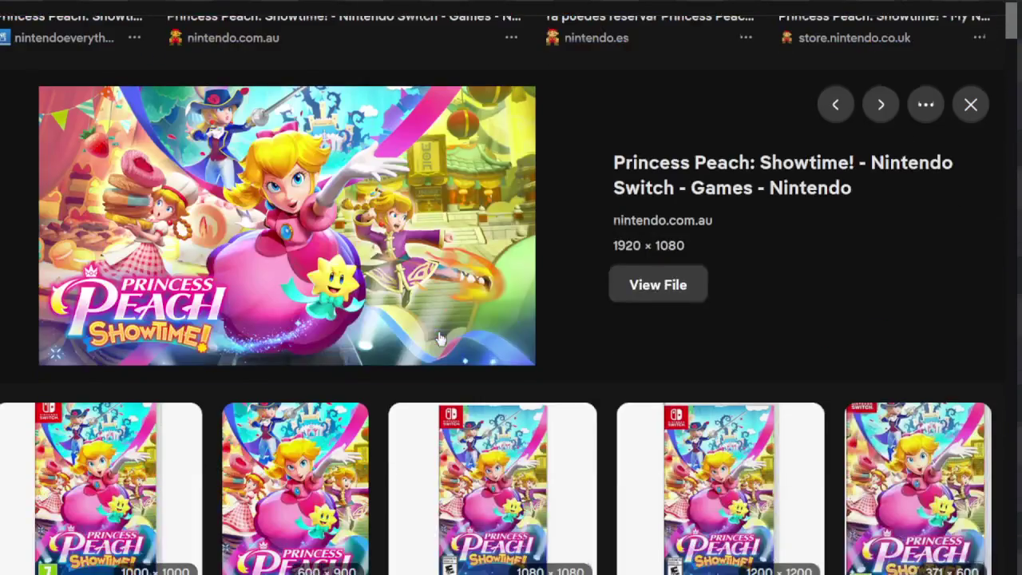
scroll(438, 340, "down", 3)
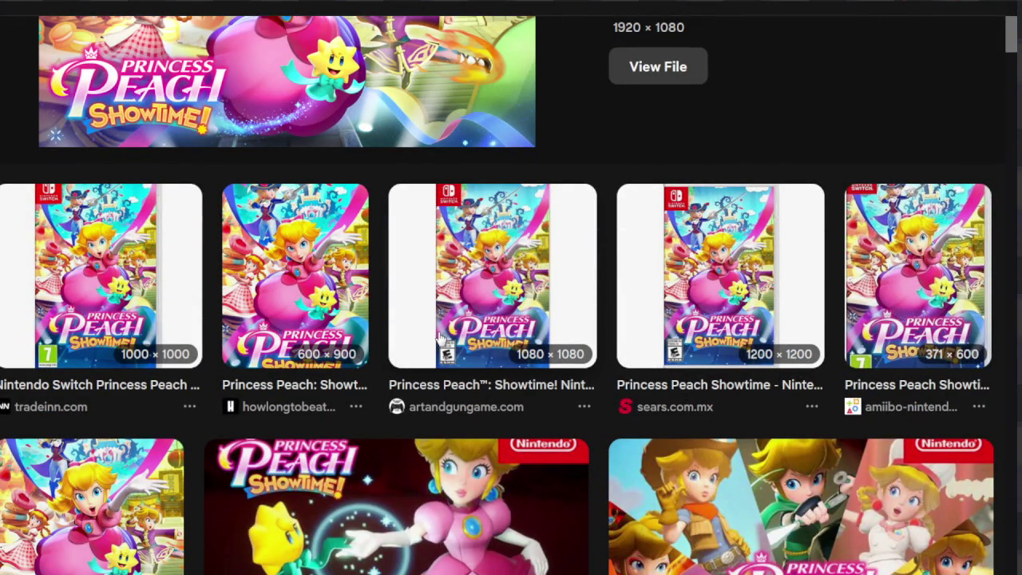
scroll(440, 340, "down", 2)
scroll(439, 340, "down", 2)
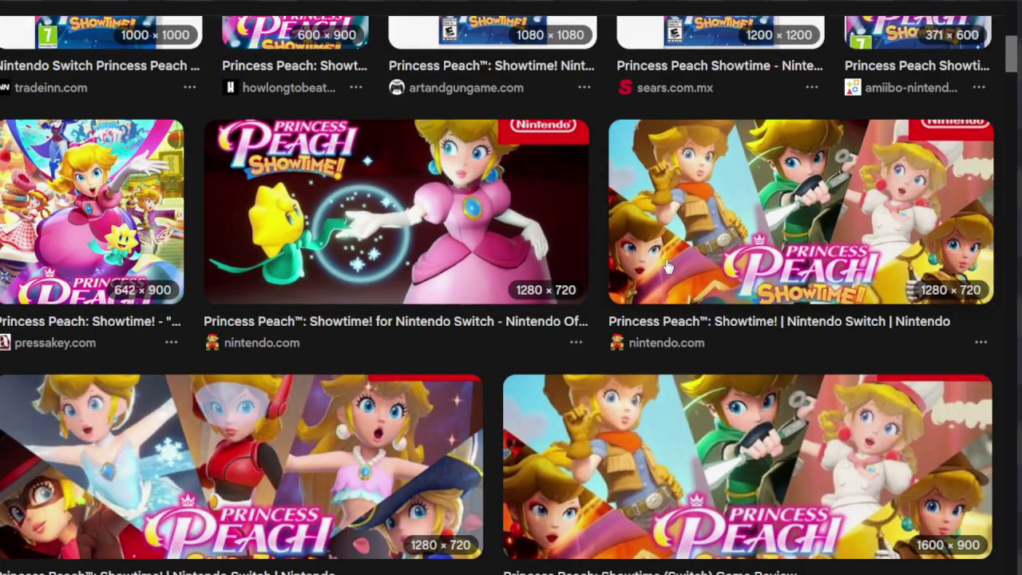
left_click(663, 272)
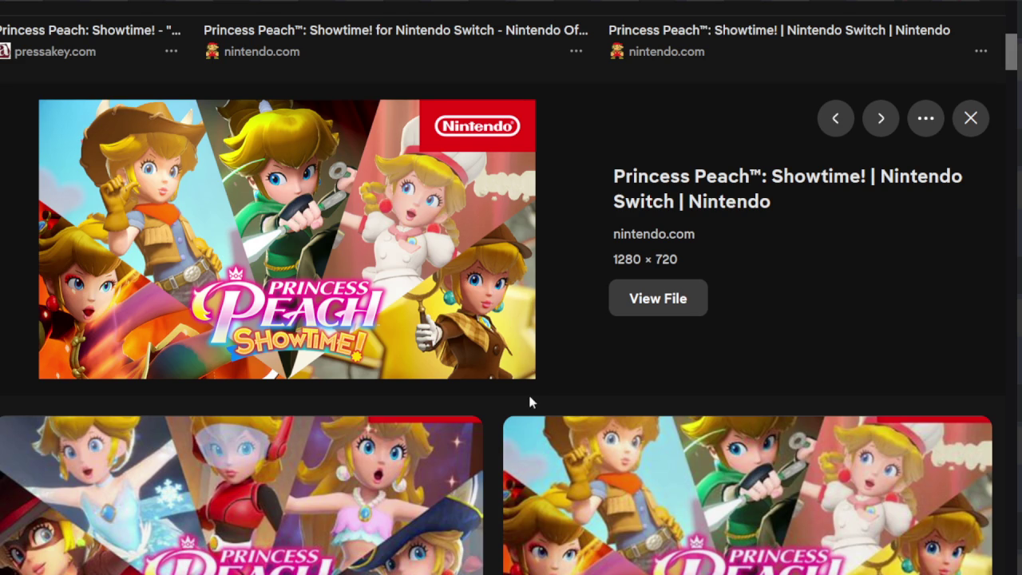
scroll(365, 357, "down", 3)
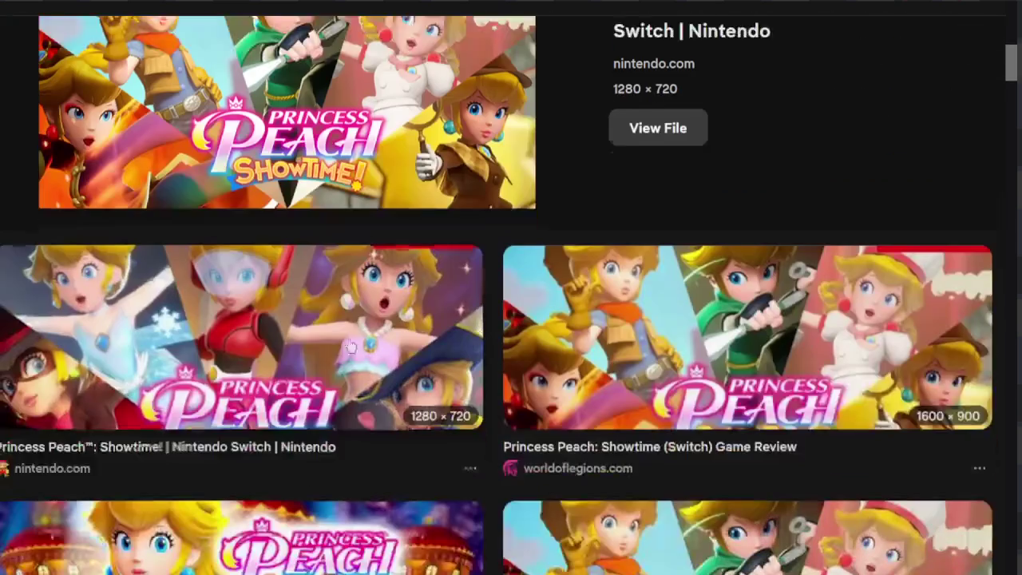
left_click(315, 284)
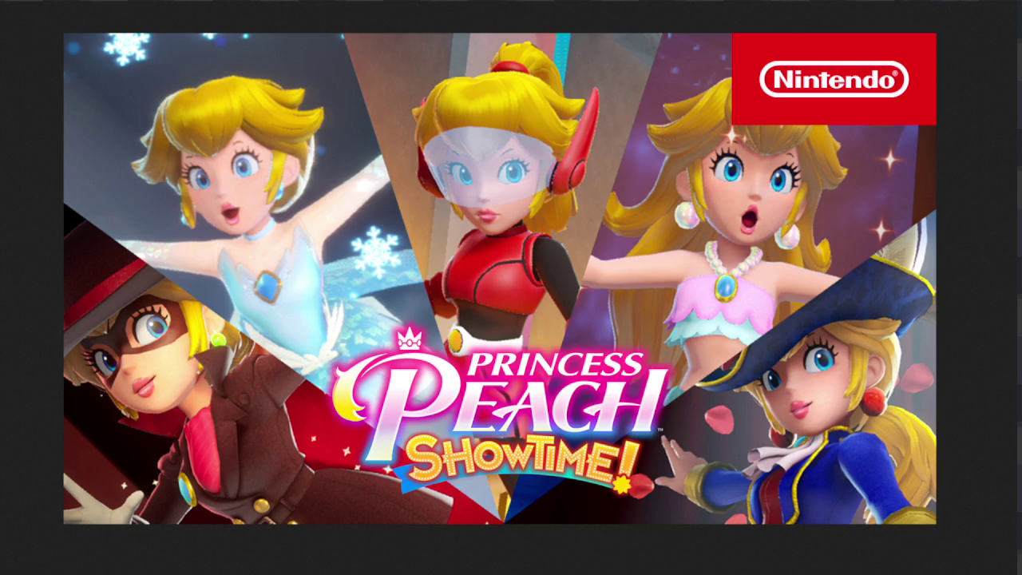
- Close the full-size picture and scroll down through more Peach Showtime image results
key("Escape")
scroll(407, 254, "down", 3)
scroll(406, 254, "down", 3)
scroll(407, 246, "down", 2)
scroll(407, 246, "down", 2)
scroll(407, 246, "down", 1)
scroll(406, 246, "down", 1)
scroll(406, 245, "down", 2)
scroll(406, 244, "down", 2)
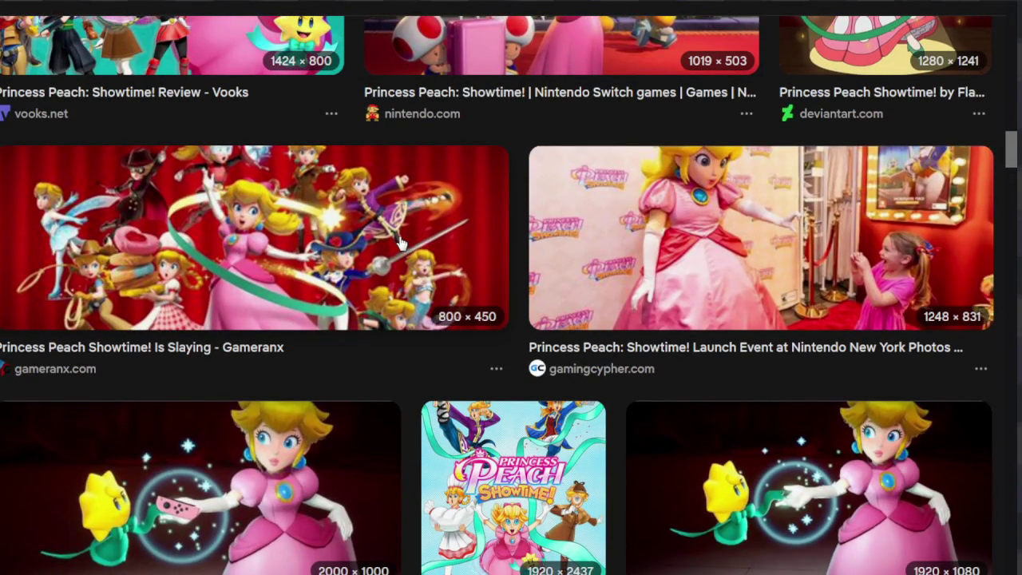
scroll(402, 244, "down", 1)
scroll(402, 244, "down", 2)
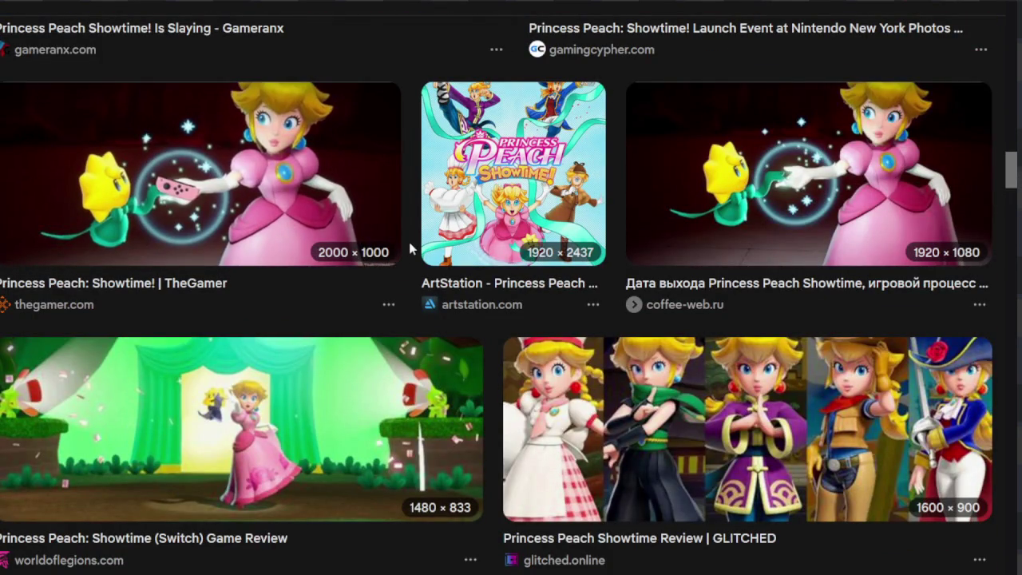
- Scroll back up through the Peach Showtime image results
scroll(408, 244, "up", 1)
scroll(409, 243, "up", 3)
scroll(418, 267, "up", 3)
scroll(419, 267, "up", 2)
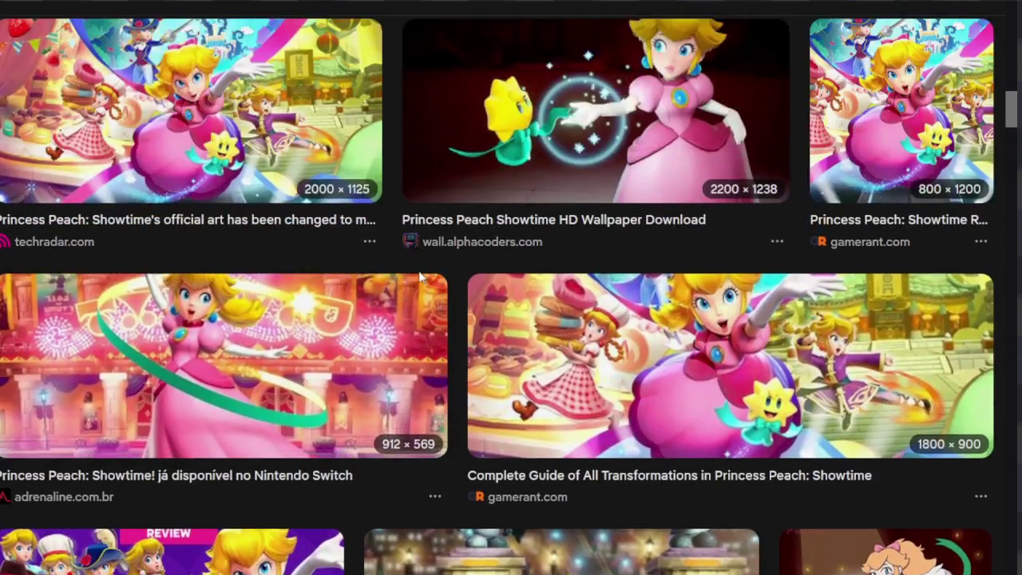
scroll(419, 268, "up", 3)
scroll(418, 268, "up", 1)
scroll(418, 267, "up", 1)
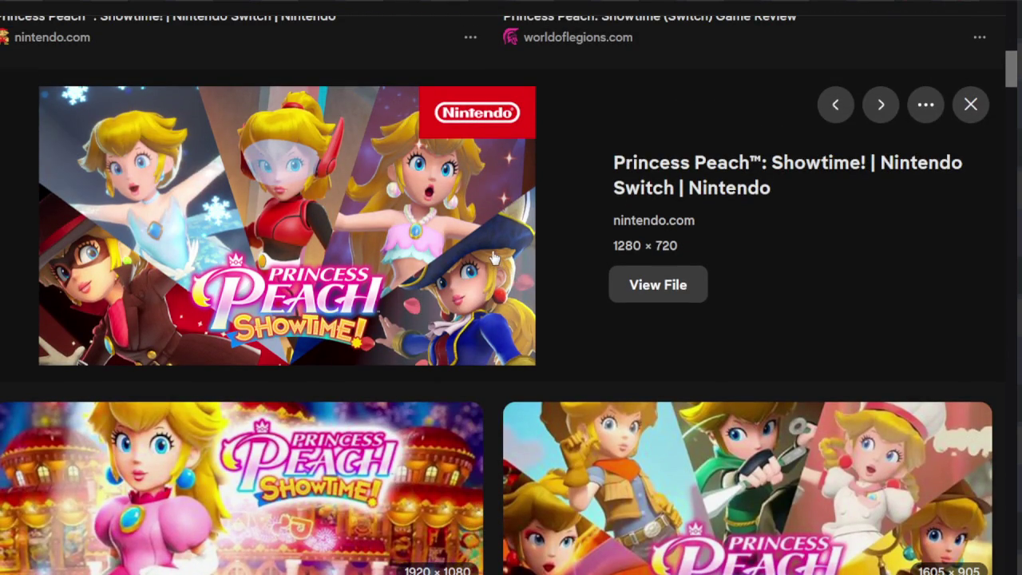
scroll(492, 254, "up", 3)
scroll(492, 254, "up", 1)
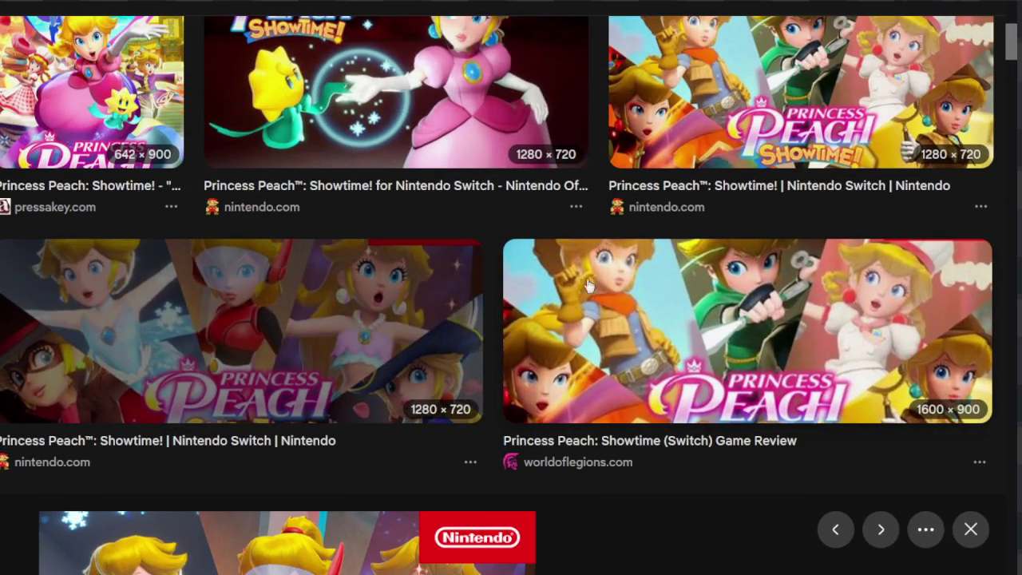
scroll(673, 276, "up", 4)
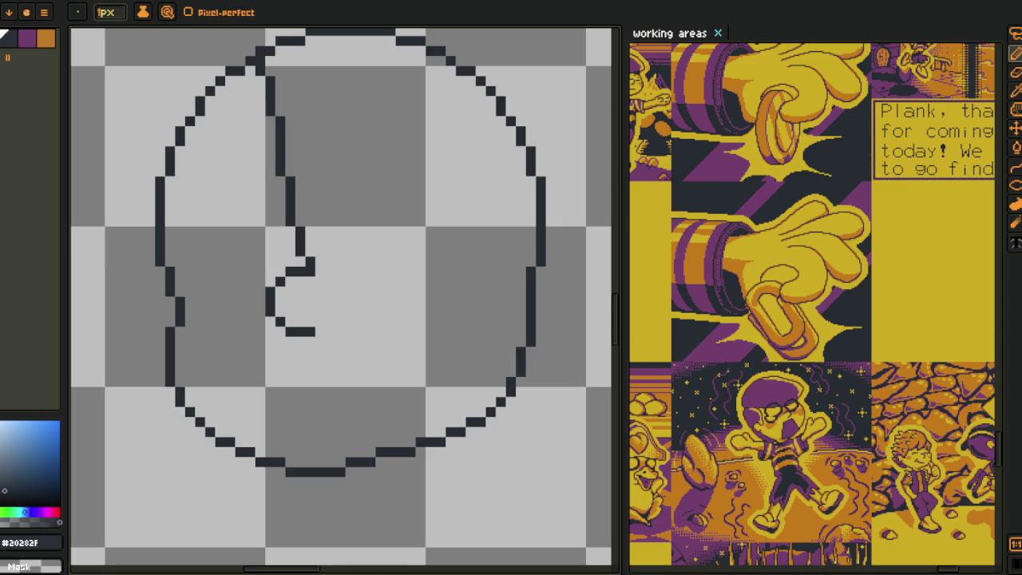
- Lasso the head's lower-left arc and nudge it two pixels left and one down
scroll(230, 412, "down", 1)
scroll(233, 363, "down", 1)
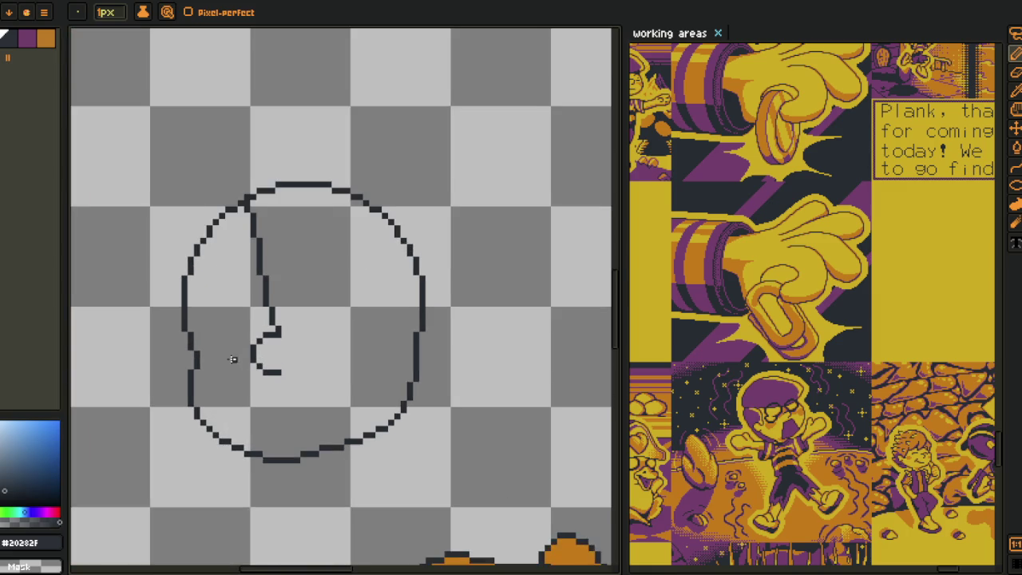
scroll(191, 359, "down", 1)
scroll(152, 353, "up", 3)
left_click_drag(152, 353, 240, 343)
scroll(240, 343, "up", 2)
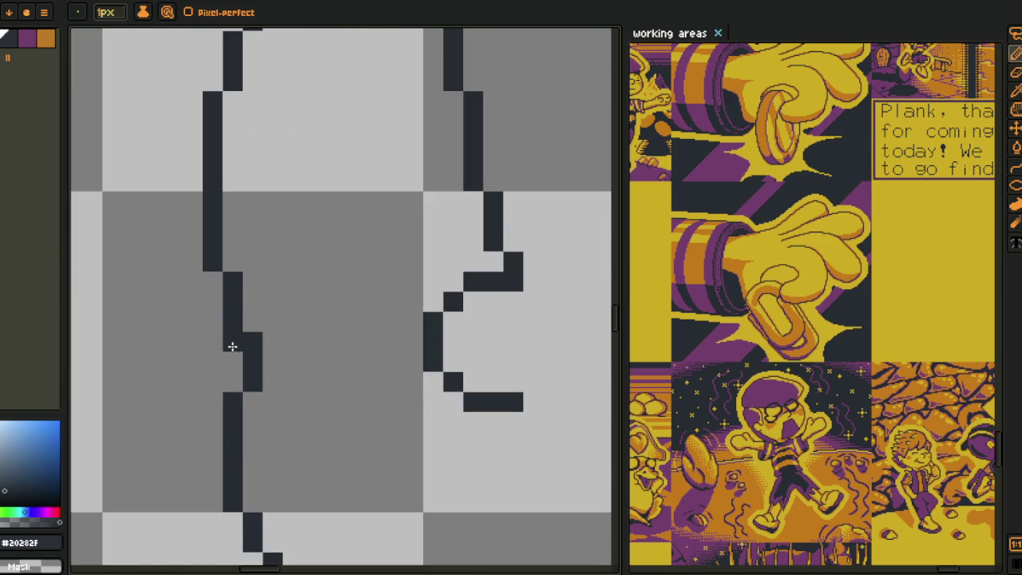
scroll(199, 368, "down", 2)
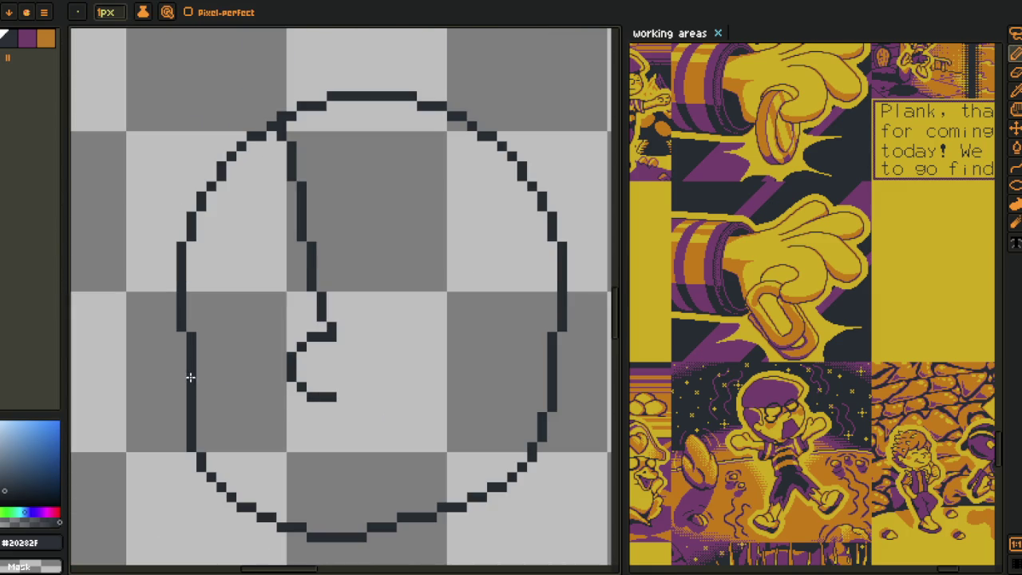
key("i")
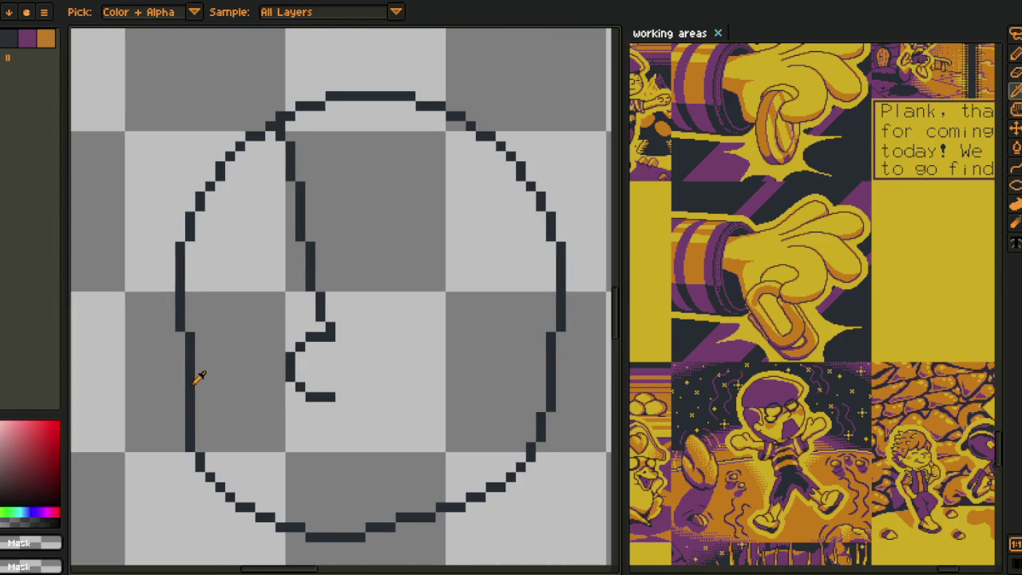
left_click_drag(184, 415, 214, 389)
key("q")
left_click_drag(192, 351, 281, 393)
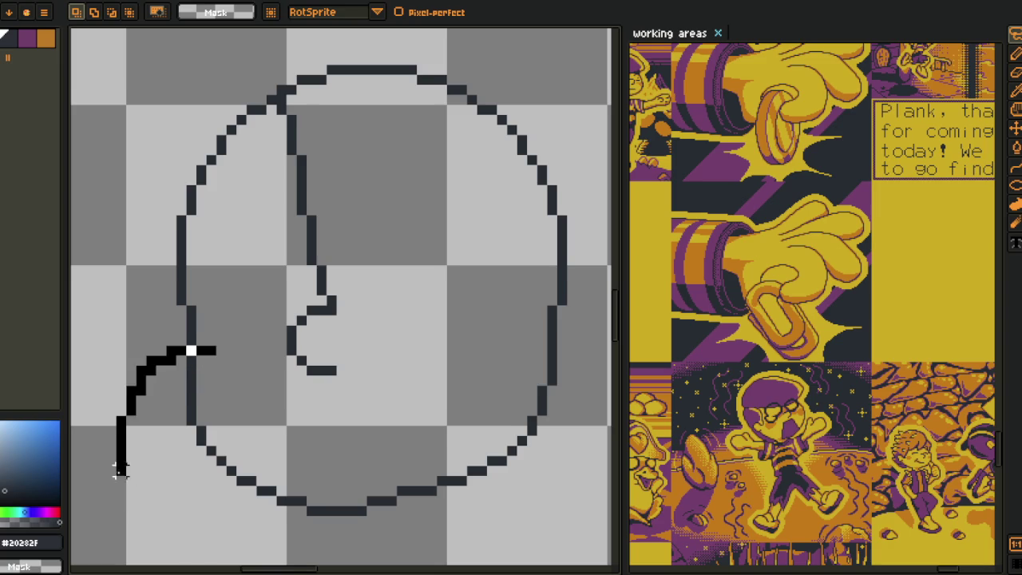
key("Left")
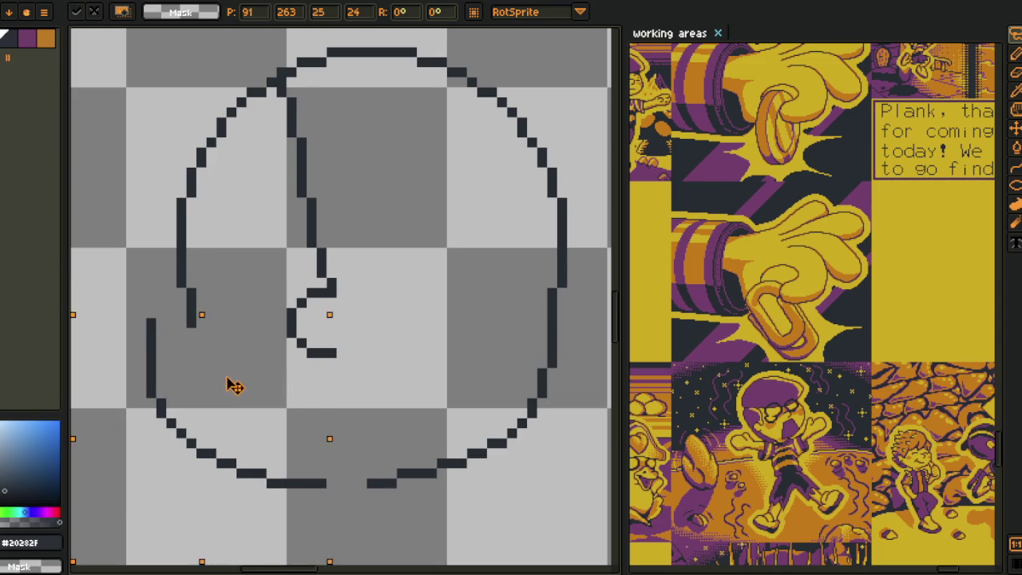
key("Left")
key("Down")
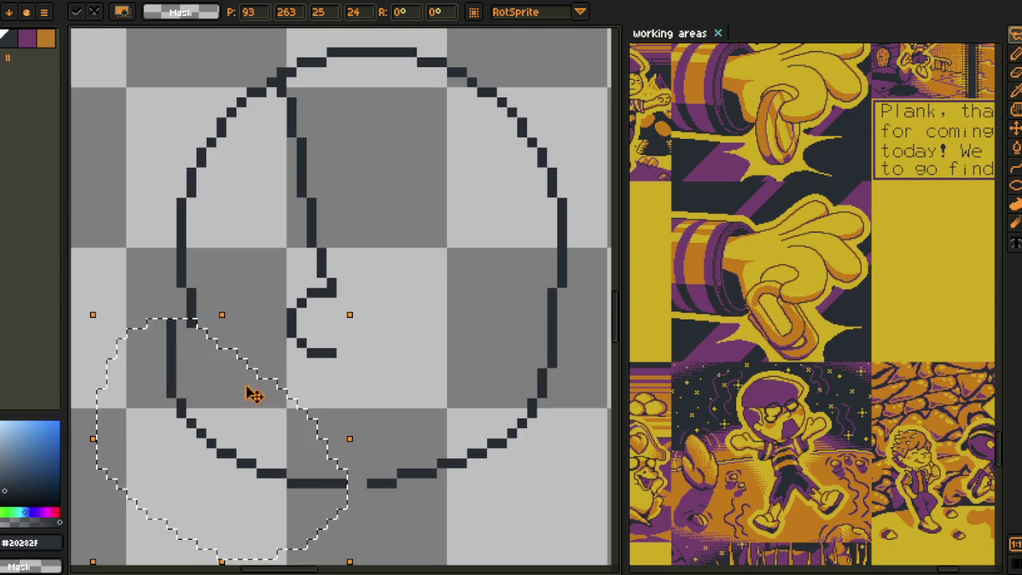
key("ctrl+d")
- Pencil in the gaps in the head's left and bottom outline
key("b")
scroll(193, 303, "up", 2)
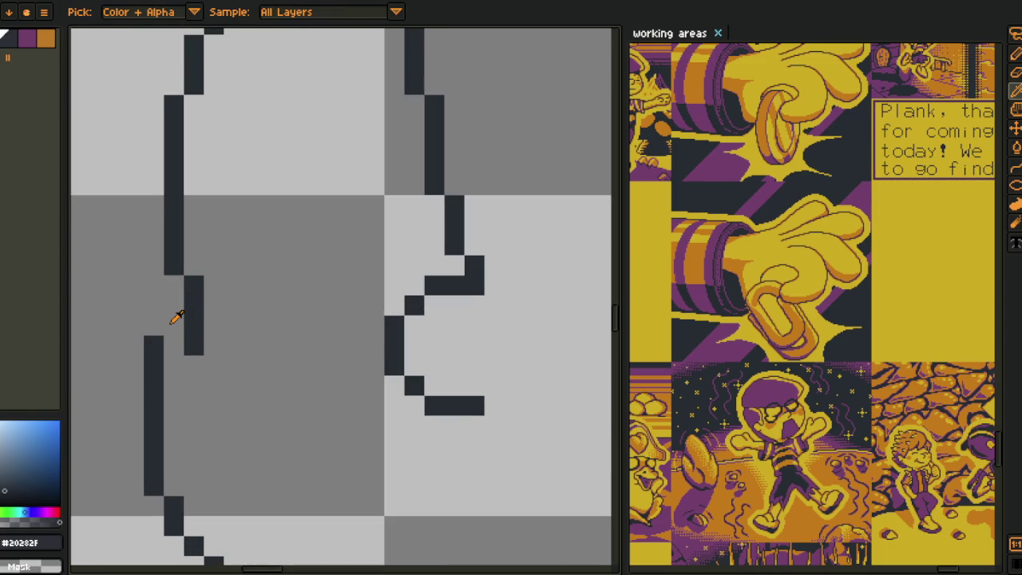
left_click(170, 320)
left_click_drag(170, 320, 174, 285)
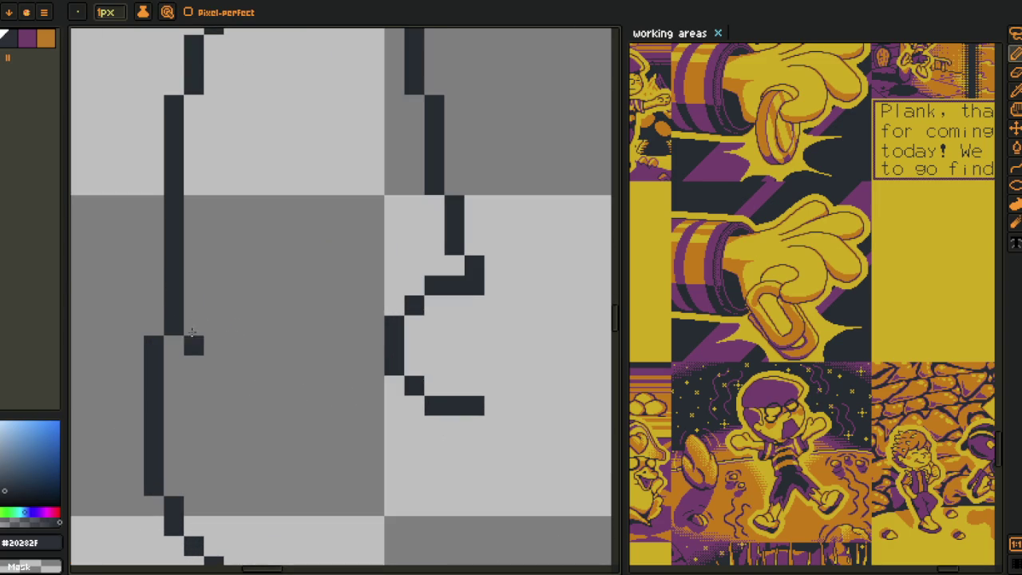
left_click_drag(301, 386, 169, 238)
left_click(368, 490)
left_click_drag(368, 490, 411, 506)
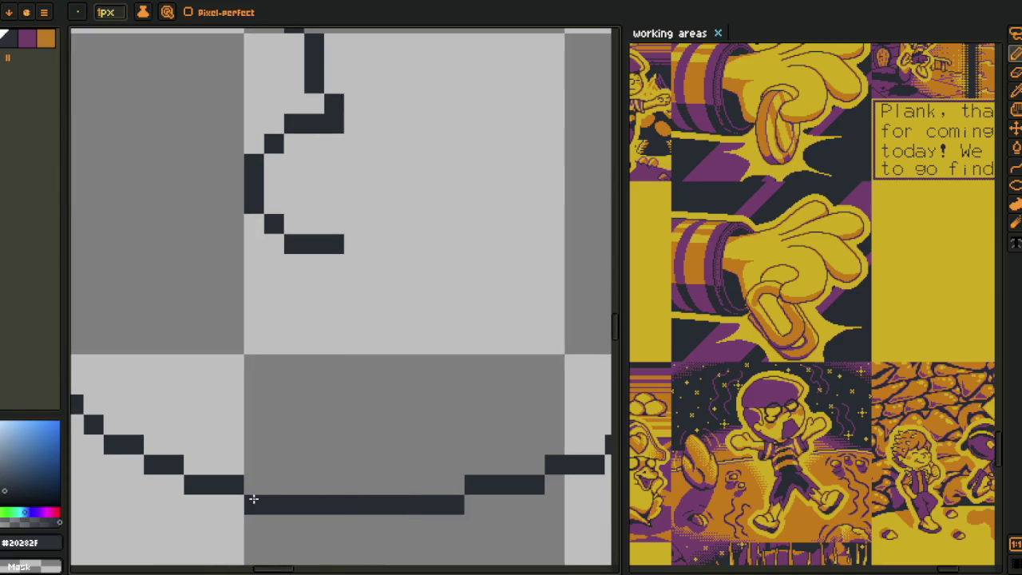
- Erase pixels from the inner face-profile line
scroll(254, 481, "down", 3)
scroll(200, 304, "up", 2)
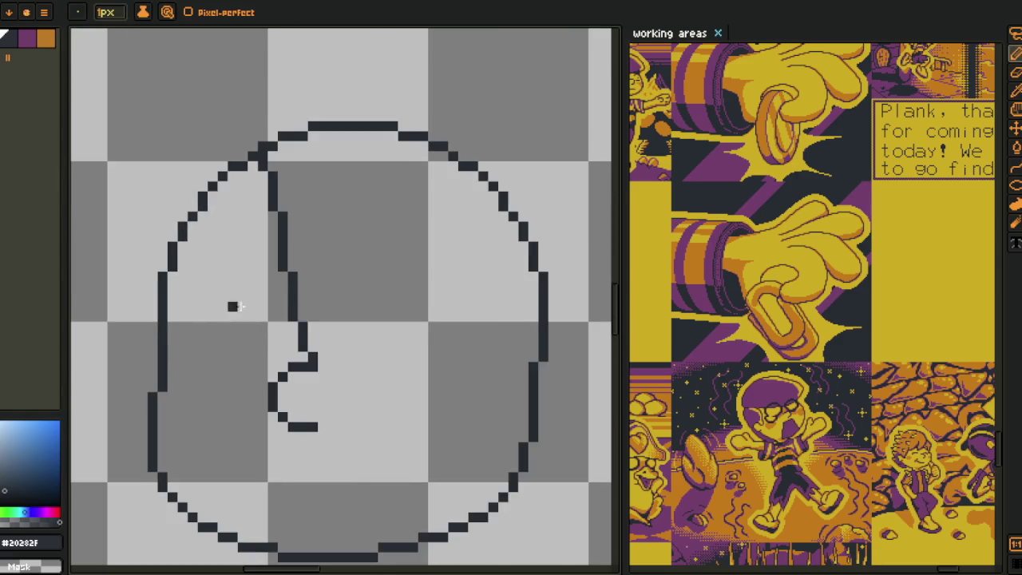
scroll(341, 312, "up", 2)
scroll(341, 312, "up", 1)
left_click_drag(361, 311, 356, 429)
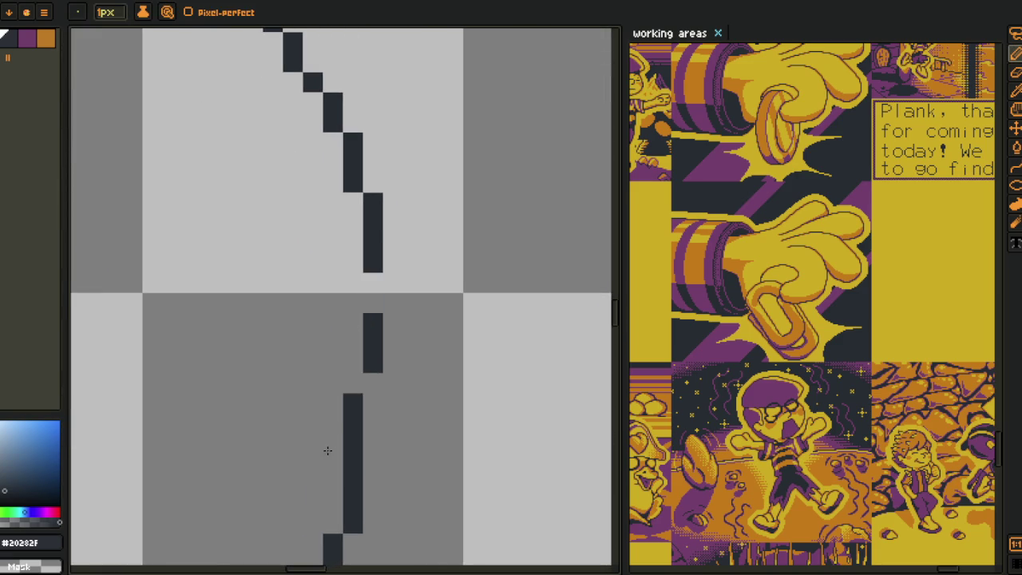
- Draw a curved ear on the head's side, joined to the outline, with an inner detail stroke
mouse_move(313, 384)
left_mouse_down()
mouse_move(312, 364)
mouse_move(356, 328)
mouse_move(376, 324)
mouse_move(410, 360)
left_mouse_up()
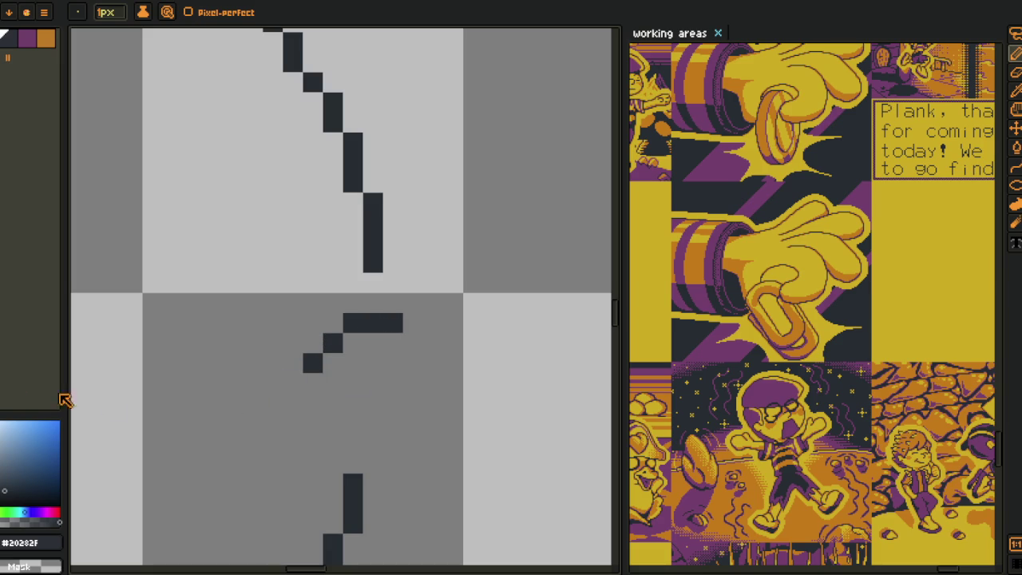
mouse_move(408, 341)
left_mouse_down()
mouse_move(431, 363)
mouse_move(432, 434)
mouse_move(449, 368)
mouse_move(426, 413)
mouse_move(372, 417)
mouse_move(412, 438)
mouse_move(346, 438)
left_mouse_up()
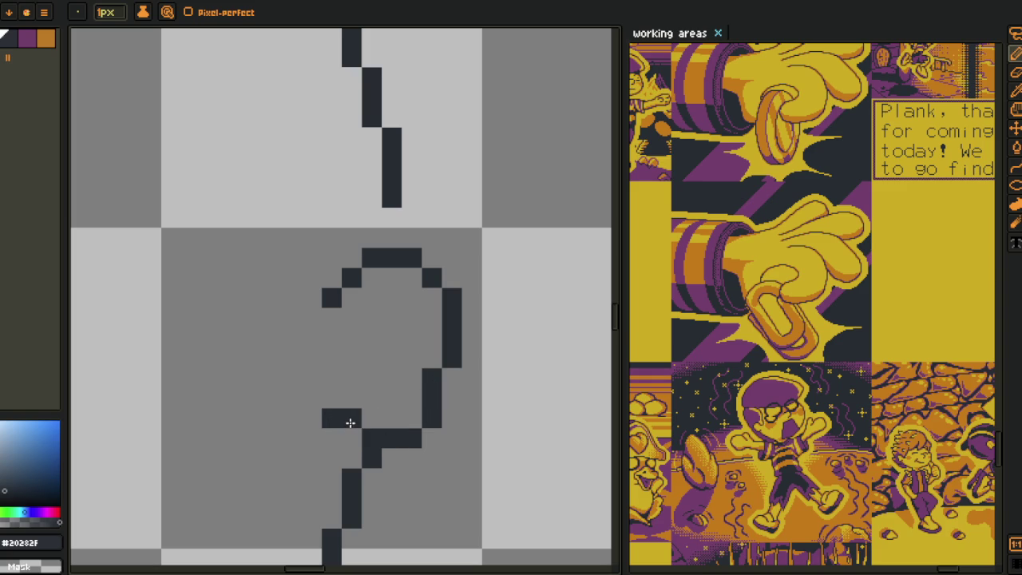
scroll(354, 376, "down", 4)
scroll(354, 376, "up", 3)
left_click_drag(363, 318, 369, 353)
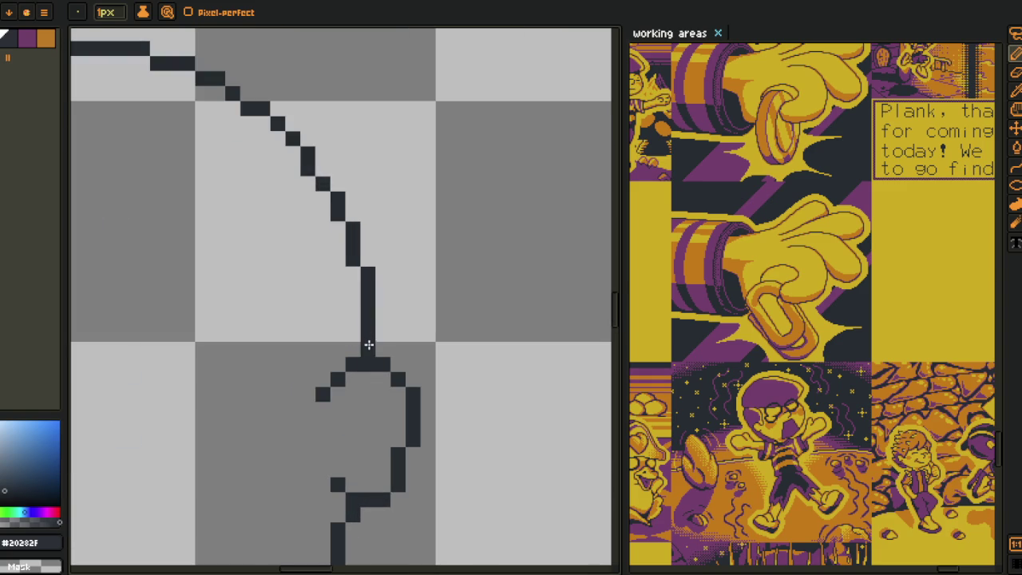
scroll(369, 353, "down", 3)
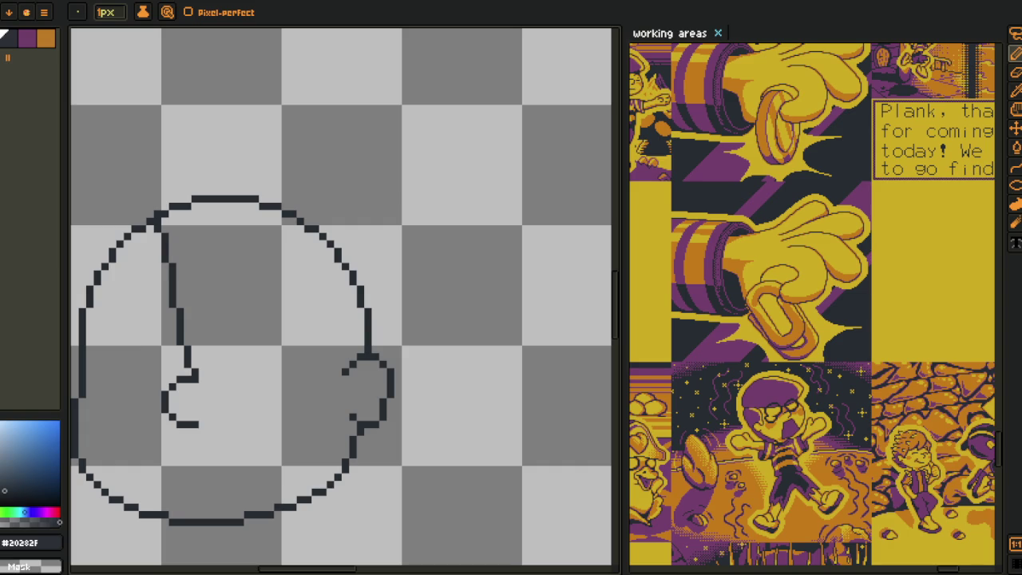
scroll(314, 376, "up", 1)
scroll(383, 381, "up", 2)
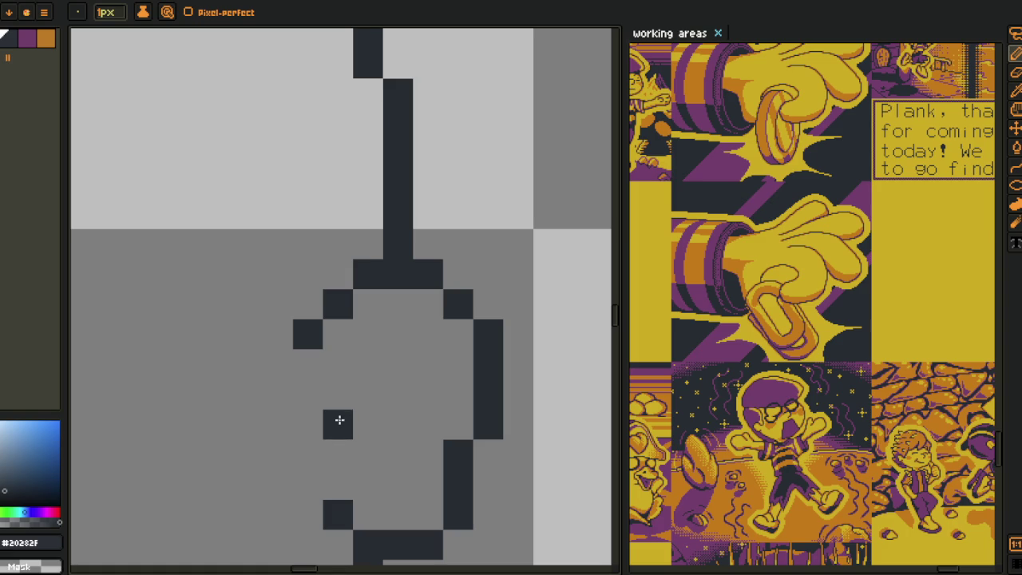
left_click_drag(365, 390, 365, 372)
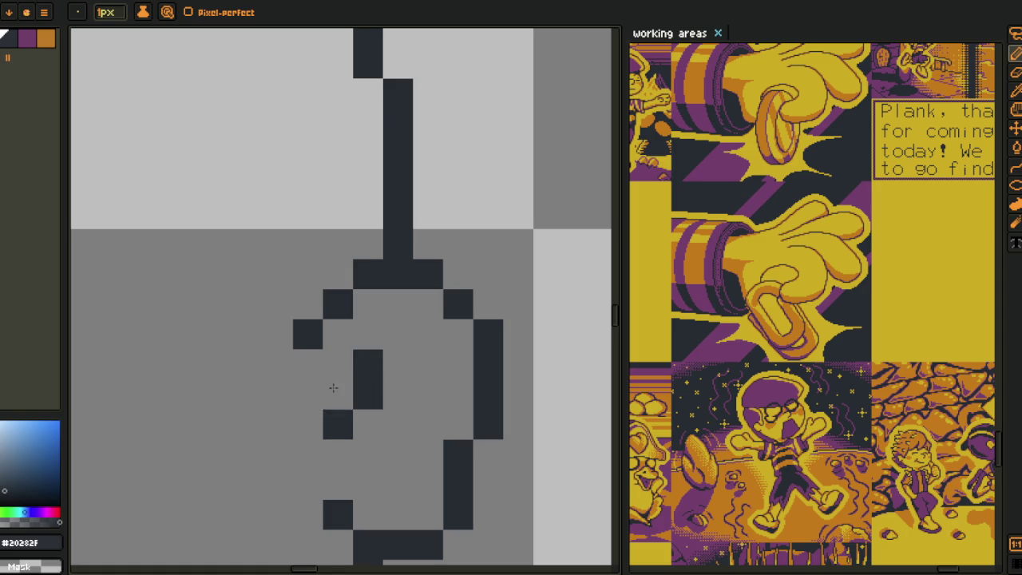
- Lasso and lift the ear's upper part, then tidy pixels at its lower corner
scroll(335, 384, "down", 2)
scroll(347, 360, "down", 1)
scroll(354, 352, "up", 1)
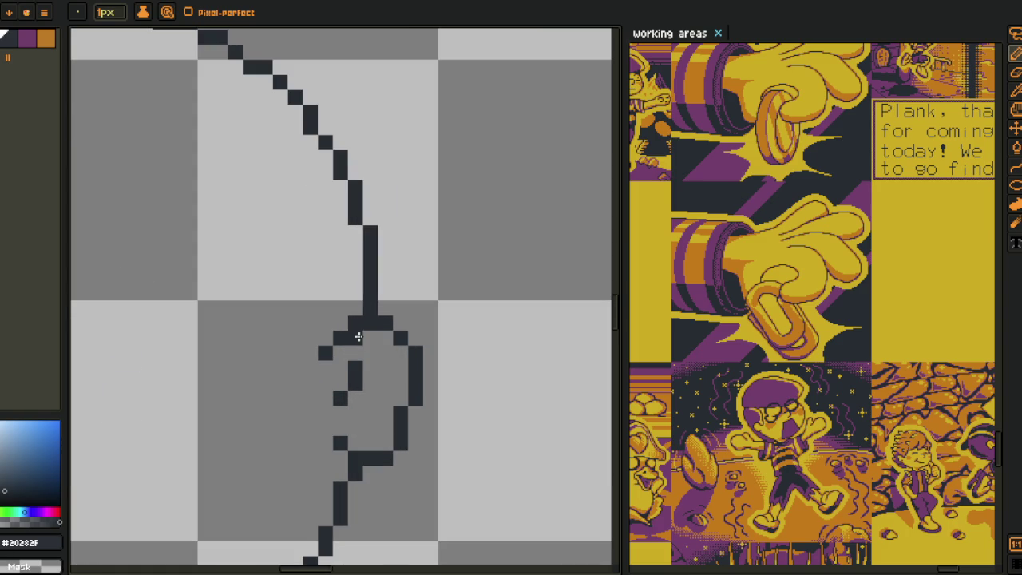
key("q")
left_click_drag(360, 319, 369, 244)
key("b")
left_click(386, 443)
right_click(401, 442)
right_click(386, 459)
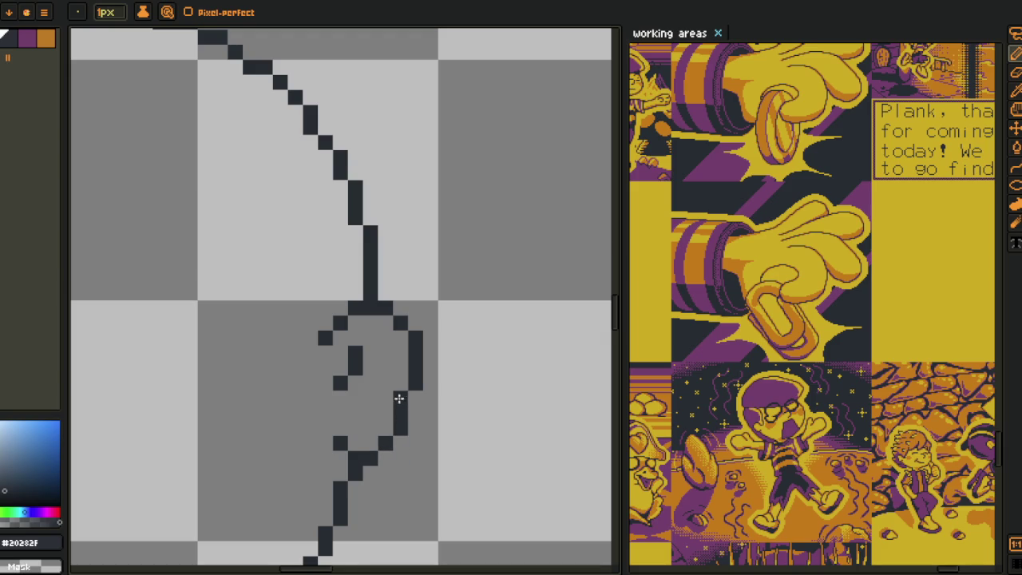
- Erase the inner face-profile line from the head
scroll(401, 399, "down", 3)
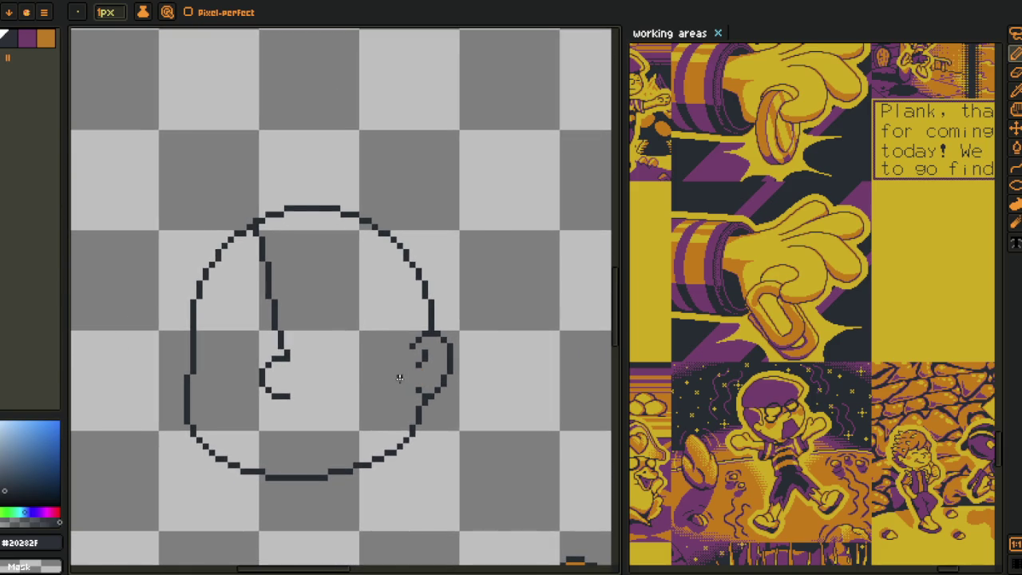
scroll(279, 376, "down", 1)
left_click_drag(257, 352, 260, 362)
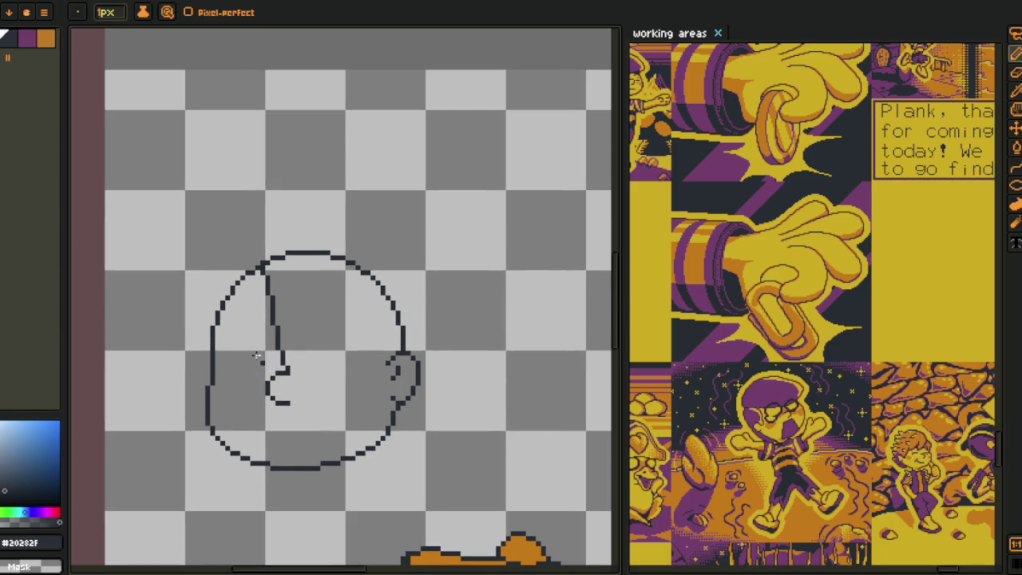
scroll(263, 308, "up", 1)
scroll(263, 263, "up", 1)
key("b")
mouse_move(261, 246)
left_mouse_down()
mouse_move(299, 426)
mouse_move(313, 441)
mouse_move(272, 256)
left_mouse_up()
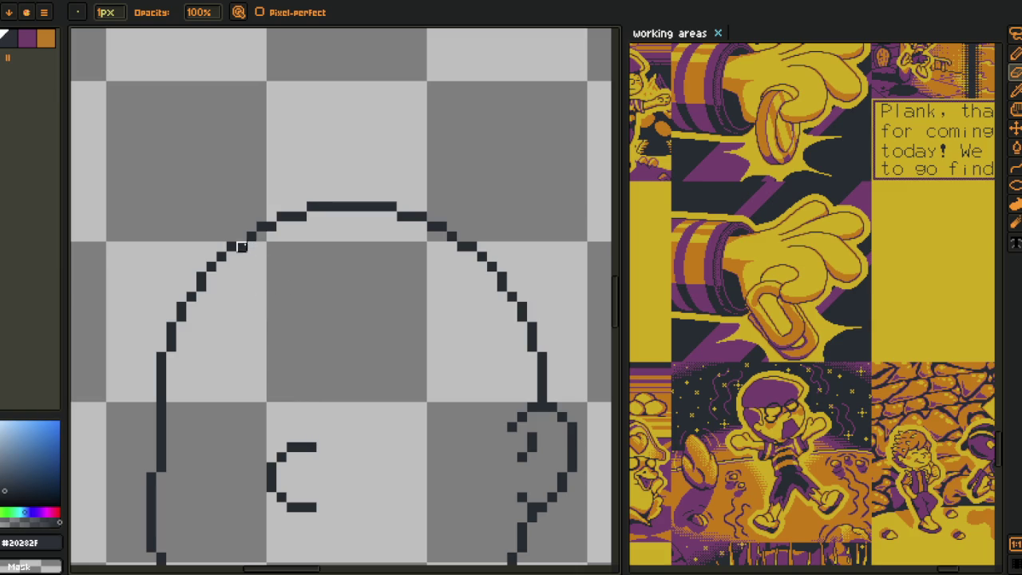
- Rectangle-select the head sketch with its face, ear and jaw, and delete it
left_click(253, 230, "alt")
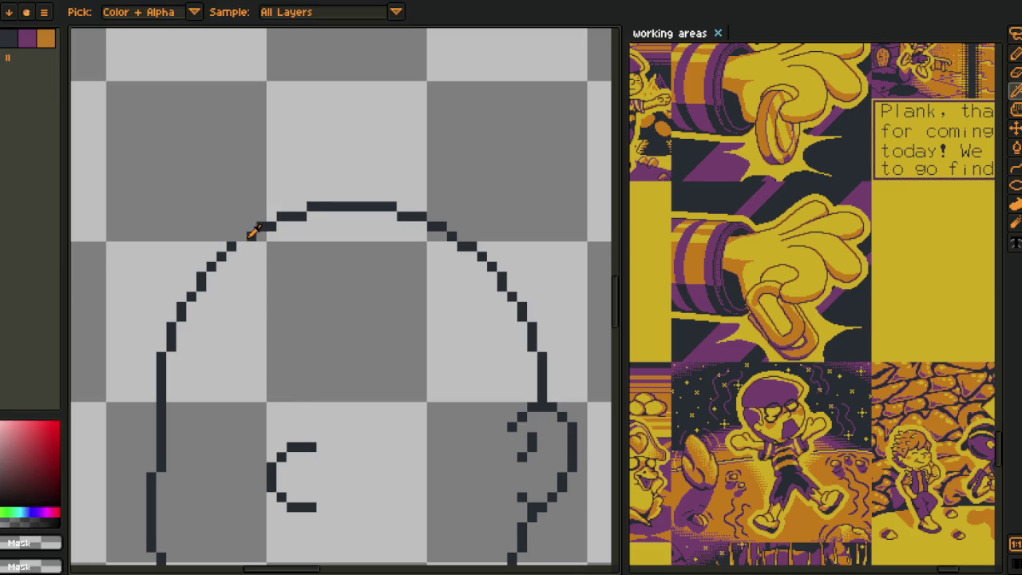
scroll(255, 240, "down", 2)
scroll(263, 260, "down", 2)
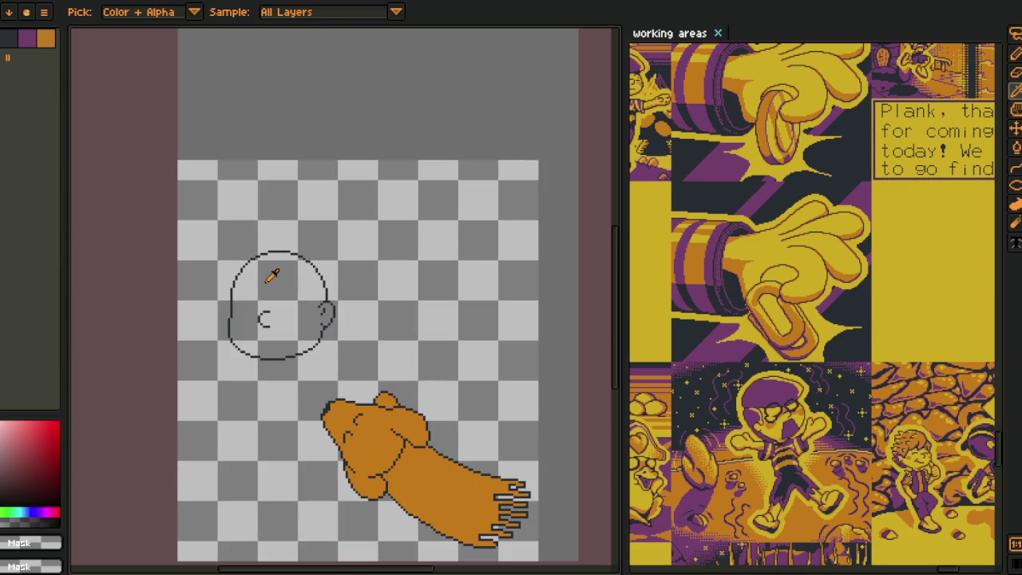
key("m")
left_click_drag(193, 221, 381, 402)
key("Delete")
key("b")
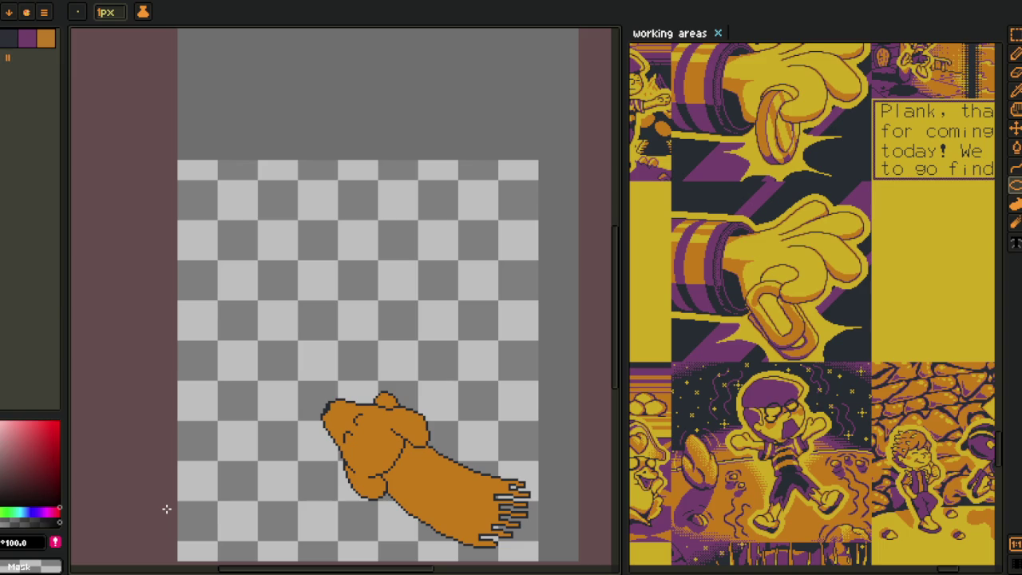
scroll(263, 346, "up", 1)
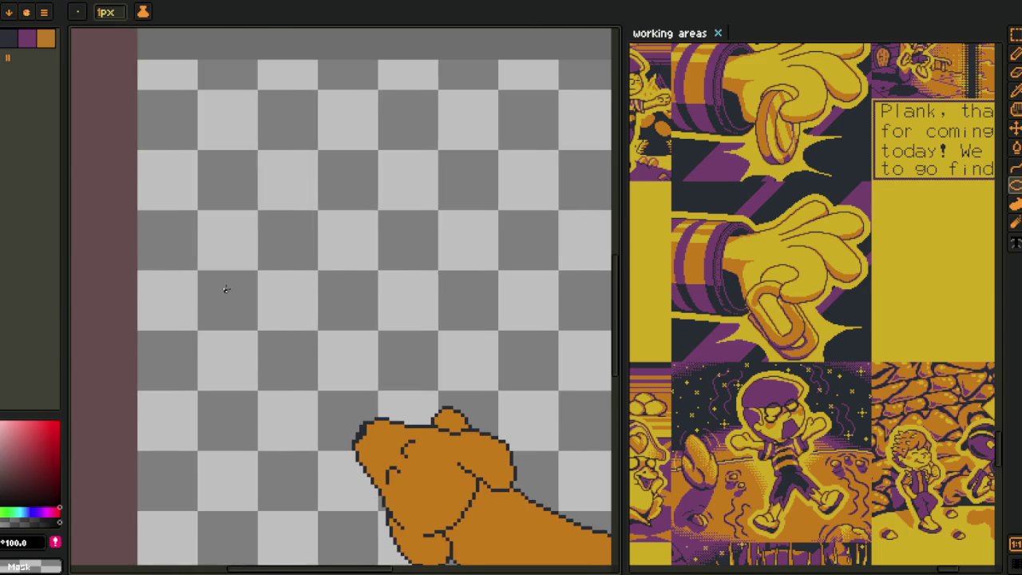
scroll(224, 285, "up", 1)
scroll(221, 291, "up", 2)
scroll(209, 281, "down", 2)
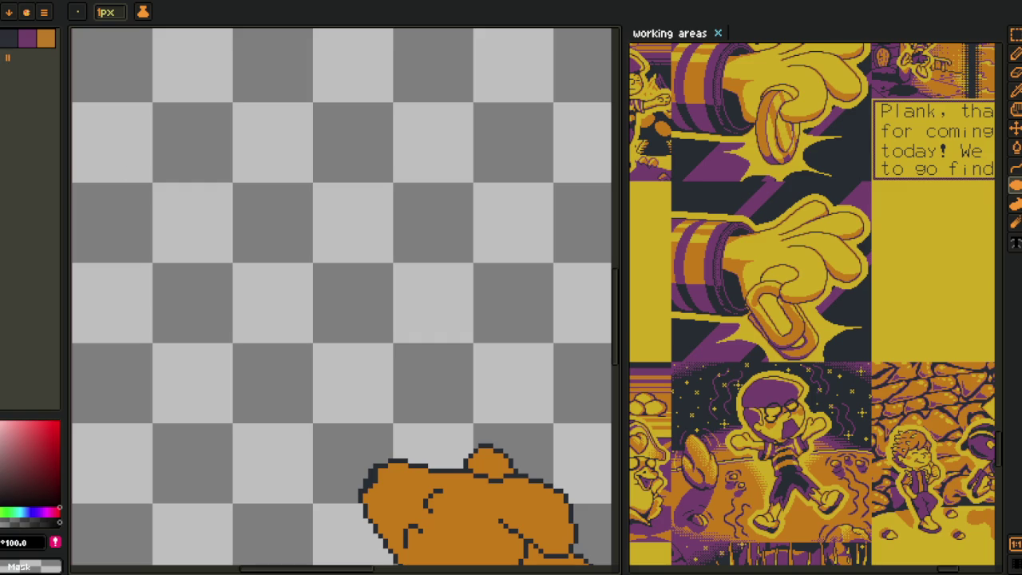
- Draw a new circle for the head with the ellipse tool
key("e")
mouse_move(188, 115)
left_mouse_down()
mouse_move(391, 346)
mouse_move(394, 315)
left_mouse_up()
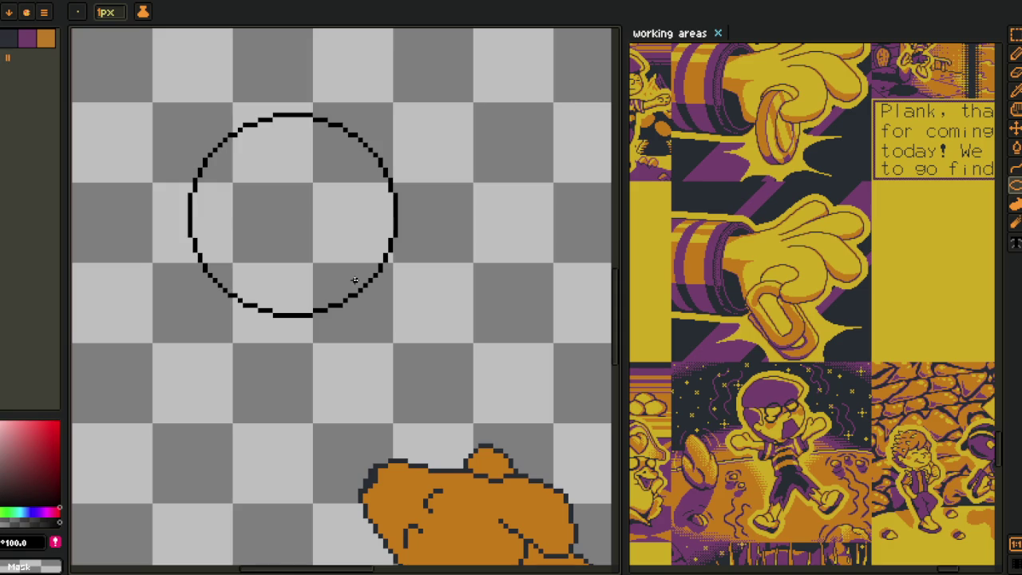
scroll(322, 247, "down", 2)
scroll(326, 301, "up", 1)
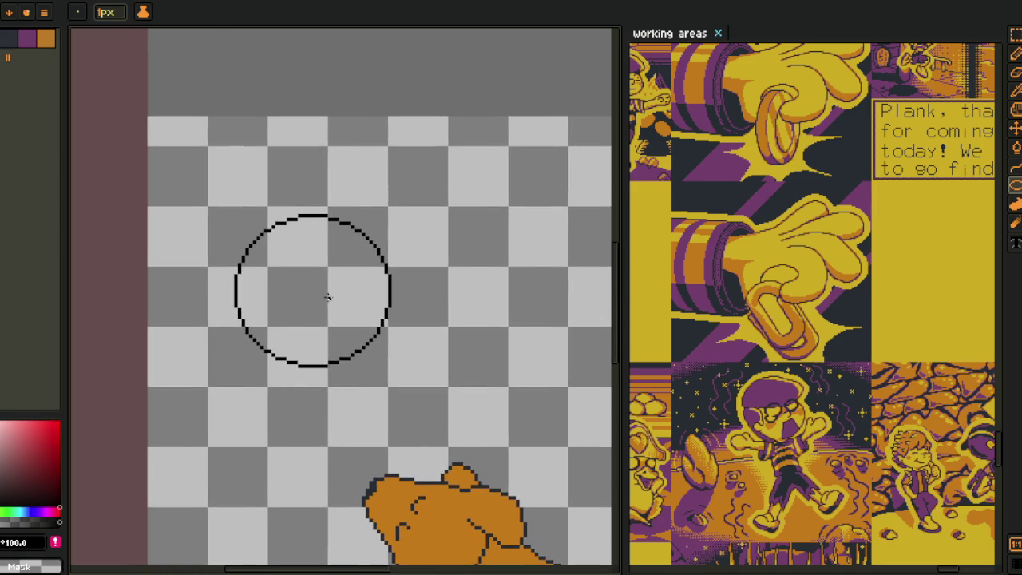
scroll(323, 245, "up", 1)
scroll(311, 254, "up", 1)
scroll(309, 260, "up", 1)
- Draw a curved profile line down through the circle and past its bottom
mouse_move(315, 164)
left_mouse_down()
mouse_move(332, 501)
mouse_move(254, 330)
left_mouse_up()
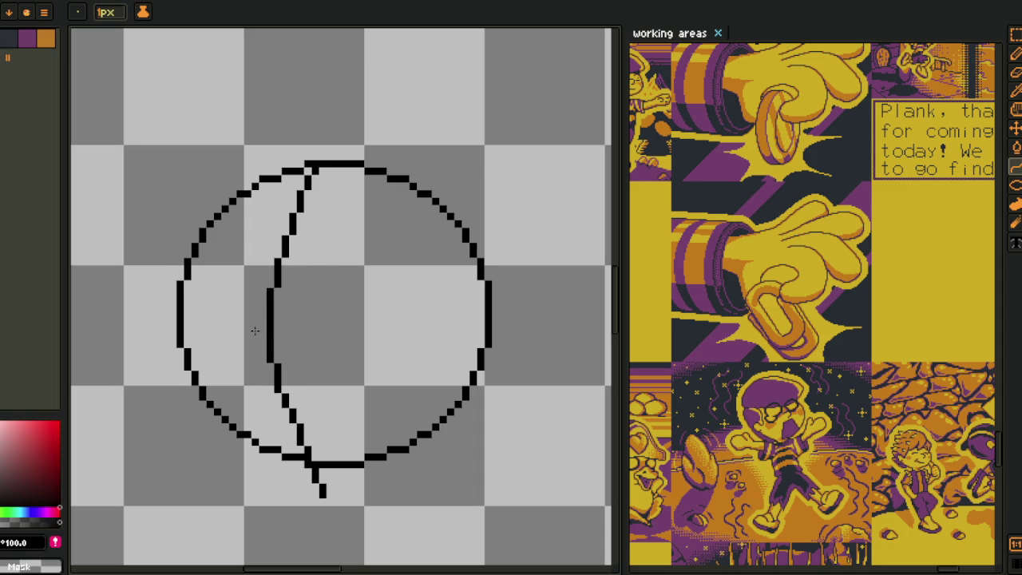
scroll(269, 365, "down", 2)
scroll(200, 333, "up", 1)
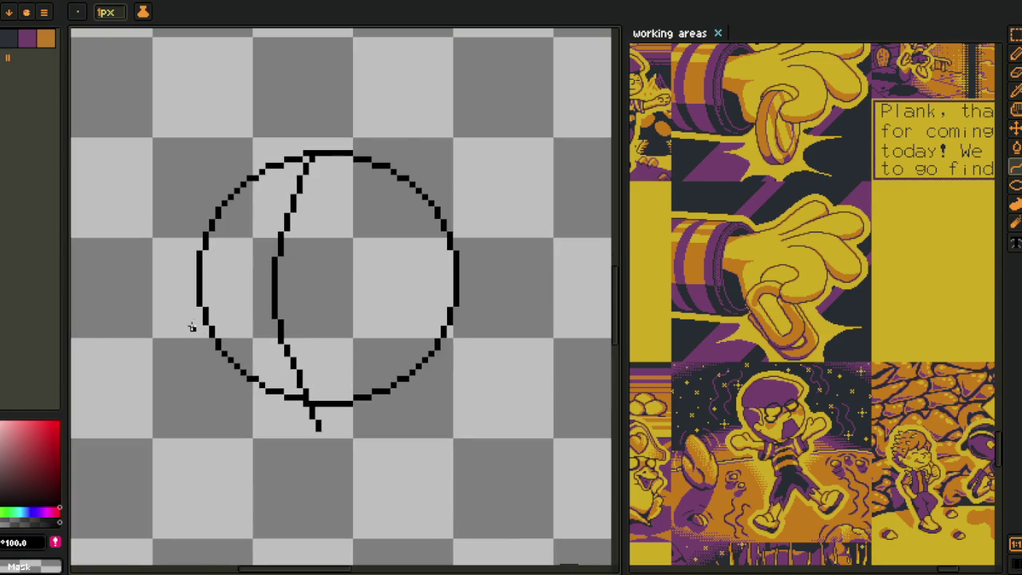
left_click_drag(191, 323, 163, 302)
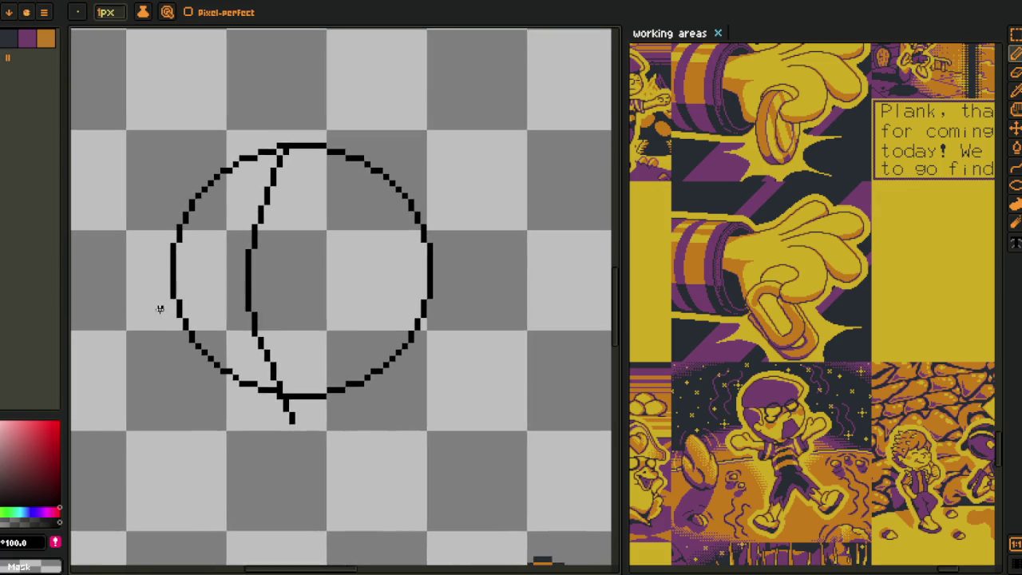
- Draw a jaw stroke along the circle's lower-left, undoing doubled pixels and erasing outer outline
scroll(160, 293, "up", 1)
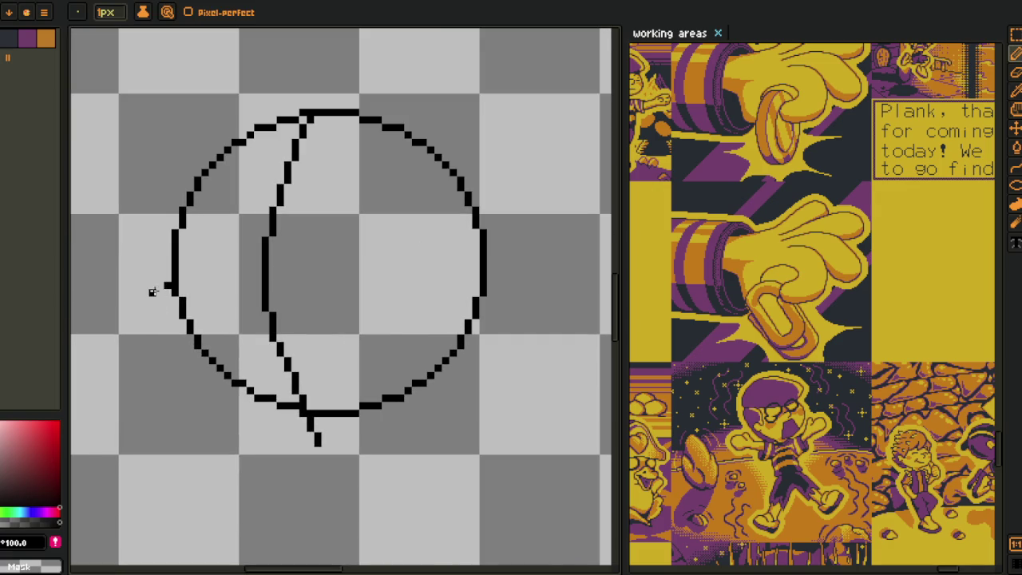
scroll(159, 296, "up", 1)
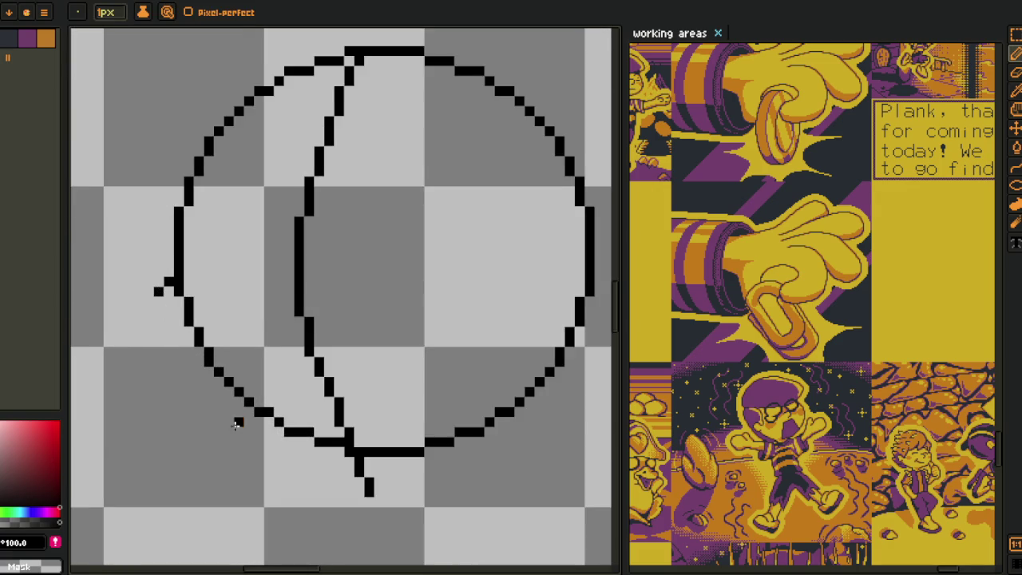
mouse_move(358, 452)
left_mouse_down()
mouse_move(148, 264)
mouse_move(145, 296)
left_mouse_up()
scroll(130, 274, "up", 1)
key("ctrl+z")
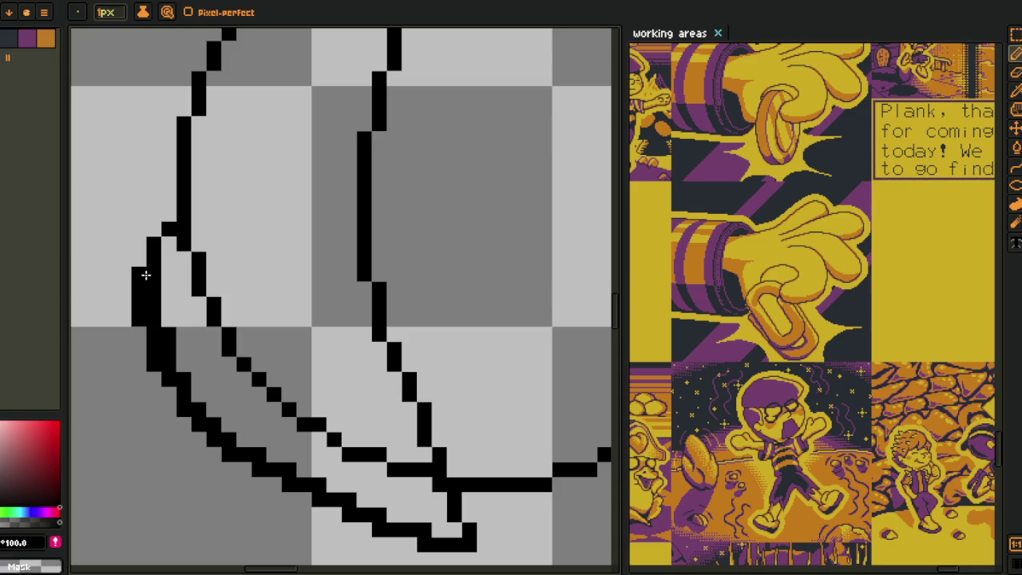
key("ctrl+z")
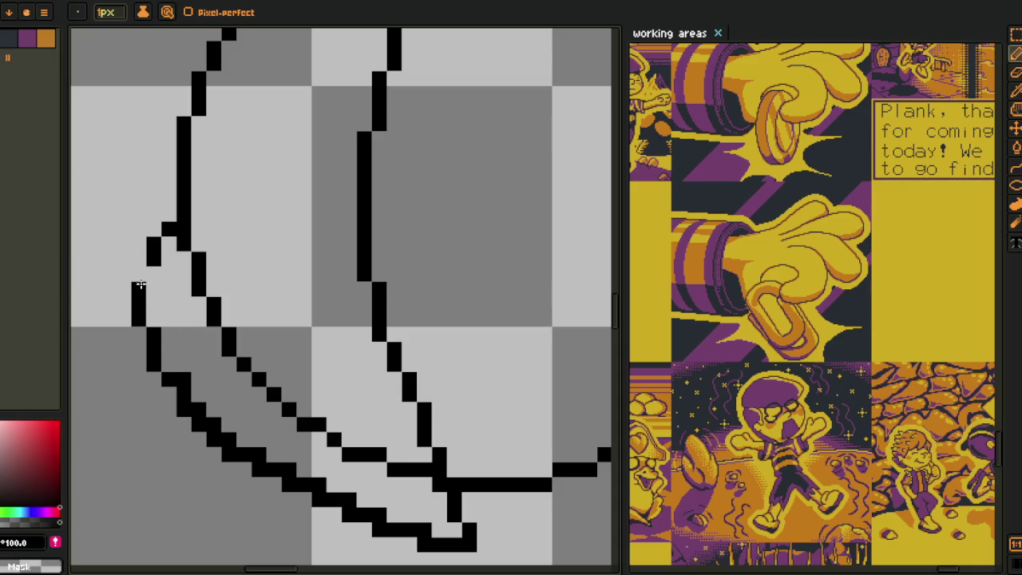
scroll(148, 280, "down", 2)
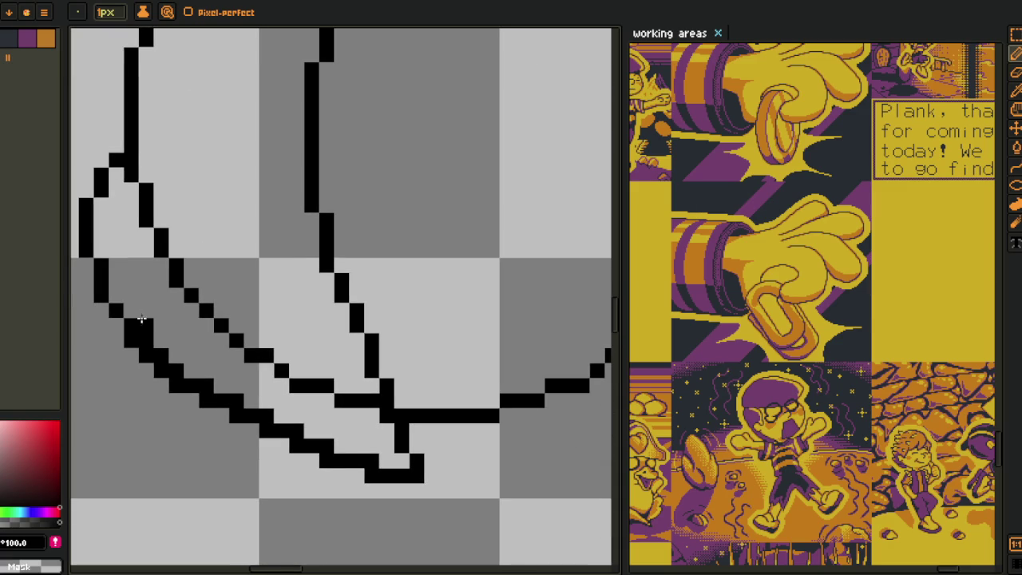
mouse_move(181, 361)
left_mouse_down()
mouse_move(324, 436)
mouse_move(273, 444)
mouse_move(246, 428)
mouse_move(146, 331)
mouse_move(162, 372)
mouse_move(200, 400)
left_mouse_up()
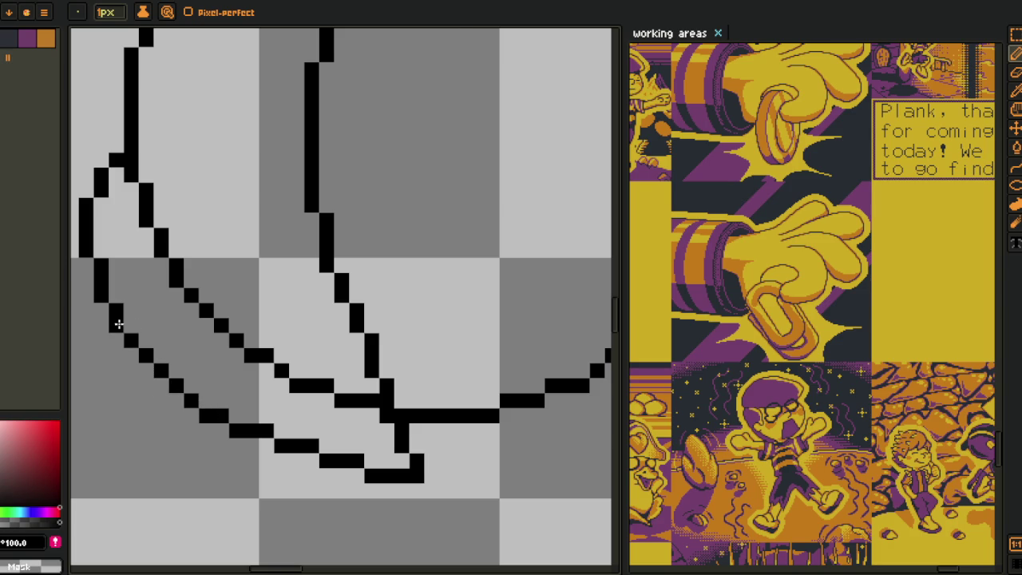
- Draw a new stroke down from the circle's edge
scroll(120, 328, "down", 3)
scroll(152, 326, "down", 2)
scroll(266, 349, "left", 2)
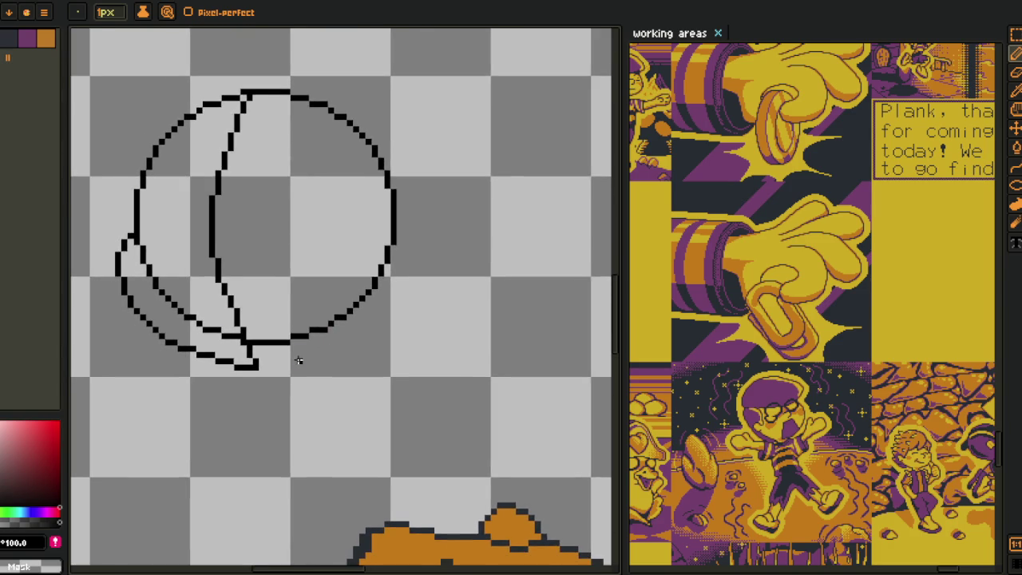
scroll(397, 309, "up", 1)
scroll(417, 286, "up", 2)
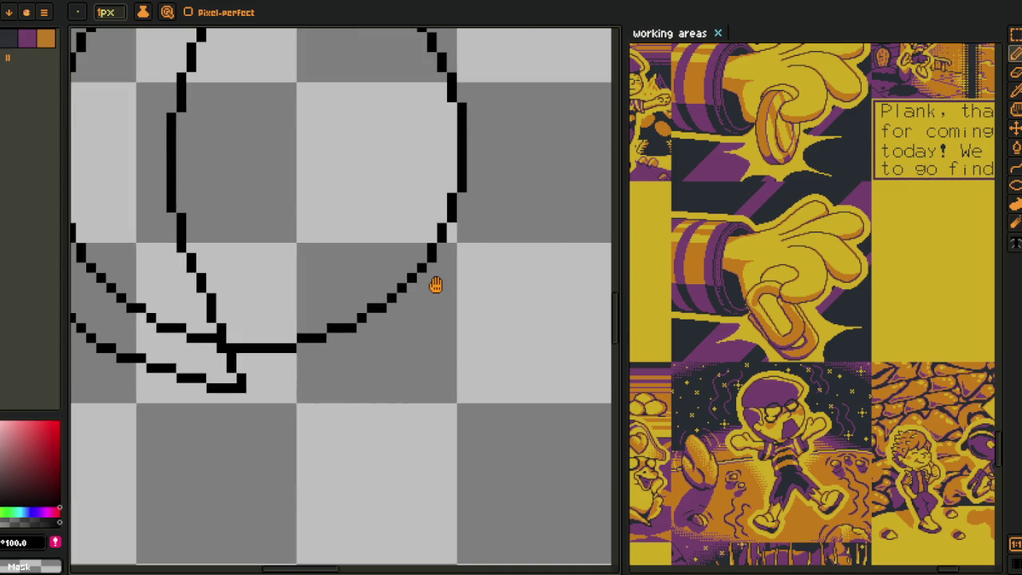
mouse_move(435, 285)
left_mouse_down()
mouse_move(447, 275)
mouse_move(432, 299)
mouse_move(263, 376)
mouse_move(419, 315)
mouse_move(468, 274)
mouse_move(493, 228)
mouse_move(513, 222)
mouse_move(538, 183)
left_mouse_up()
scroll(305, 367, "up", 1)
- Erase the inner stroke's upper hook, stray pixels near the jaw and the diagonal stroke's tail
mouse_move(498, 223)
left_mouse_down()
mouse_move(506, 219)
mouse_move(437, 281)
mouse_move(303, 344)
mouse_move(235, 347)
mouse_move(360, 311)
left_mouse_up()
left_click(375, 309)
left_click(300, 339)
left_click_drag(282, 338, 431, 379)
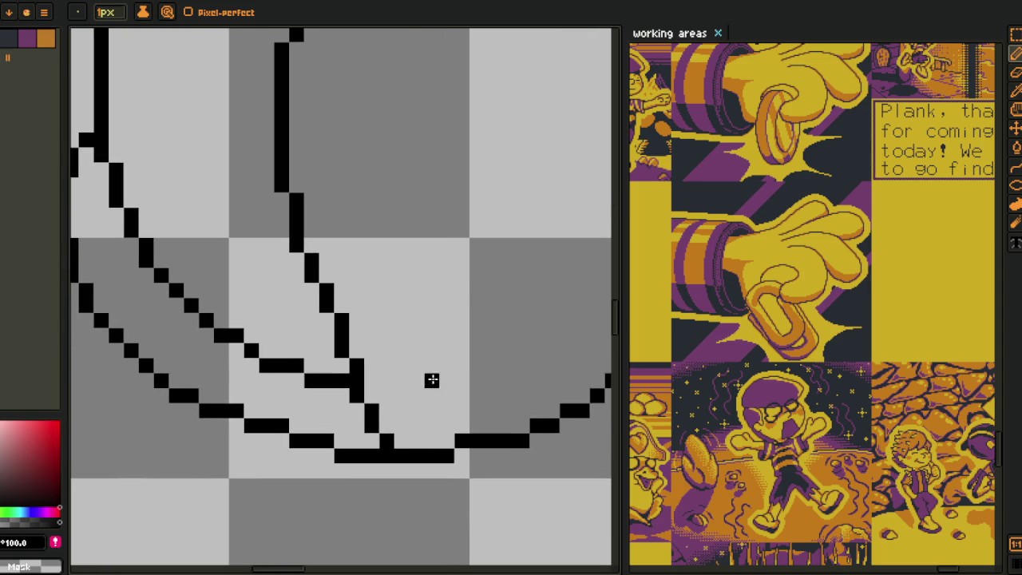
mouse_move(290, 367)
left_mouse_down()
mouse_move(191, 315)
mouse_move(183, 232)
mouse_move(235, 346)
mouse_move(186, 273)
mouse_move(206, 297)
left_mouse_up()
scroll(218, 286, "up", 3)
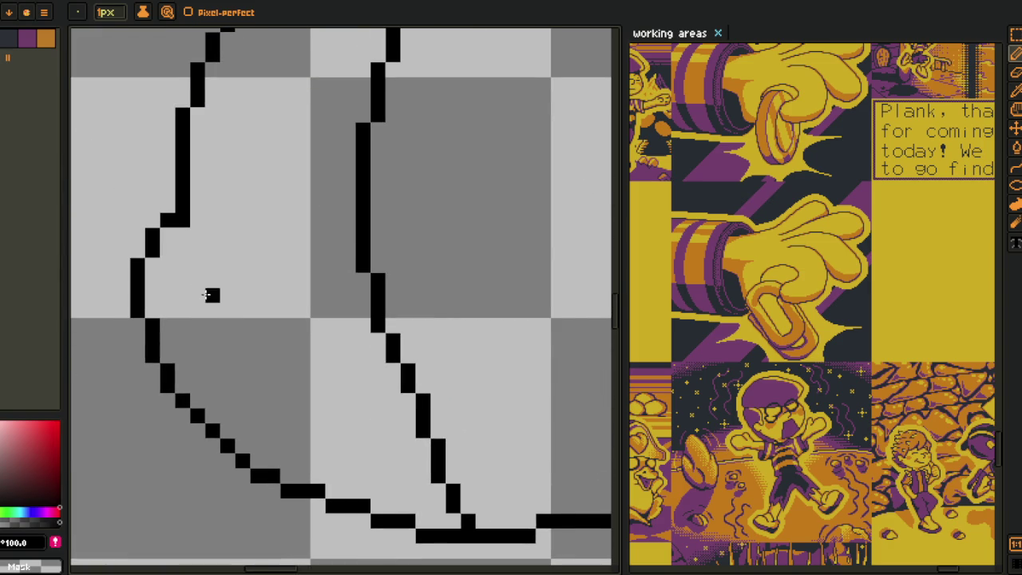
scroll(206, 297, "down", 2)
scroll(264, 322, "up", 1)
scroll(238, 316, "up", 1)
left_click_drag(220, 348, 229, 349)
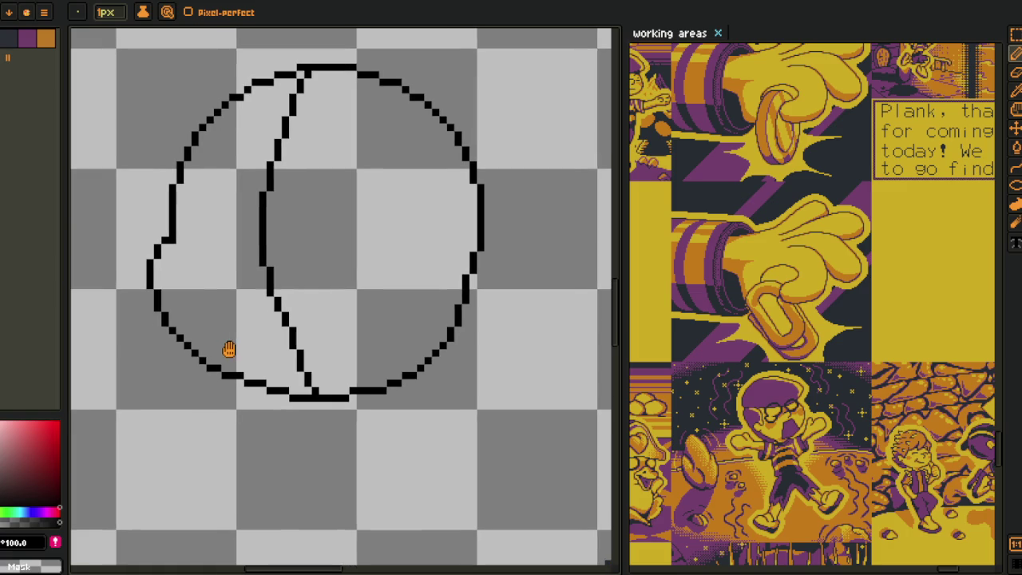
- Erase a stretch of the circle's right edge and draw a curved ear loop there
scroll(375, 323, "right", 1)
scroll(355, 336, "up", 1)
scroll(360, 357, "up", 2)
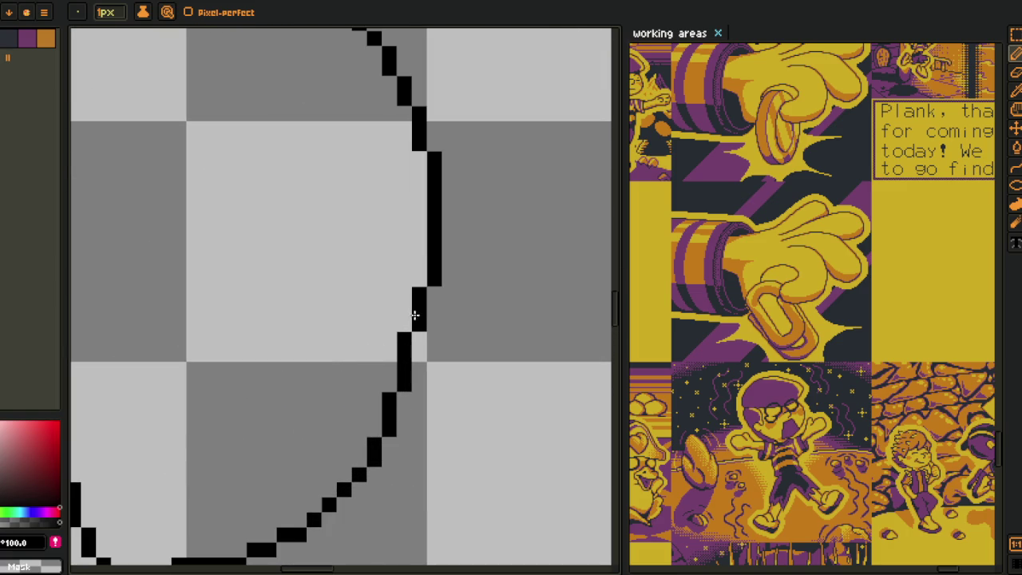
mouse_move(429, 279)
left_mouse_down()
mouse_move(409, 322)
mouse_move(434, 243)
left_mouse_up()
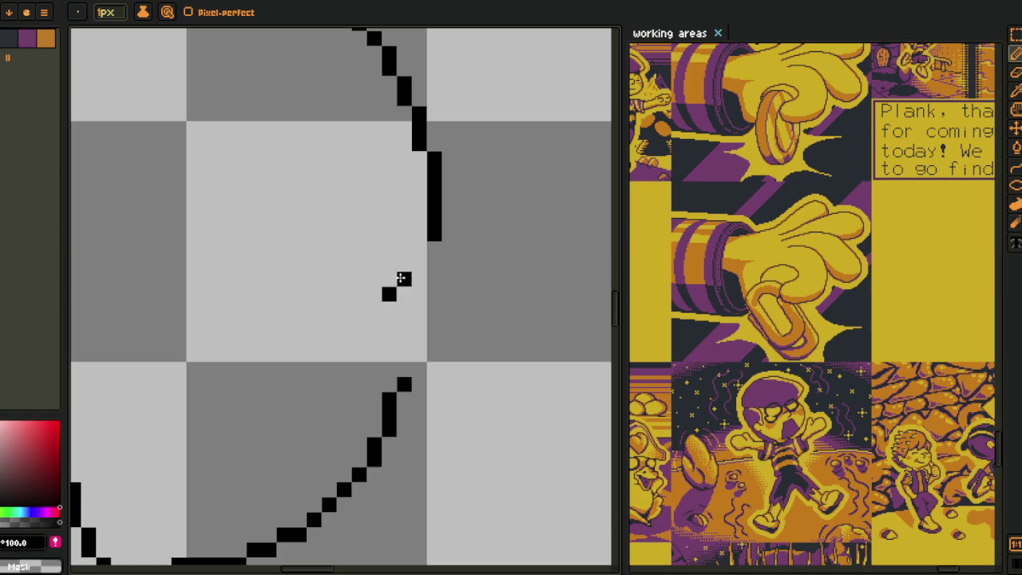
mouse_move(389, 279)
left_mouse_down()
mouse_move(466, 252)
mouse_move(470, 304)
mouse_move(419, 372)
mouse_move(463, 346)
mouse_move(397, 381)
left_mouse_up()
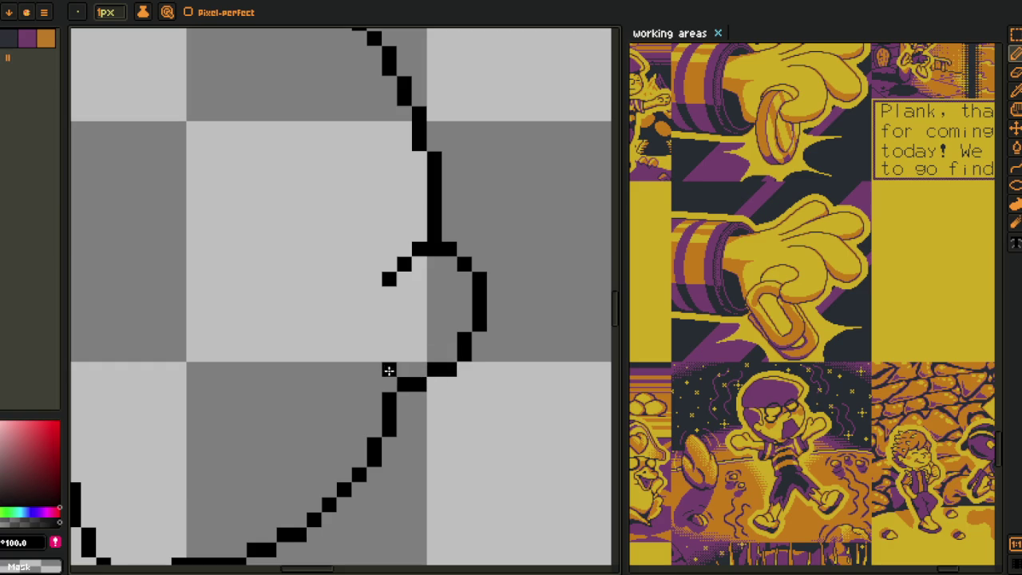
scroll(389, 366, "down", 2)
scroll(393, 338, "down", 2)
scroll(394, 338, "up", 1)
scroll(372, 302, "up", 1)
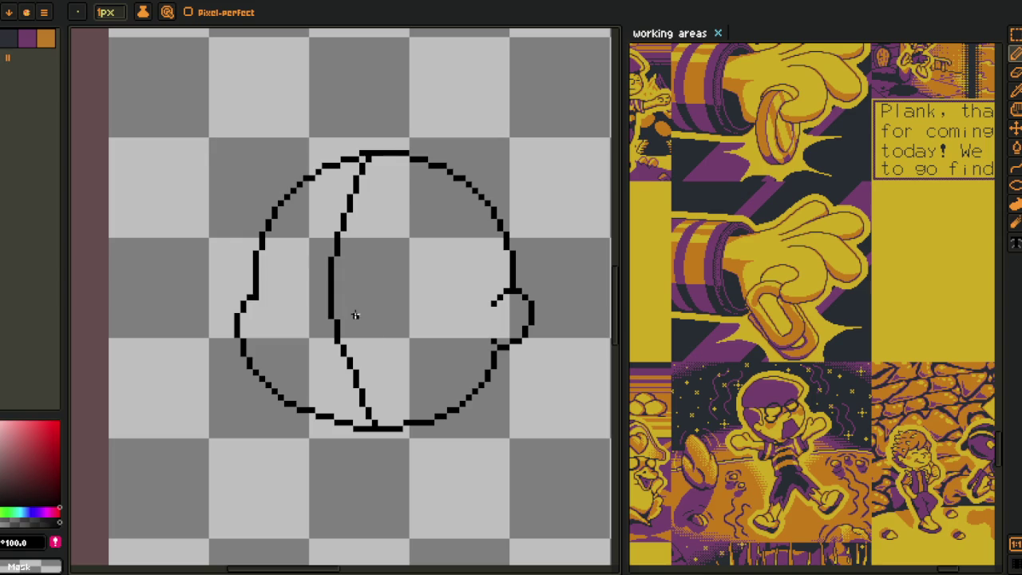
- Erase the inner vertical and diagonal guide lines inside the head
scroll(330, 326, "up", 1)
key("e")
scroll(338, 312, "up", 2)
mouse_move(356, 254)
left_mouse_down()
mouse_move(356, 312)
mouse_move(356, 272)
left_mouse_up()
left_click_drag(376, 354, 416, 452)
- Draw a small hooked stroke with the Pencil inside the head
key("o")
key("b")
left_click(375, 249)
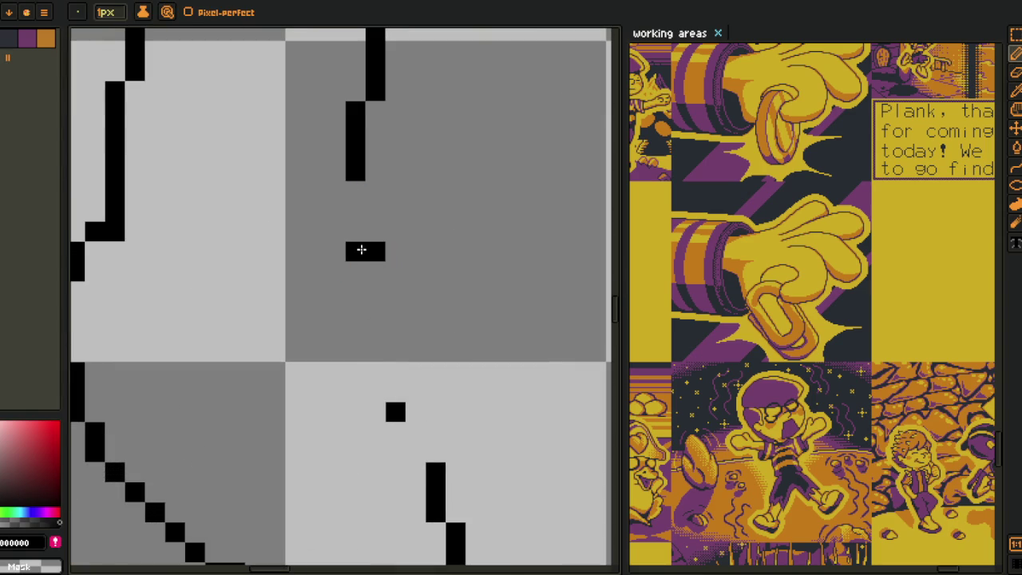
mouse_move(347, 251)
left_mouse_down()
mouse_move(327, 248)
mouse_move(376, 231)
mouse_move(291, 255)
mouse_move(273, 318)
mouse_move(274, 338)
mouse_move(333, 365)
mouse_move(323, 368)
mouse_move(358, 370)
left_mouse_up()
scroll(376, 361, "down", 2)
scroll(389, 356, "down", 1)
scroll(311, 320, "up", 2)
left_click(313, 318)
- Undo the last pencil strokes and save the sprite
key("ctrl+z")
key("ctrl+z")
key("ctrl+z")
key("ctrl+z")
- Touch up the hooked stroke, removing its stair-step pixels
key("ctrl+z")
key("ctrl+z")
key("h")
scroll(349, 378, "down", 2)
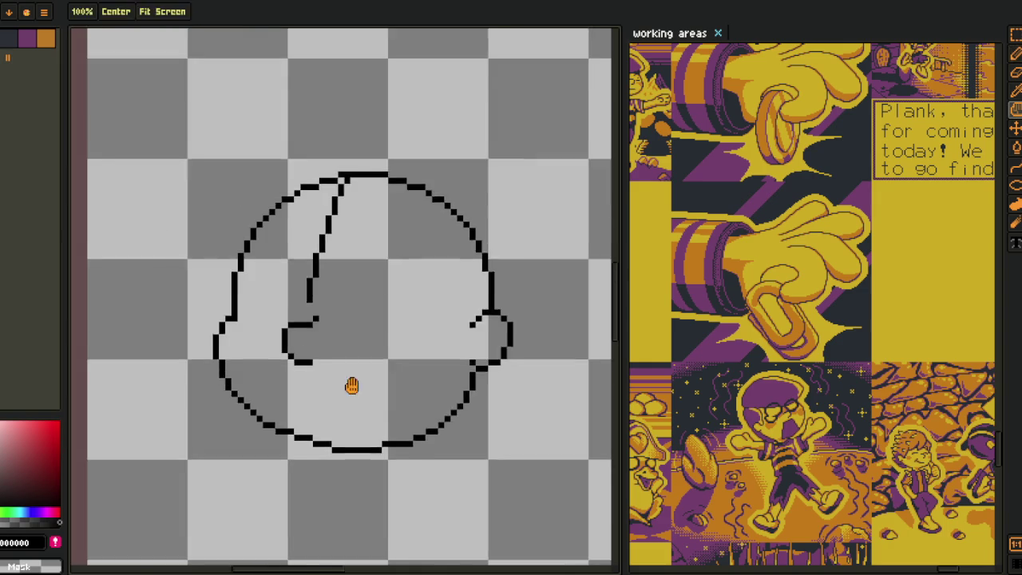
key("ctrl+s")
key("b")
scroll(349, 378, "up", 2)
left_click(328, 395)
key("ctrl+z")
key("ctrl+z")
mouse_move(324, 351)
left_mouse_down()
mouse_move(311, 412)
mouse_move(344, 244)
mouse_move(374, 216)
mouse_move(405, 122)
left_mouse_up()
- Erase the remaining inner guide line and adjust the view
key("e")
left_click(375, 201)
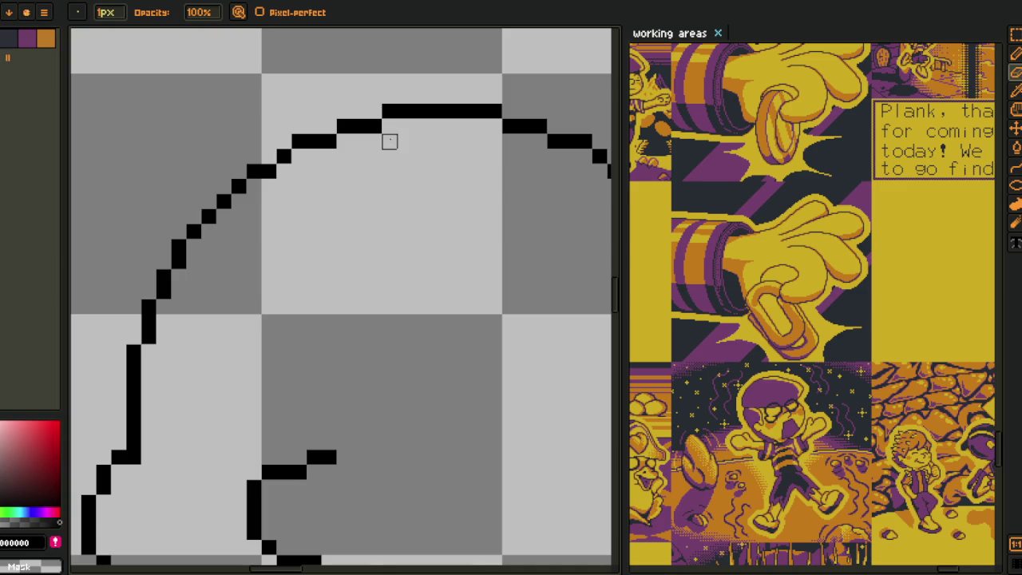
scroll(365, 258, "down", 5)
key("o")
scroll(333, 285, "up", 3)
scroll(279, 300, "down", 3)
key("m")
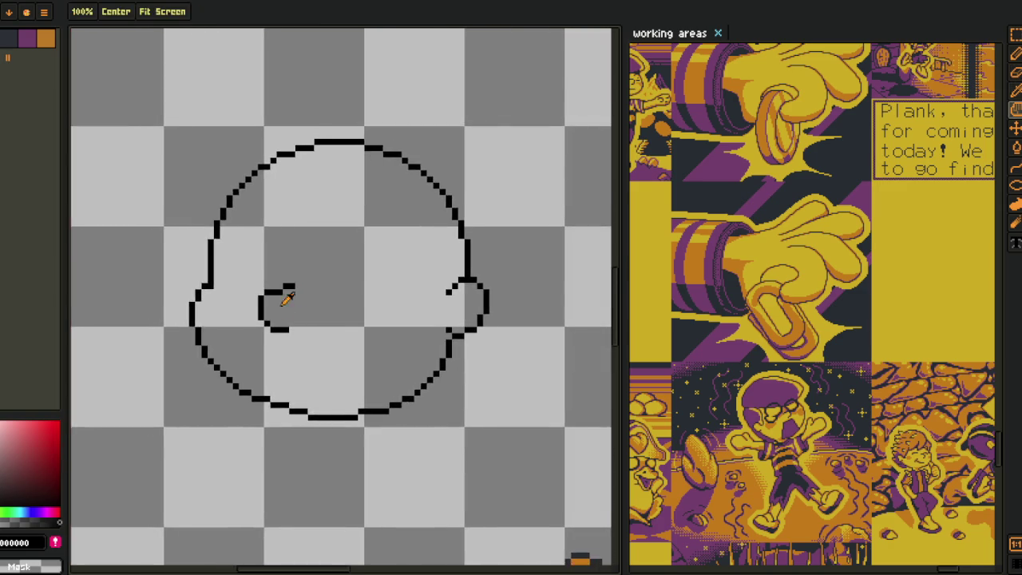
scroll(281, 300, "up", 1)
key("o")
key("m")
scroll(292, 331, "down", 1)
scroll(293, 330, "up", 1)
- Draw an oval eye outline near the head's centre with the Ellipse tool
key("b")
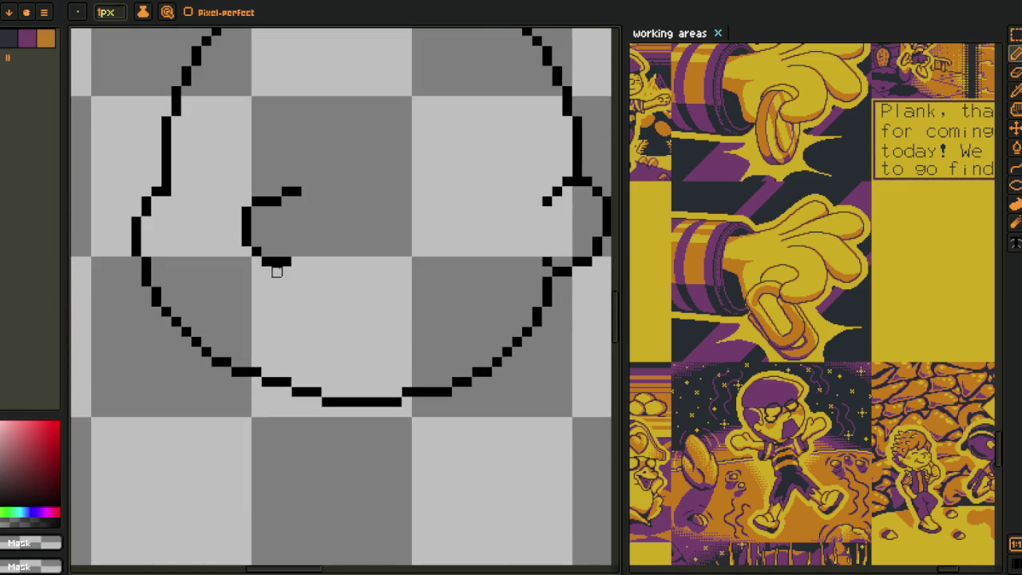
key("o")
scroll(300, 255, "down", 2)
key("b")
mouse_move(295, 165)
left_mouse_down()
mouse_move(295, 185)
mouse_move(438, 281)
left_mouse_up()
key("Tab")
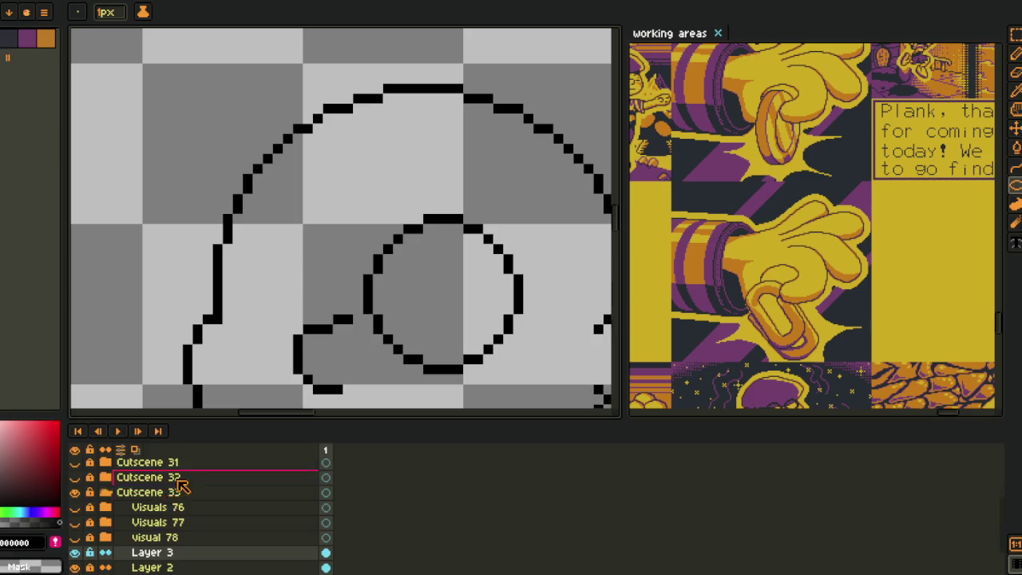
- Add a new layer for the eye from the layer list menu
right_click(167, 552)
mouse_move(191, 496)
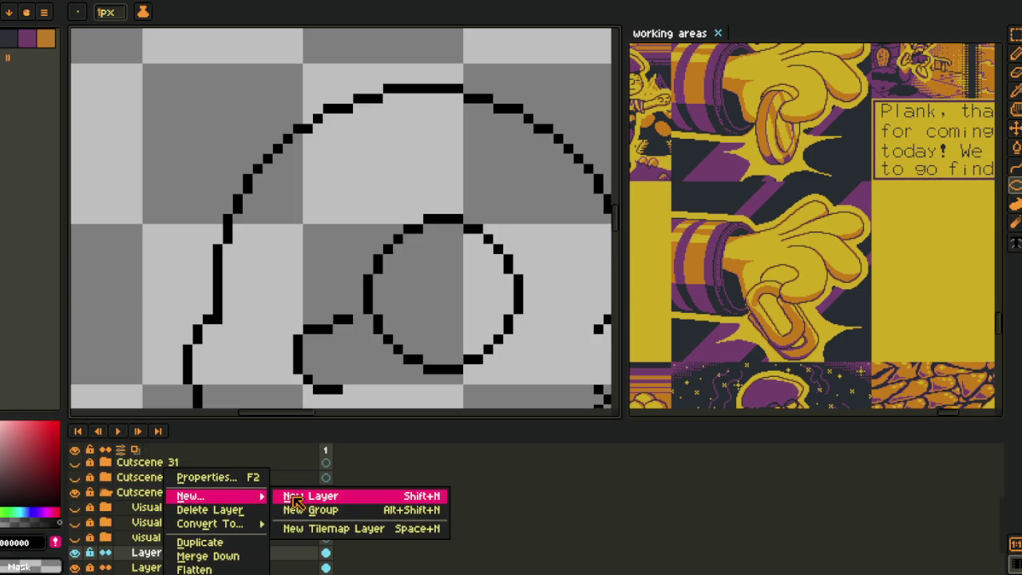
left_click(296, 495)
key("Tab")
- Try black-filled ellipses for the eye on the new layer, then undo them
left_click_drag(235, 197, 338, 353)
left_click(338, 355)
scroll(329, 316, "up", 1)
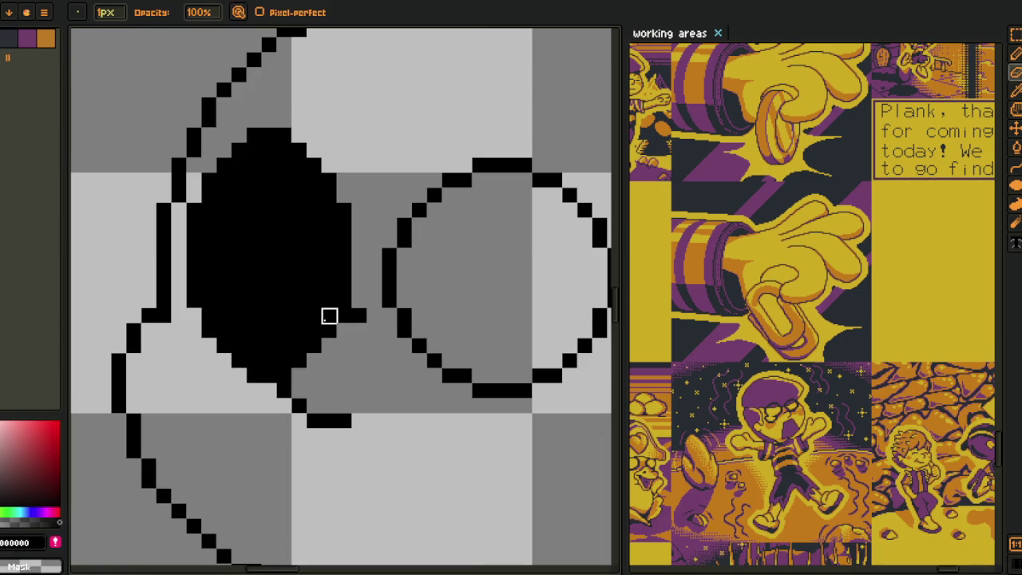
key("ctrl+z")
key("ctrl+z")
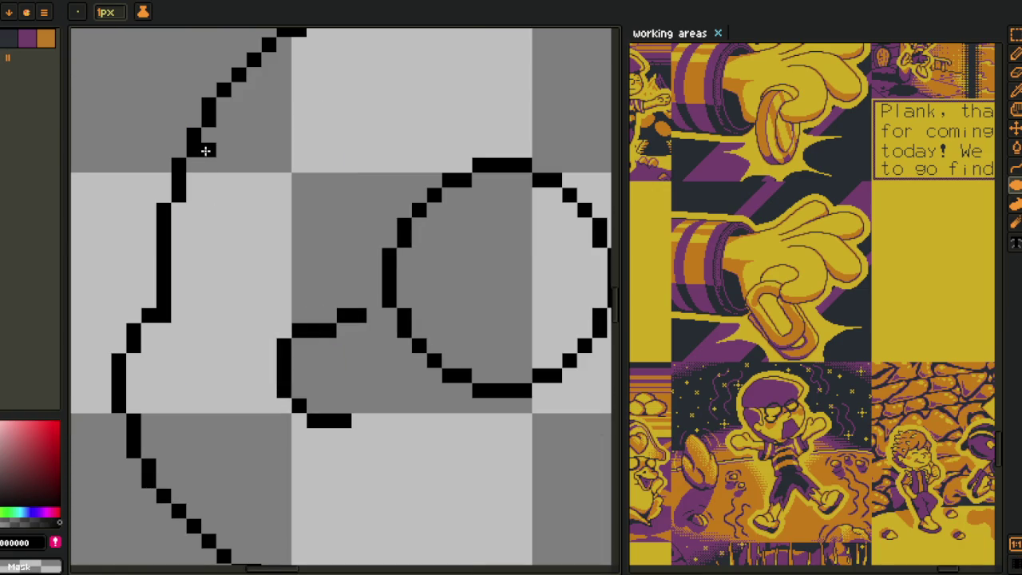
left_click(222, 137)
mouse_move(220, 139)
left_mouse_down()
mouse_move(341, 392)
mouse_move(241, 206)
left_mouse_up()
key("ctrl+z")
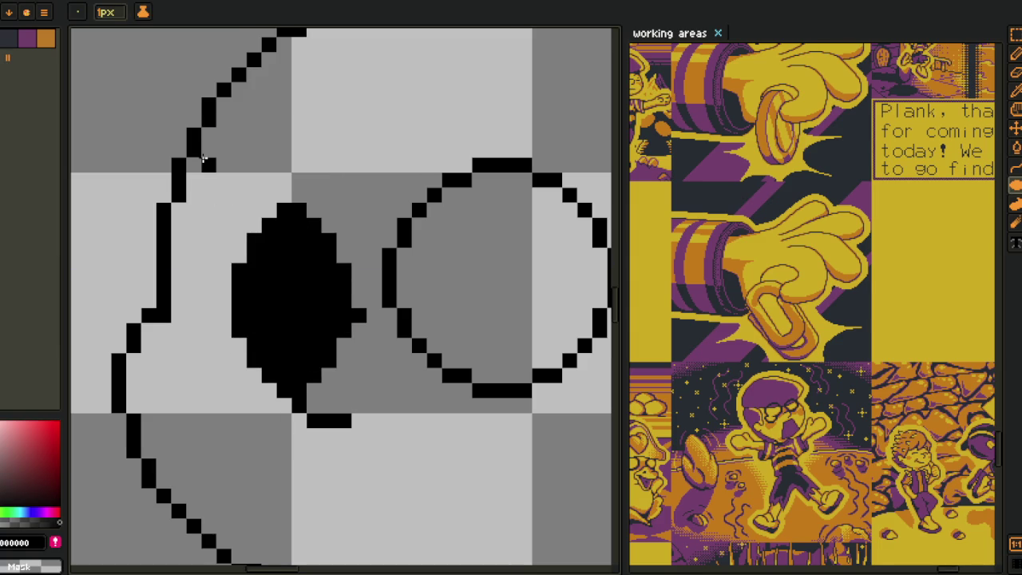
- Try an outline ellipse over the hooked stroke, then undo it
key("m")
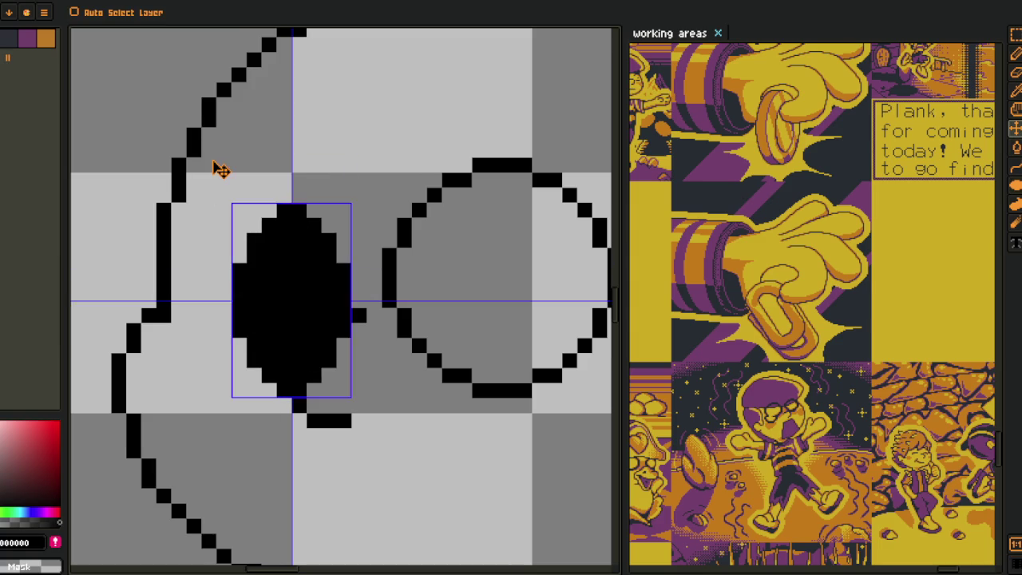
key("ctrl+z")
key("shift+u")
left_click_drag(223, 149, 354, 372)
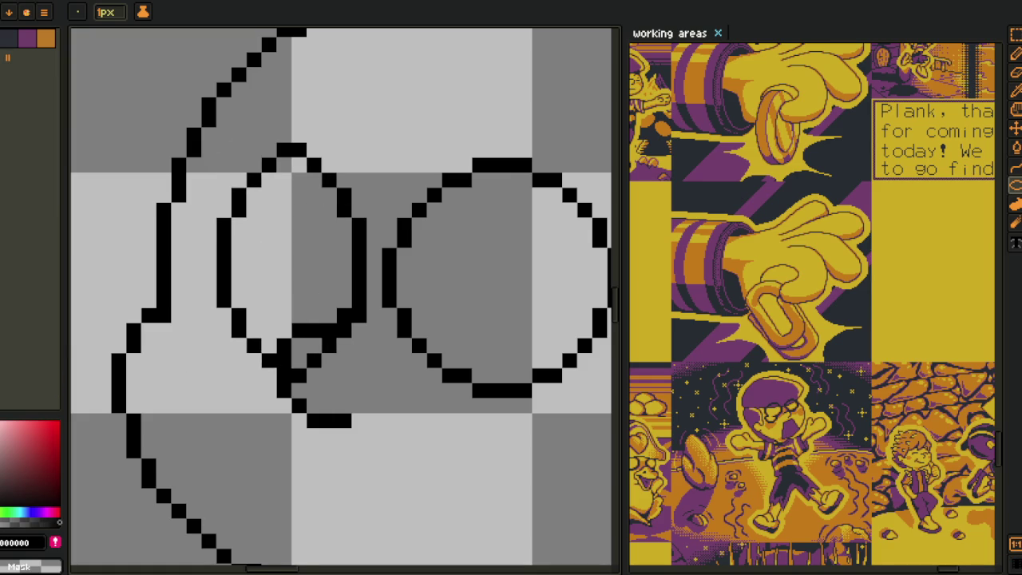
scroll(339, 399, "down", 3)
key("ctrl+z")
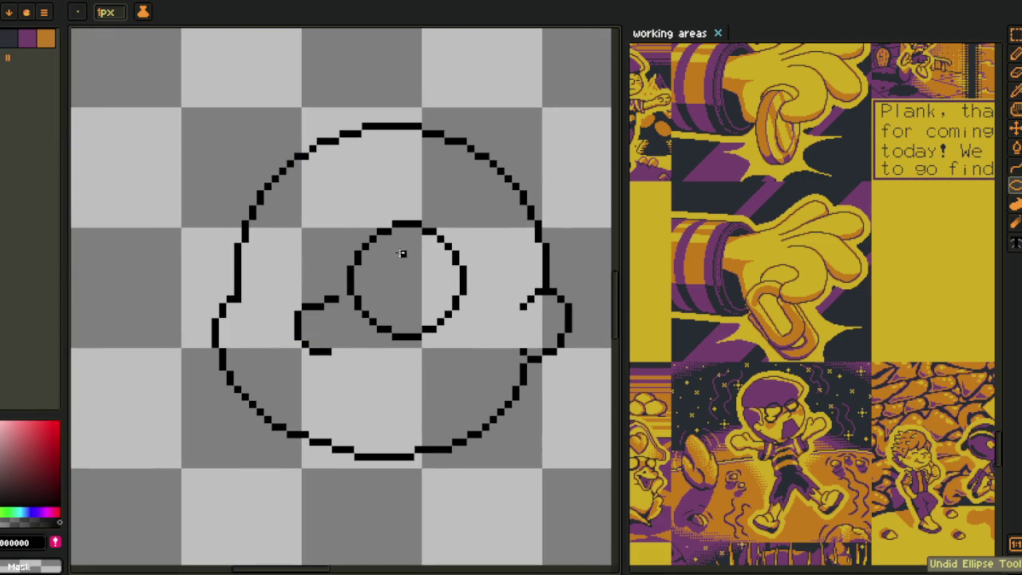
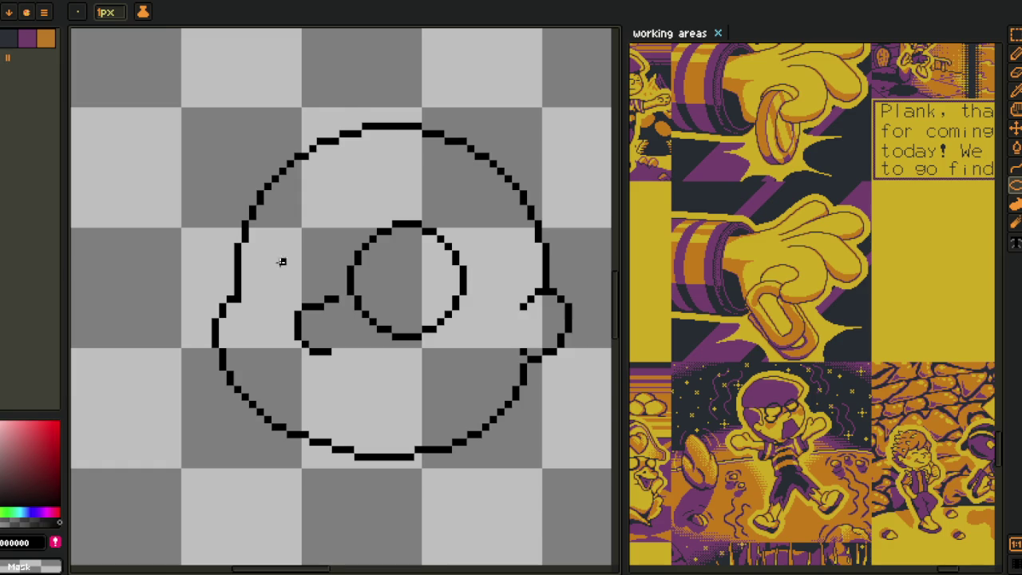
- Draw an oval left lens beside the round lens, redrawing it after it filled black
scroll(274, 278, "up", 1)
scroll(235, 321, "up", 1)
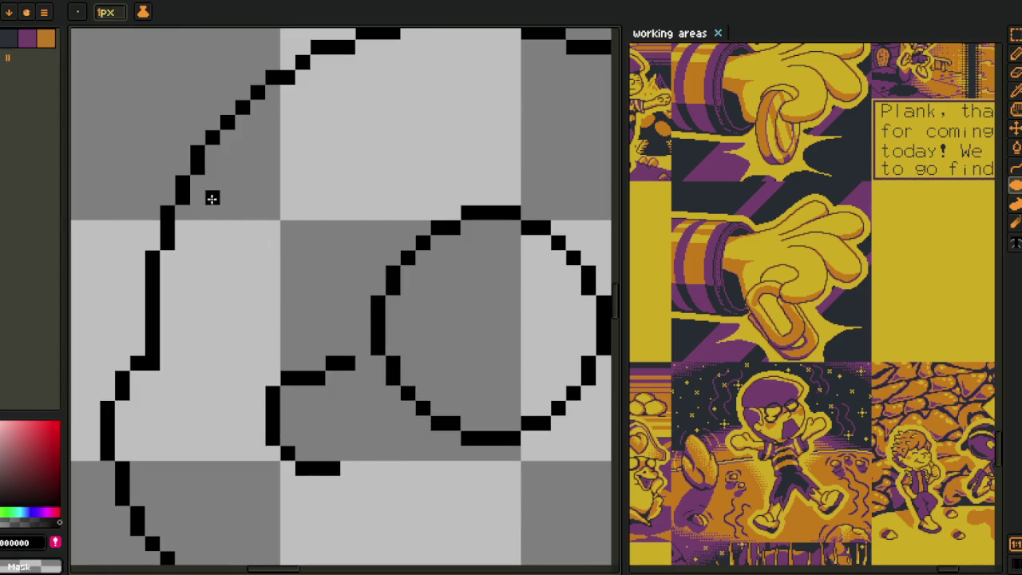
left_click_drag(240, 209, 351, 363)
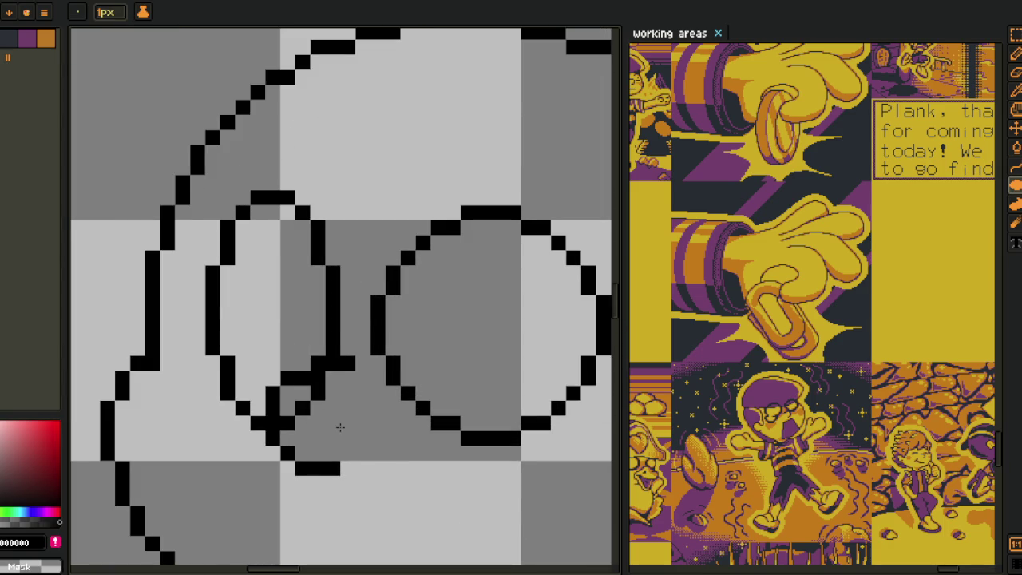
key("ctrl+z")
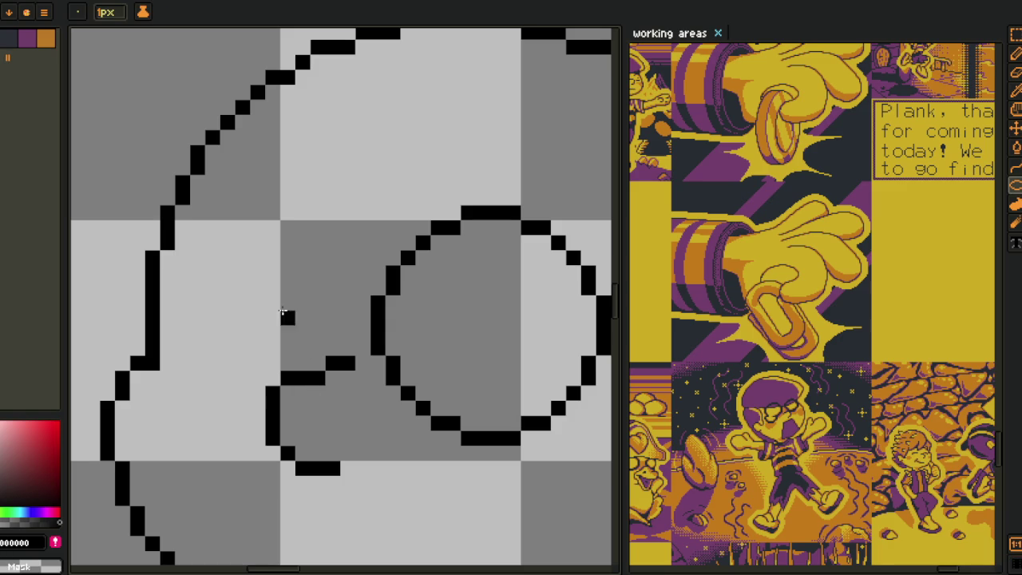
left_click_drag(214, 182, 343, 420)
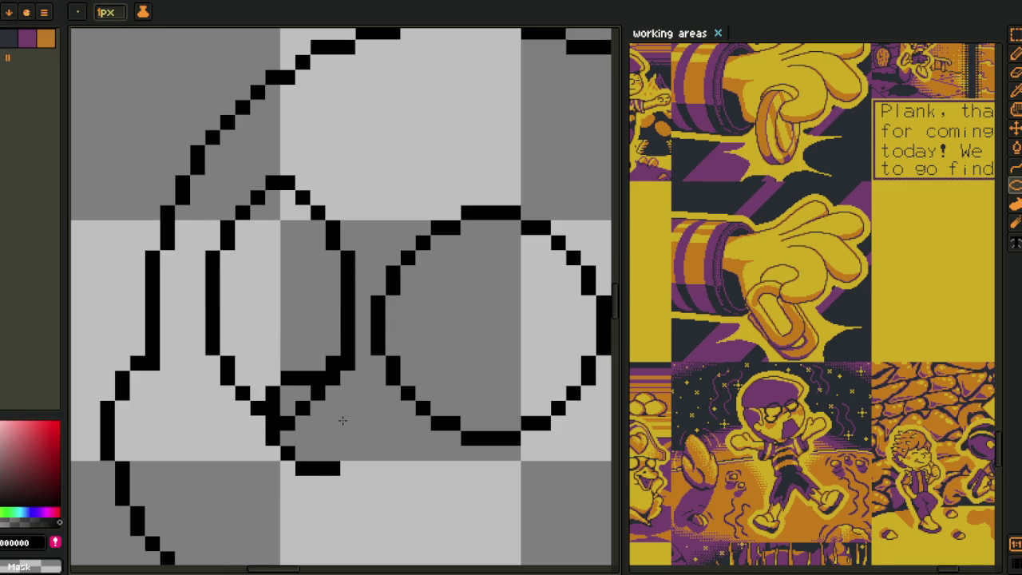
- Recentre the view on the head sketch
key("b")
scroll(333, 380, "up", 1)
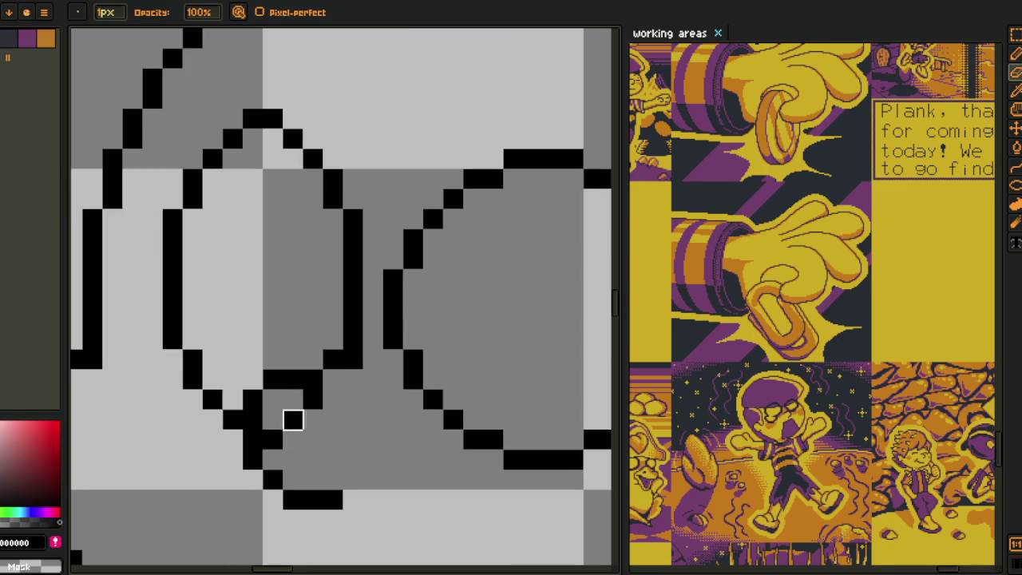
scroll(274, 438, "down", 3)
key("i")
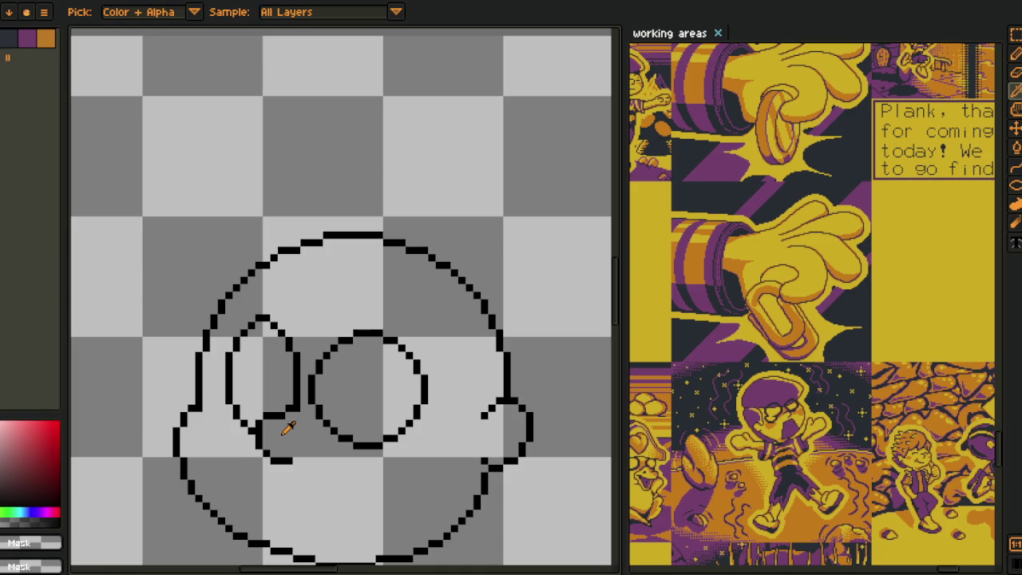
left_click_drag(281, 429, 351, 391)
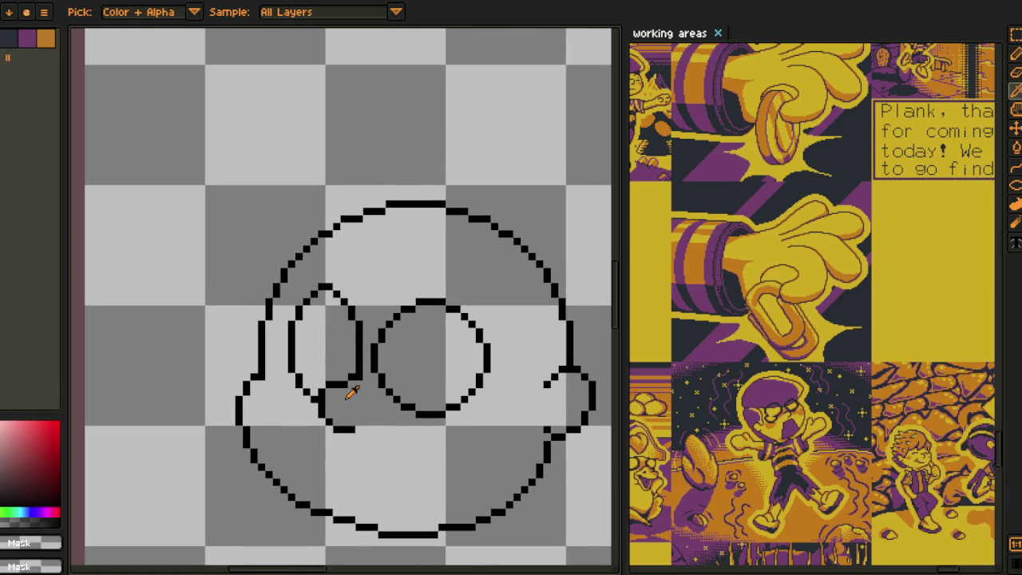
left_click_drag(354, 402, 344, 383)
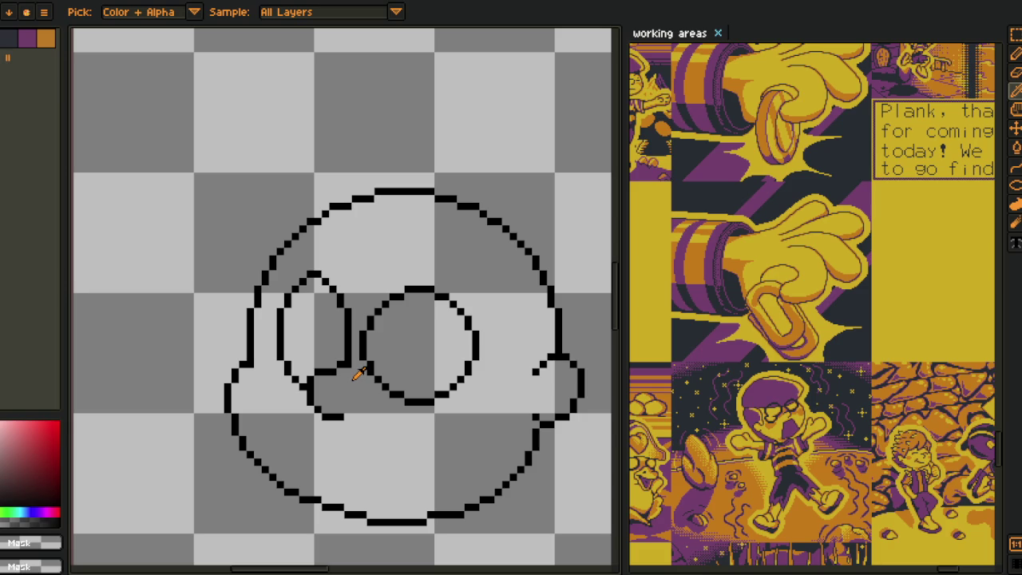
left_click_drag(335, 289, 357, 264)
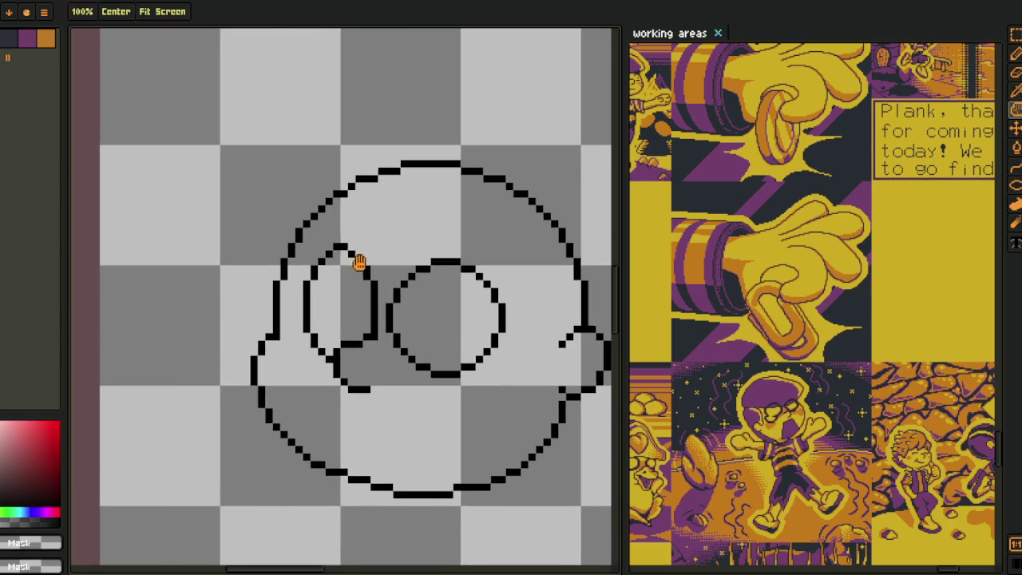
- Box-select both lenses, nudge the oval lens one pixel left, and commit the move
scroll(357, 264, "up", 2)
left_click_drag(236, 171, 477, 361)
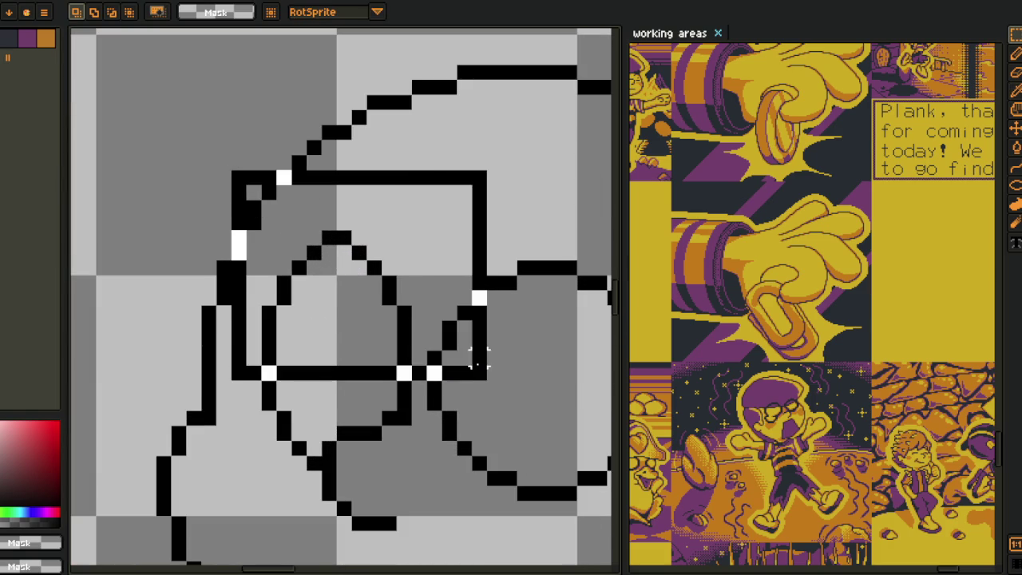
left_click(552, 372)
scroll(552, 373, "down", 1)
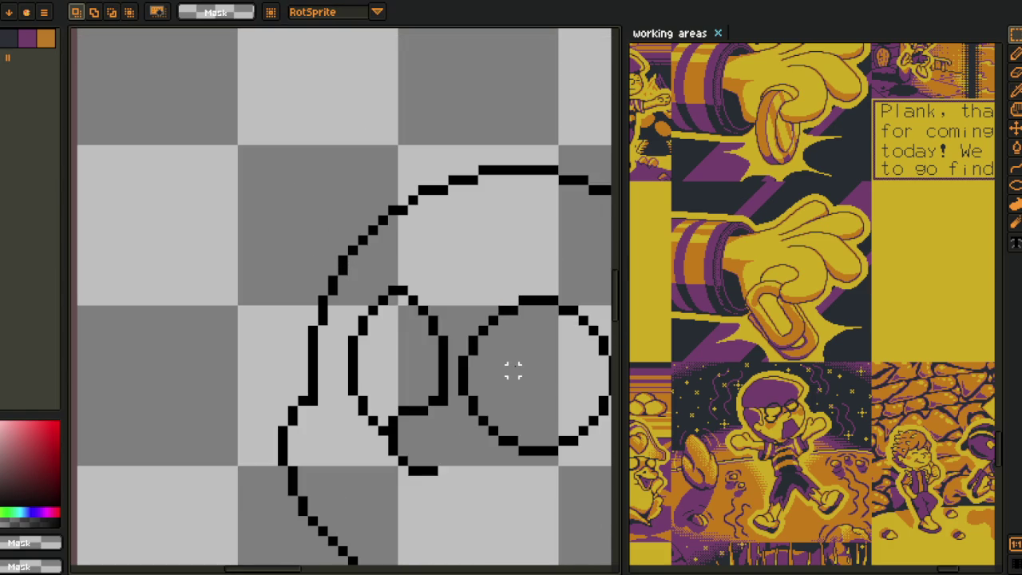
left_click_drag(296, 222, 532, 529)
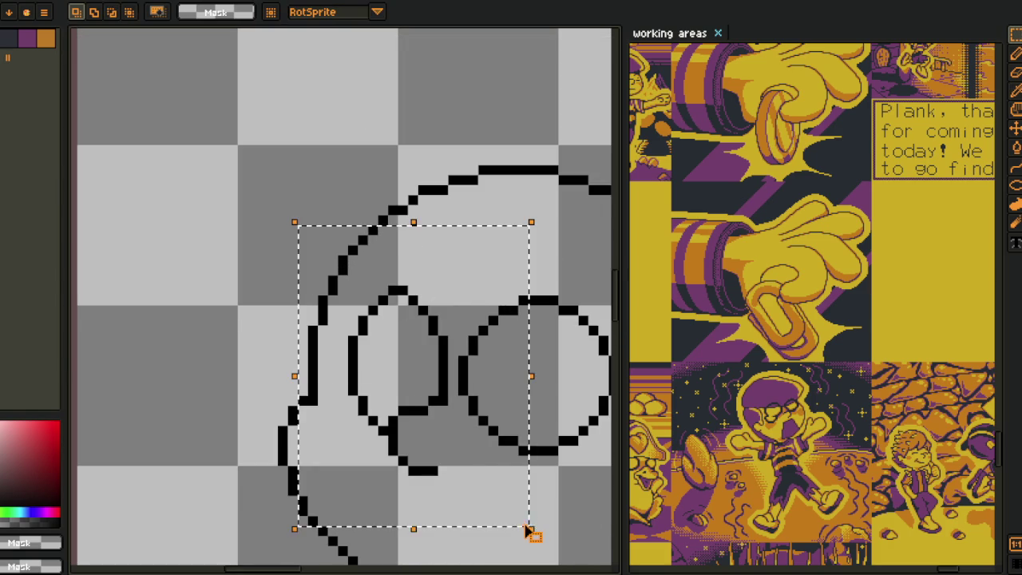
key("Left")
key("Left")
key("Right")
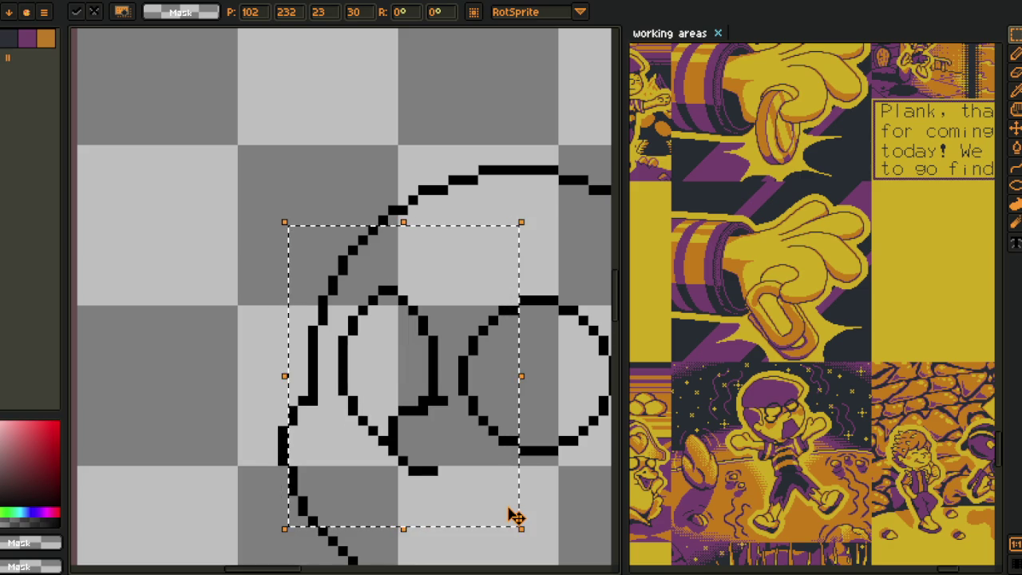
key("Return")
key("b")
scroll(417, 415, "up", 2)
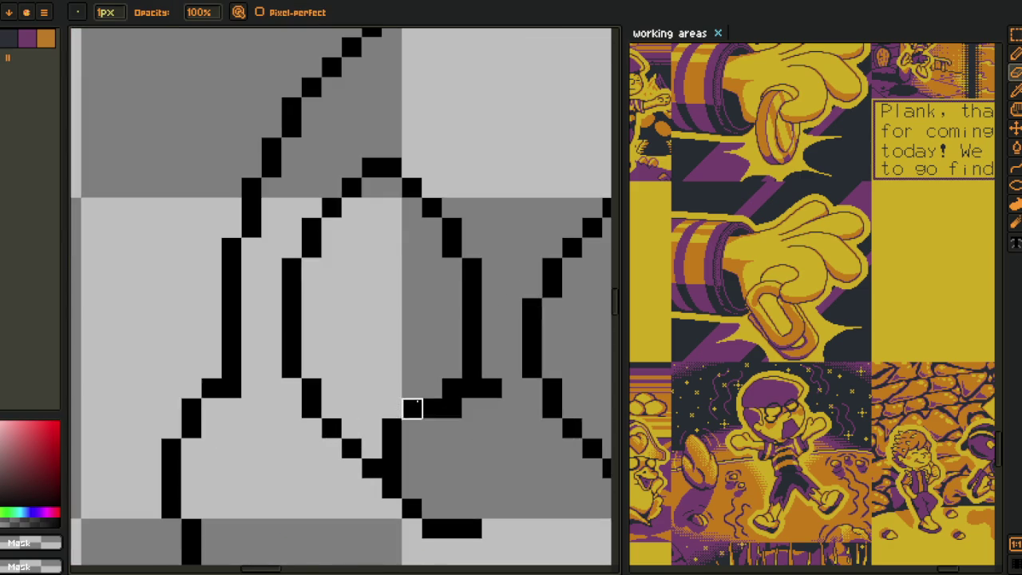
scroll(435, 400, "down", 3)
key("i")
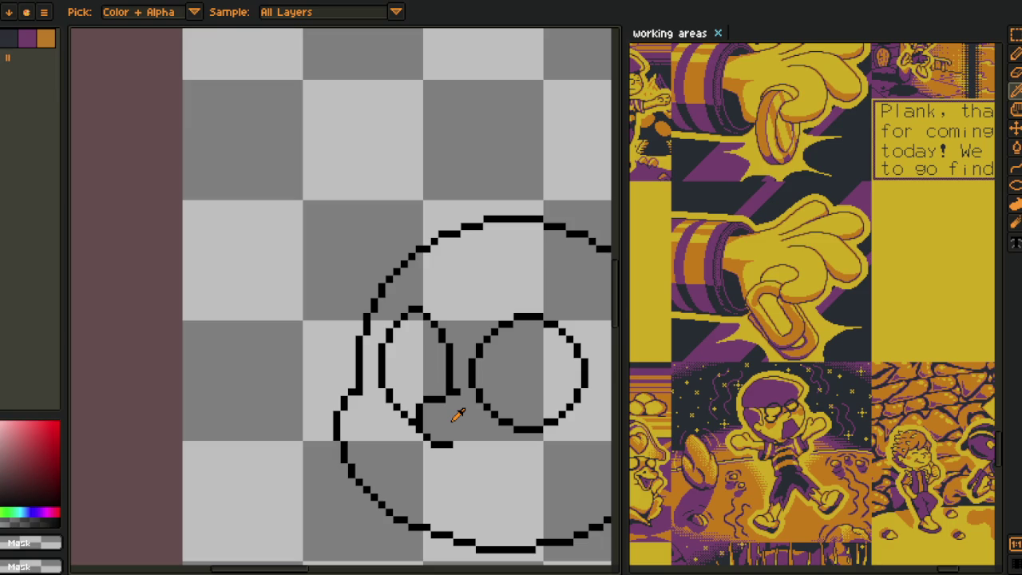
- Show the layers list and toggle Layer 3's visibility to check its contents
left_click_drag(479, 423, 243, 361)
key("Tab")
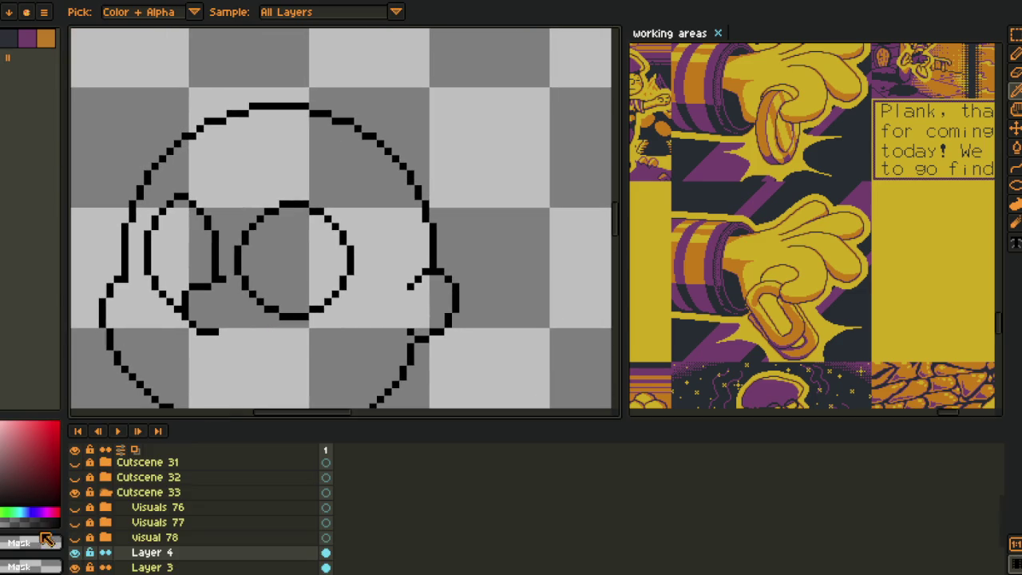
left_click(75, 567)
left_click(95, 568)
- Cut the round lens from Layer 3, paste it onto Layer 4, and hide Layer 3
key("m")
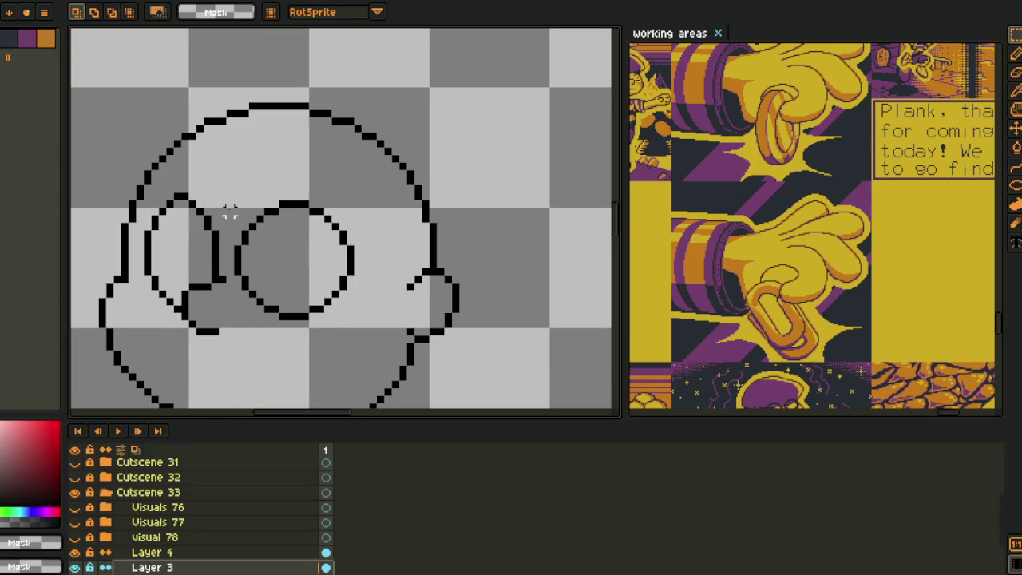
left_click_drag(238, 179, 366, 350)
key("Delete")
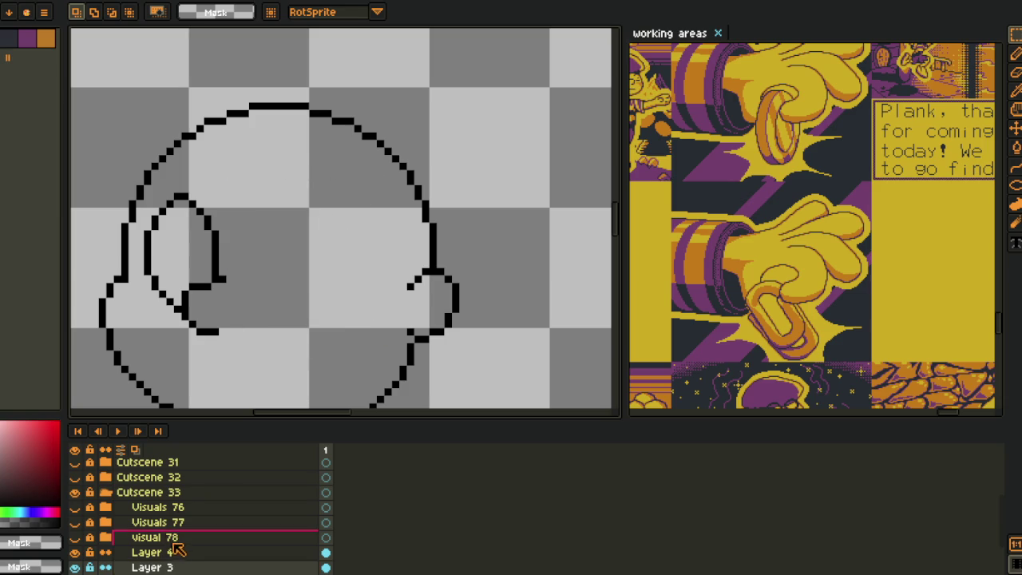
key("alt+Up")
key("ctrl+v")
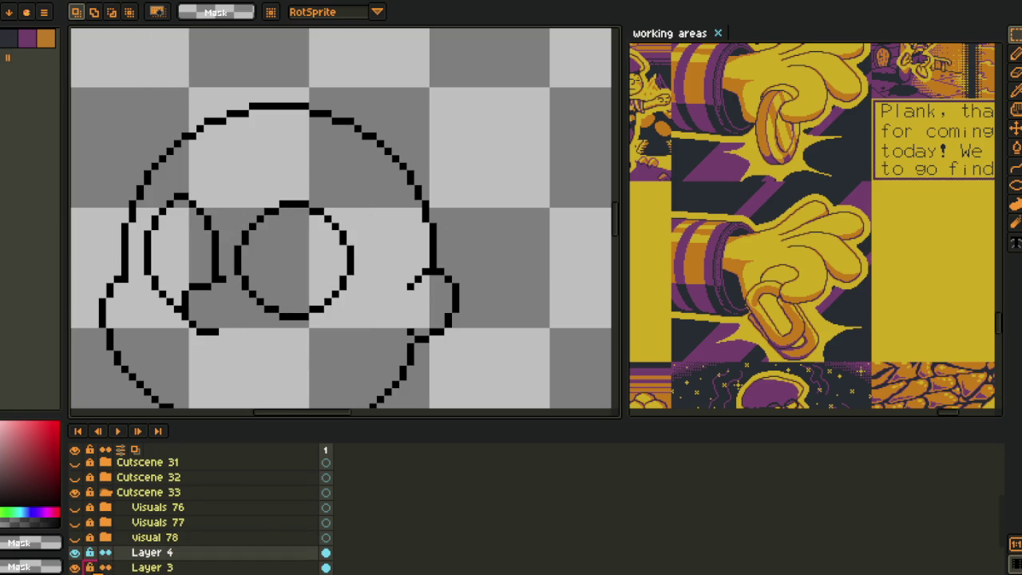
left_click(75, 568)
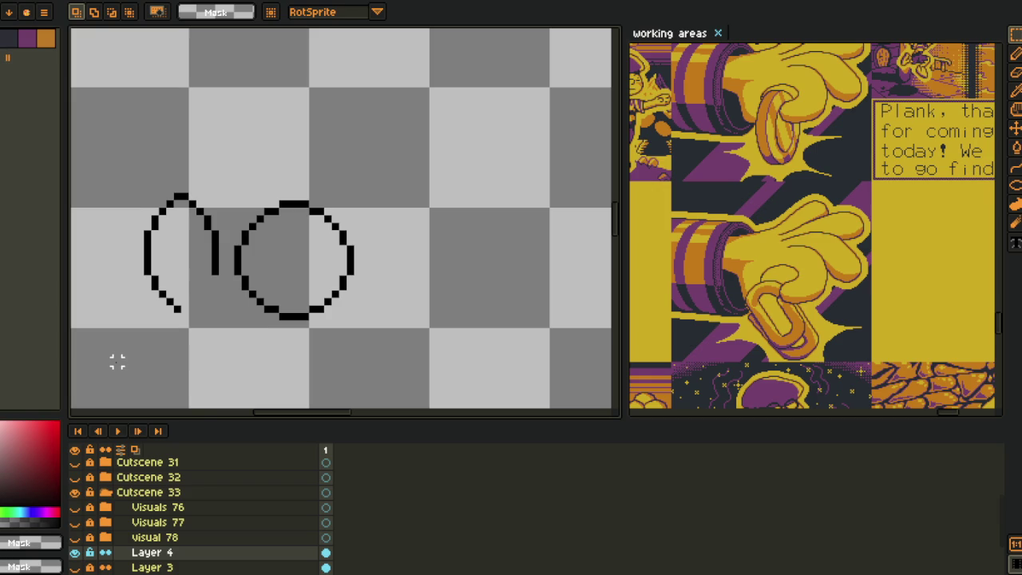
- Apply a pure red outline around the lenses and show Layer 3 again
key("i")
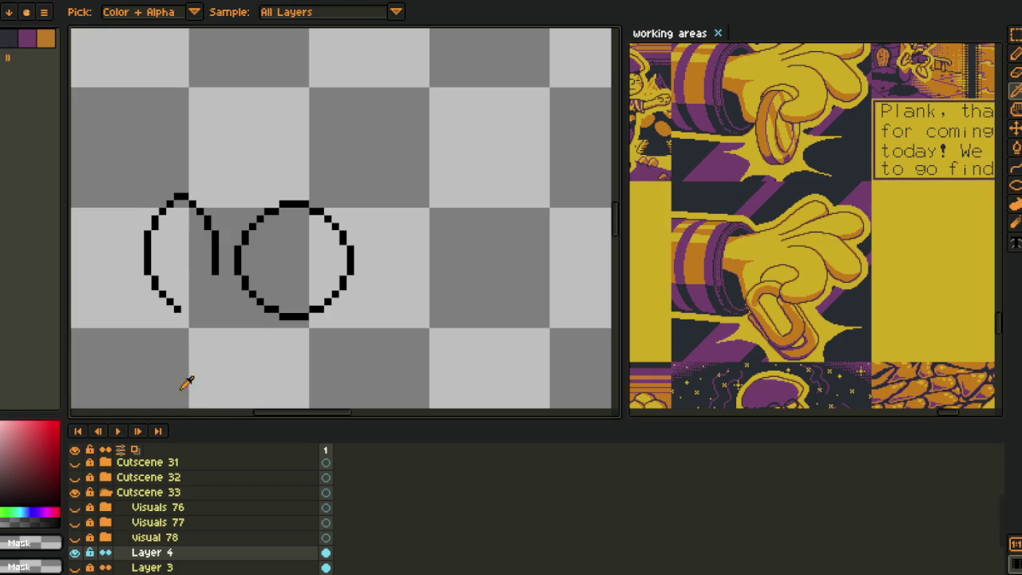
left_click(57, 425)
key("shift+o")
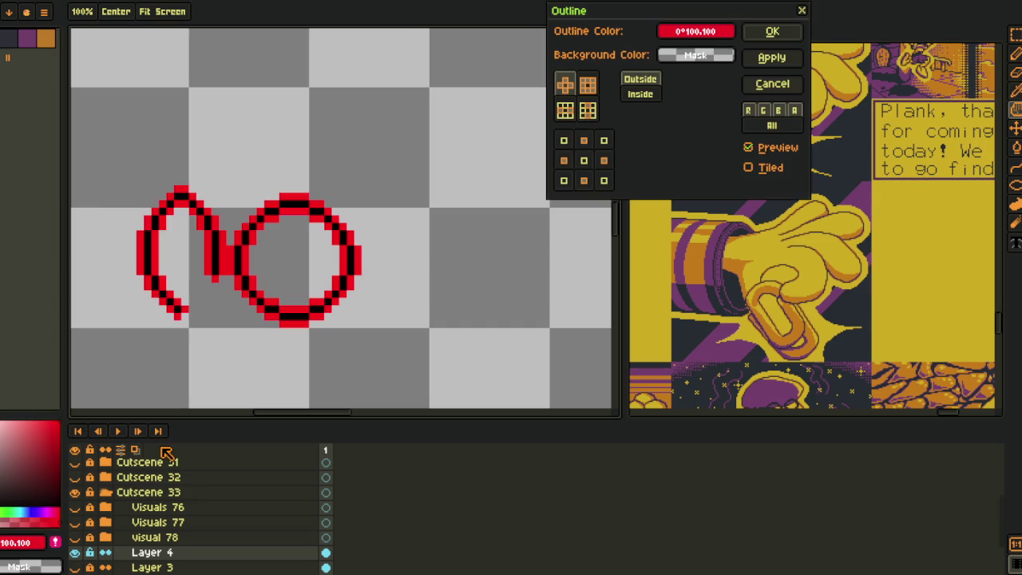
left_click(773, 32)
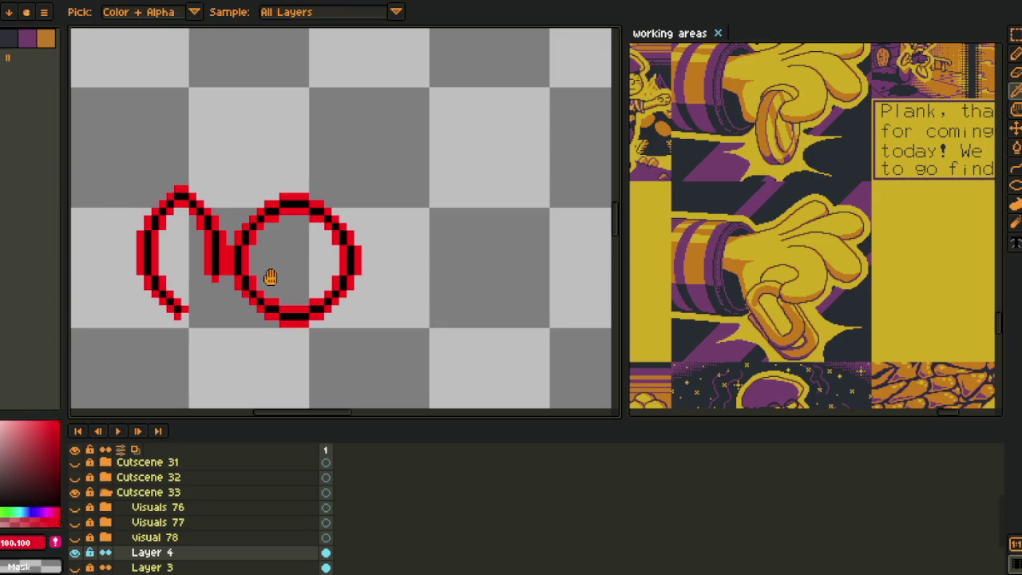
scroll(272, 276, "up", 1)
scroll(285, 224, "up", 1)
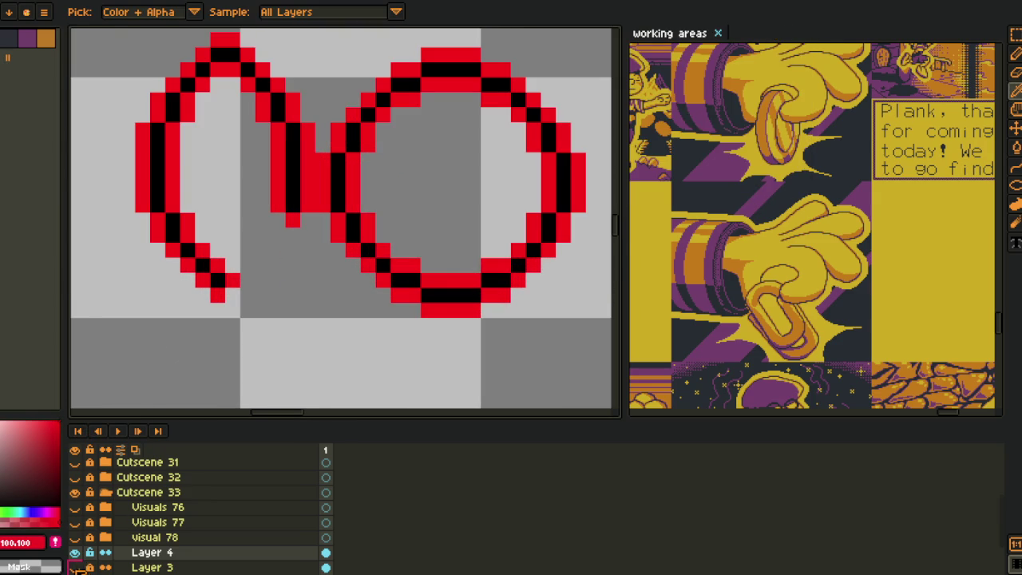
left_click(75, 565)
- Try replacing the red lens outline with black, then undo the replacement
key("b")
scroll(287, 228, "up", 1)
scroll(210, 297, "down", 2)
scroll(249, 244, "up", 2)
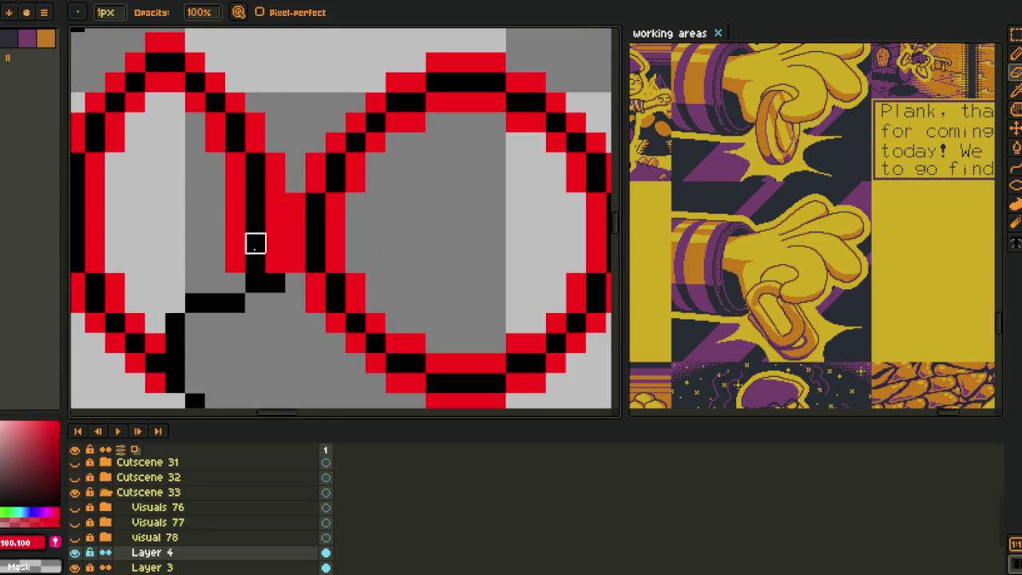
key("i")
scroll(303, 231, "down", 3)
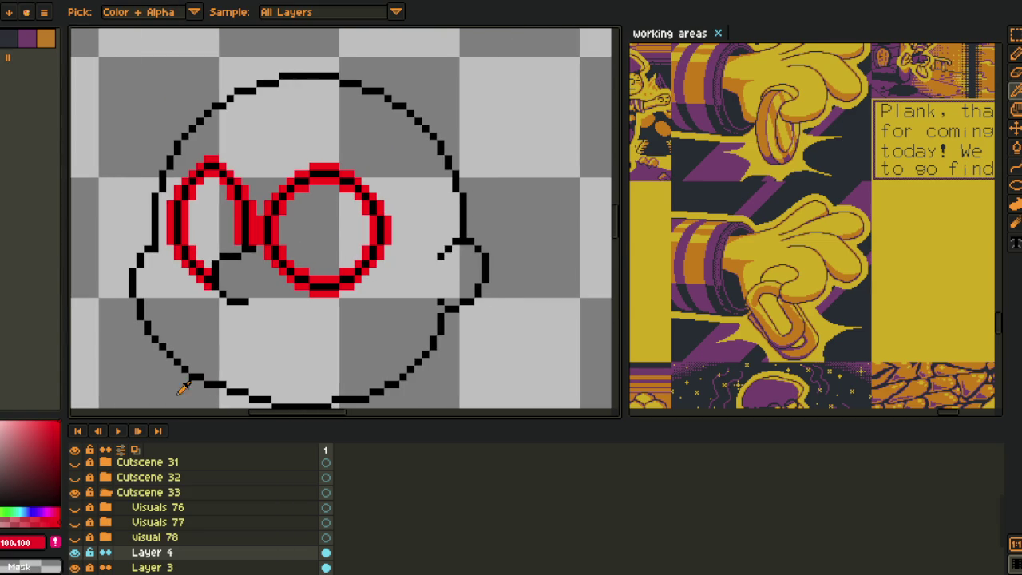
scroll(265, 235, "up", 2)
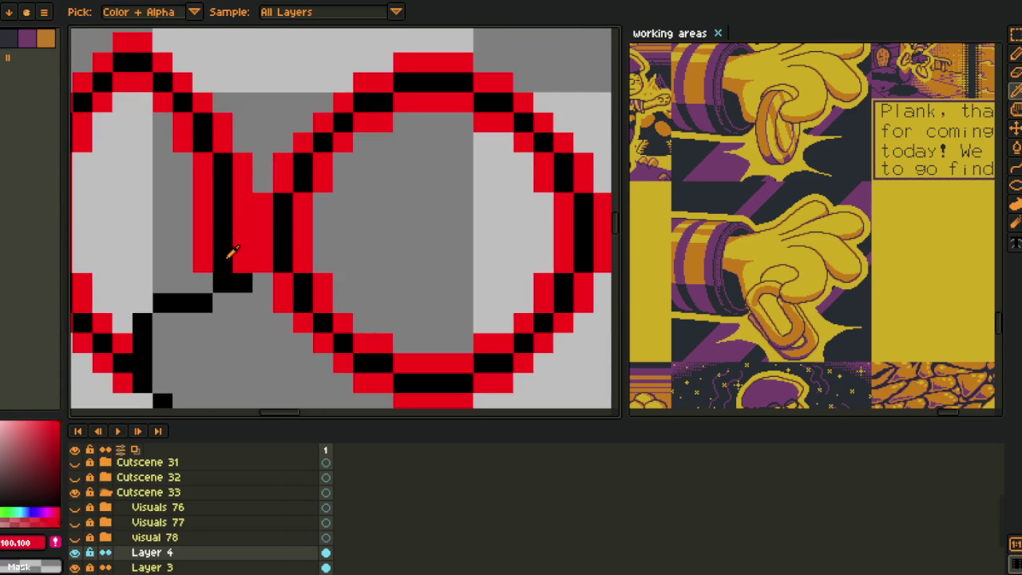
left_click(236, 252)
key("shift+r")
left_click(395, 447)
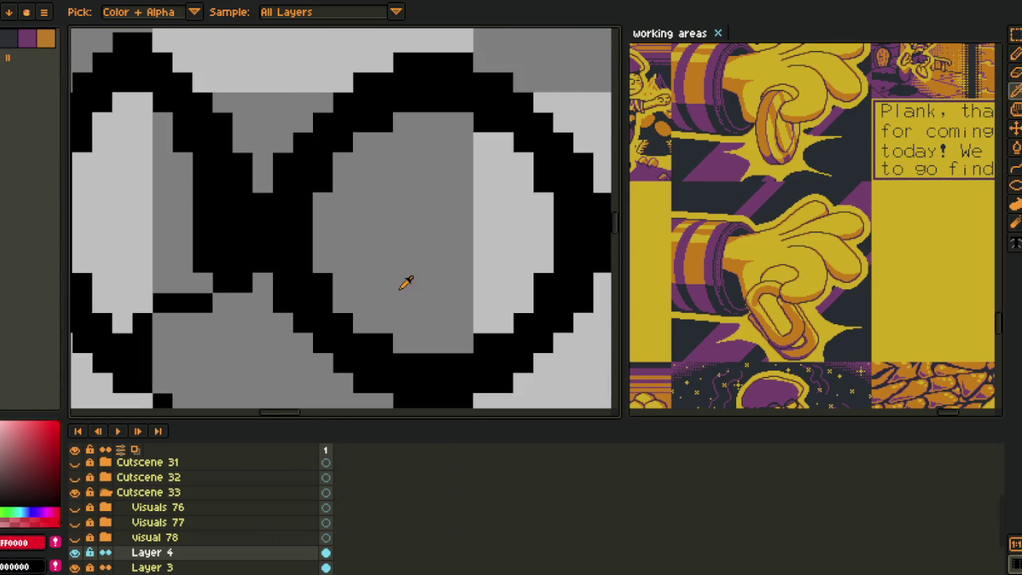
scroll(405, 283, "down", 3)
scroll(404, 303, "up", 2)
key("v")
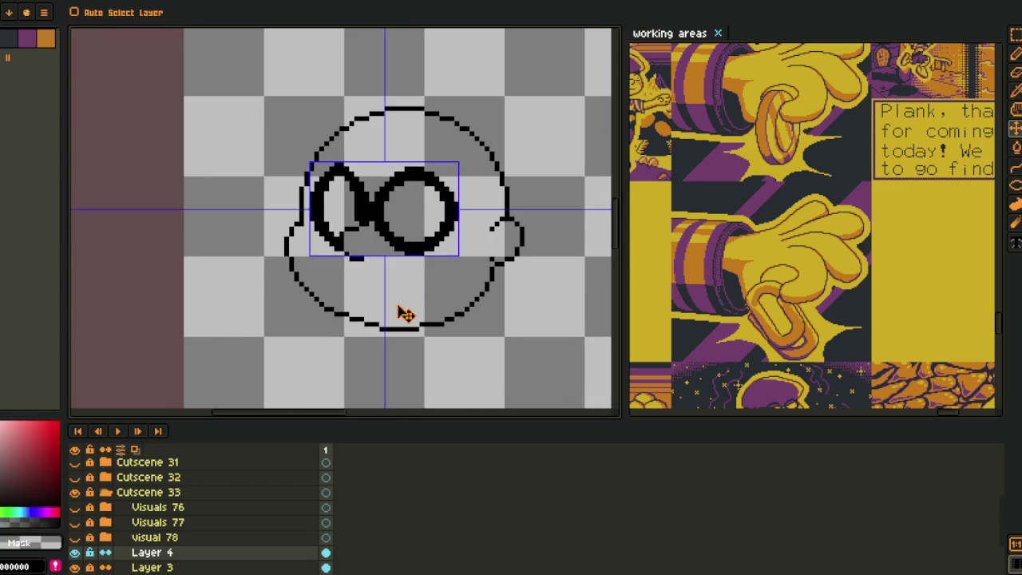
key("ctrl+z")
- Test filling the lens interiors red and black, undoing the fills
key("i")
scroll(354, 213, "up", 3)
left_click(382, 206)
key("g")
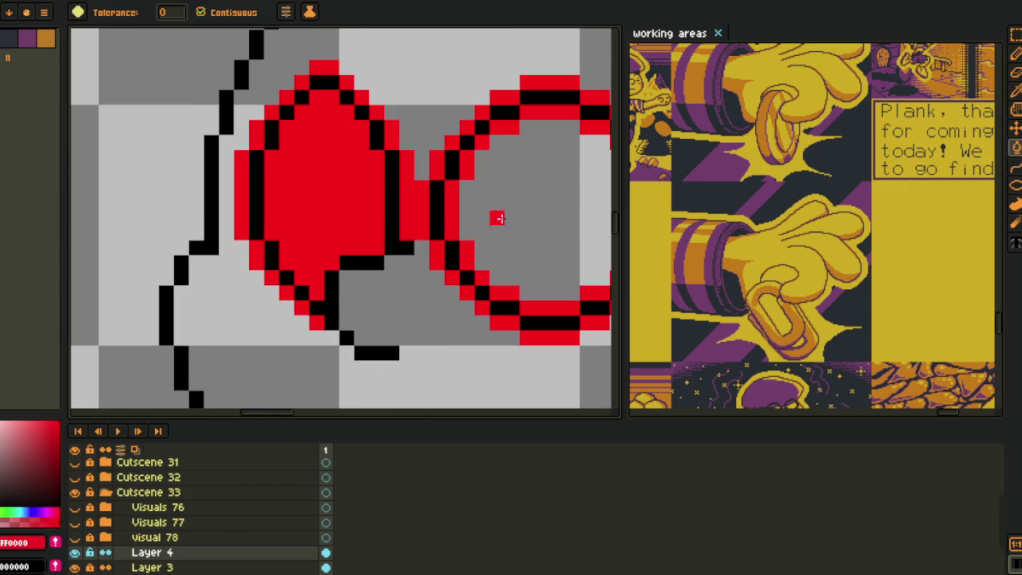
left_click(479, 219)
left_click_drag(488, 221, 406, 246)
right_click(406, 247)
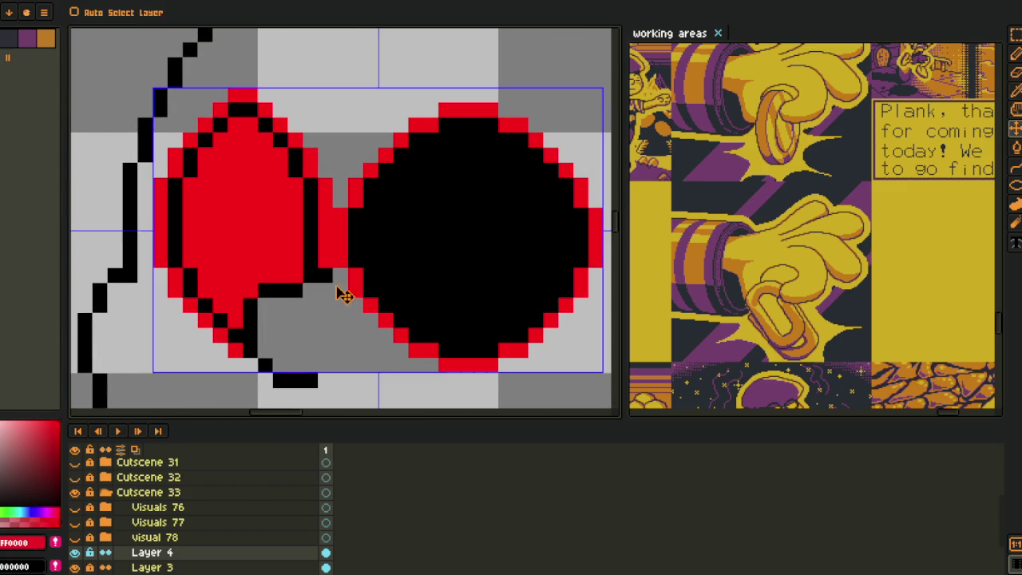
key("ctrl+z")
key("i")
- Clear the red fills inside both lenses to transparent and set up Replace Color red-to-black
right_click(338, 303)
key("g")
right_click(385, 244)
right_click(261, 232)
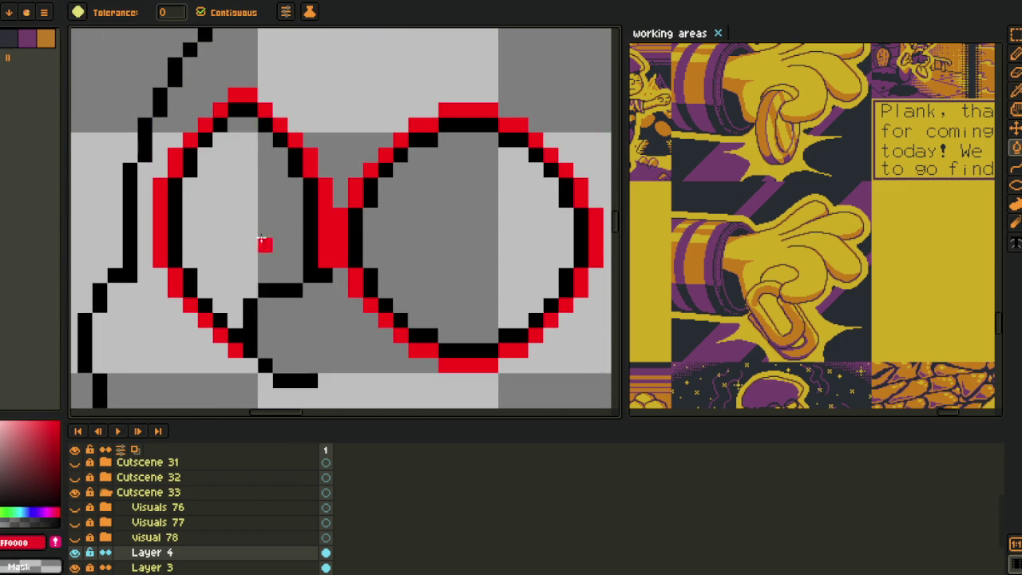
key("h")
scroll(261, 232, "down", 2)
key("shift+r")
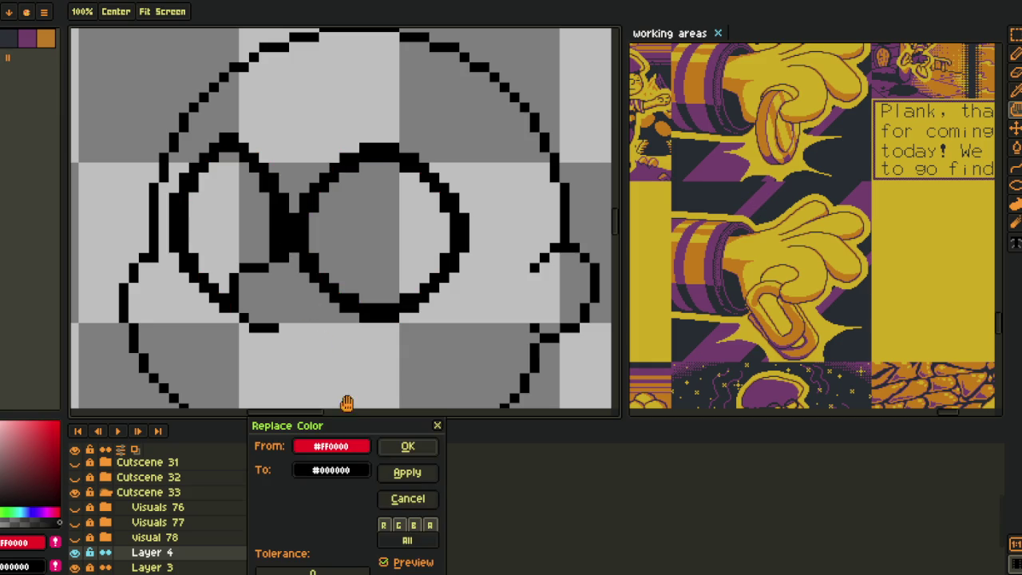
- Confirm the red-to-black replacement and sample transparency as the secondary colour
left_click(392, 446)
key("i")
left_click(391, 262)
right_click(392, 262)
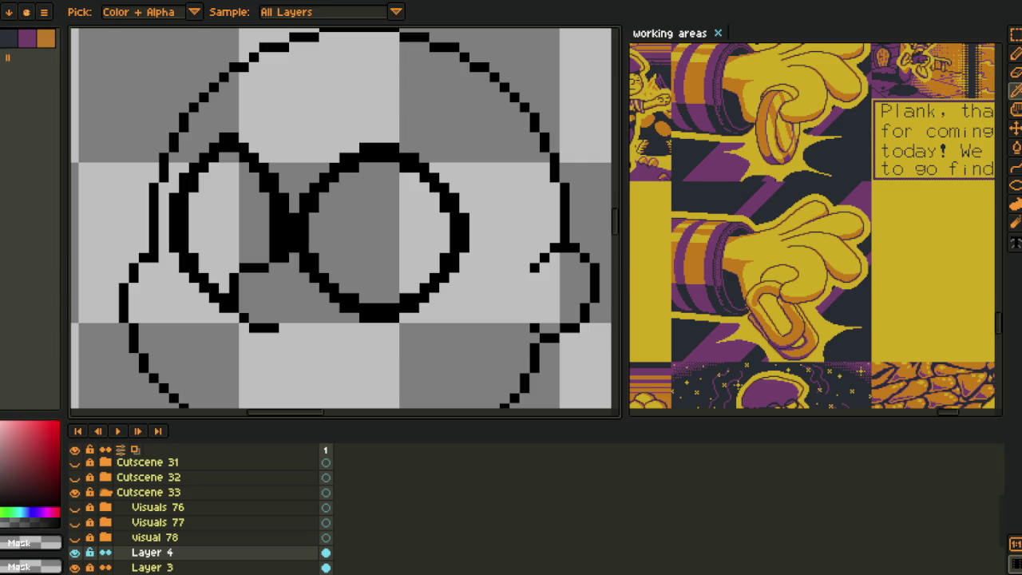
- Hide the layers panel, then select and shift the strip of pixels at the inner lens edge
scroll(266, 342, "down", 1)
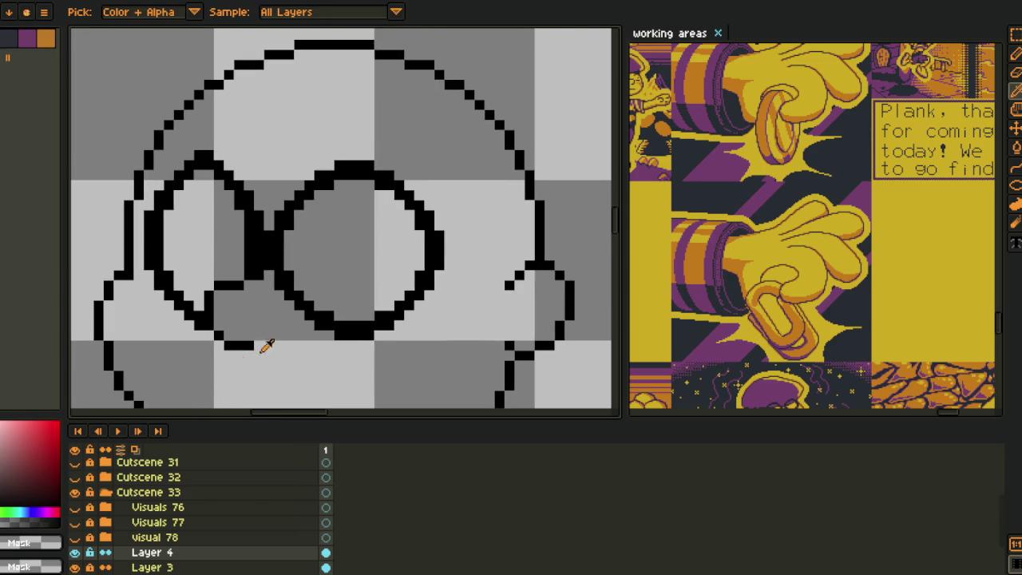
scroll(269, 319, "down", 1)
scroll(274, 313, "up", 1)
scroll(287, 327, "up", 2)
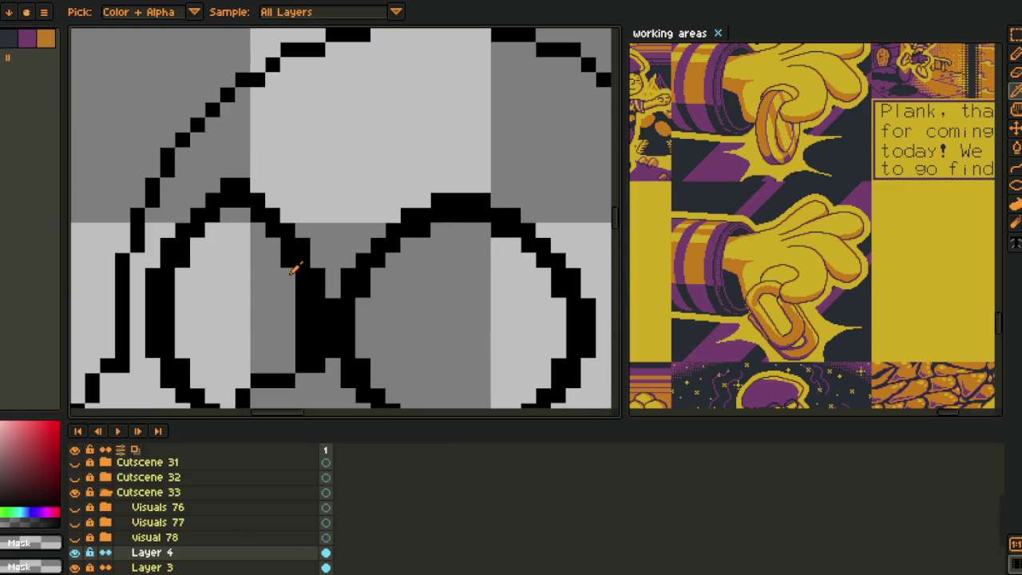
key("Tab")
key("m")
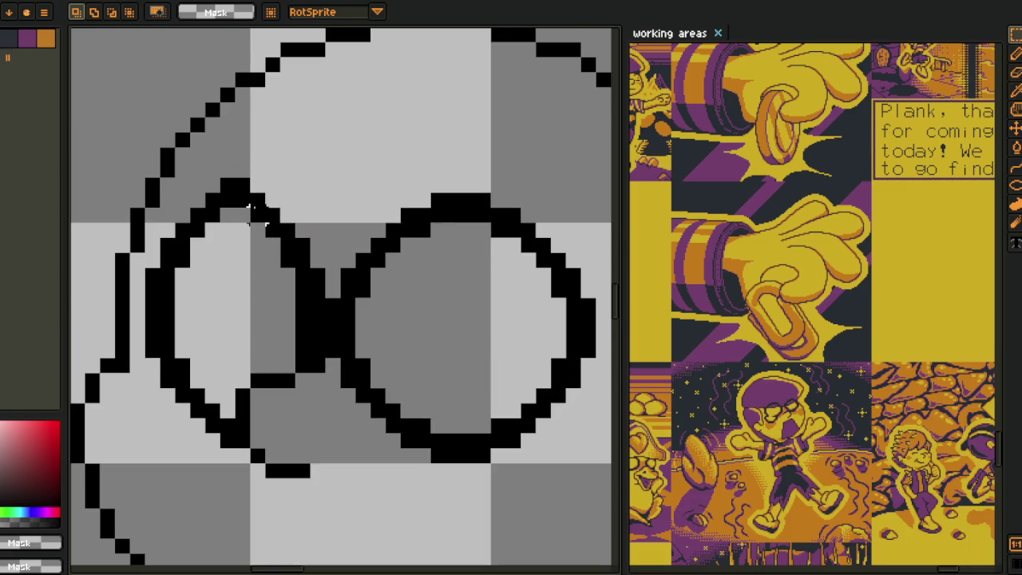
mouse_move(270, 214)
left_mouse_down()
mouse_move(312, 367)
mouse_move(297, 351)
left_mouse_up()
key("ctrl+d")
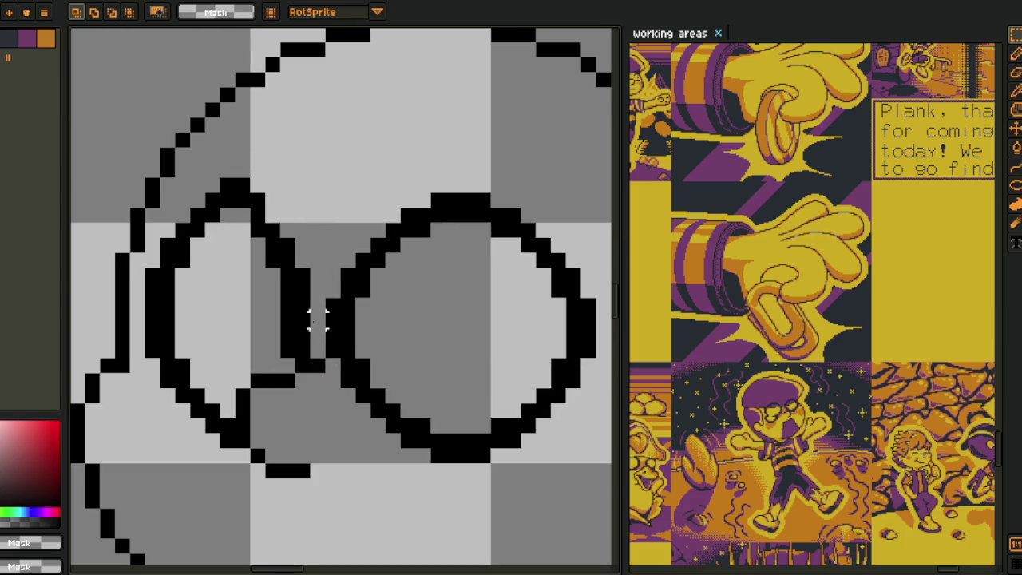
key("i")
- Fill the gaps in the lens outline and bridge with black pixels
key("b")
left_click(272, 217)
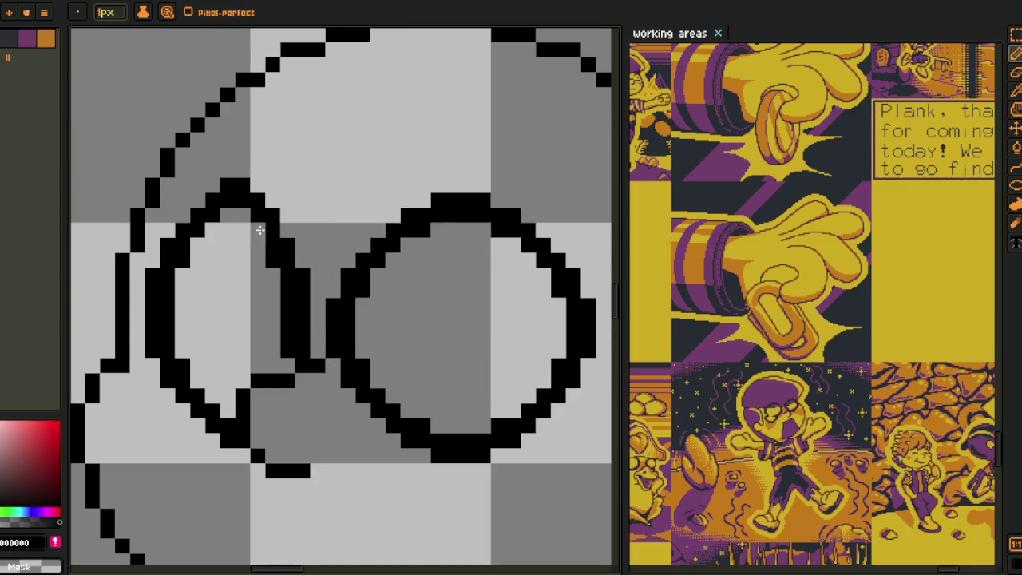
left_click(287, 364)
scroll(290, 359, "down", 3)
key("i")
scroll(280, 289, "up", 3)
key("b")
scroll(283, 311, "down", 1)
key("i")
left_click(279, 310)
key("b")
scroll(292, 329, "down", 1)
key("i")
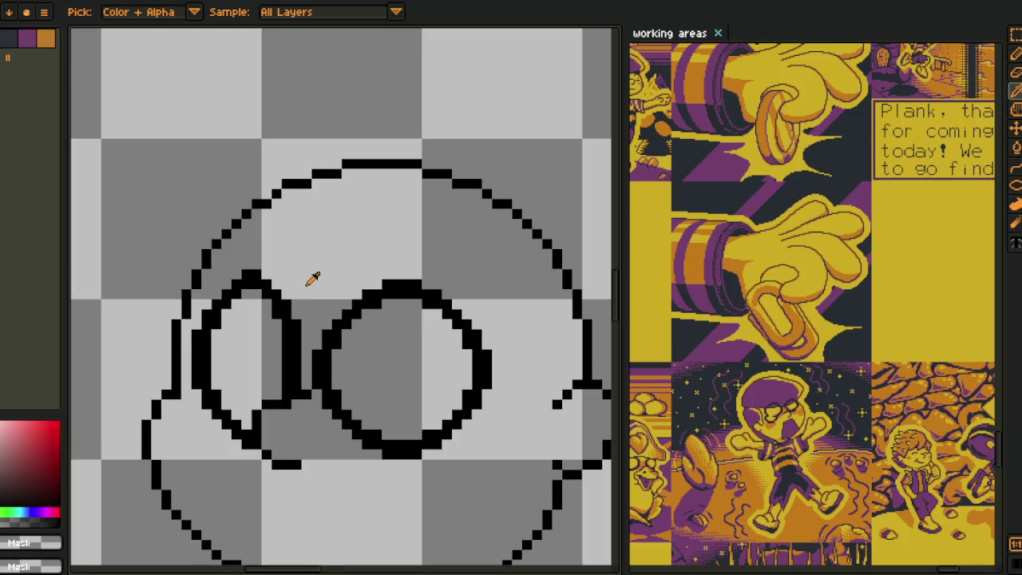
- Add black pixels along the lens outline edge with the Pencil
scroll(313, 278, "up", 1)
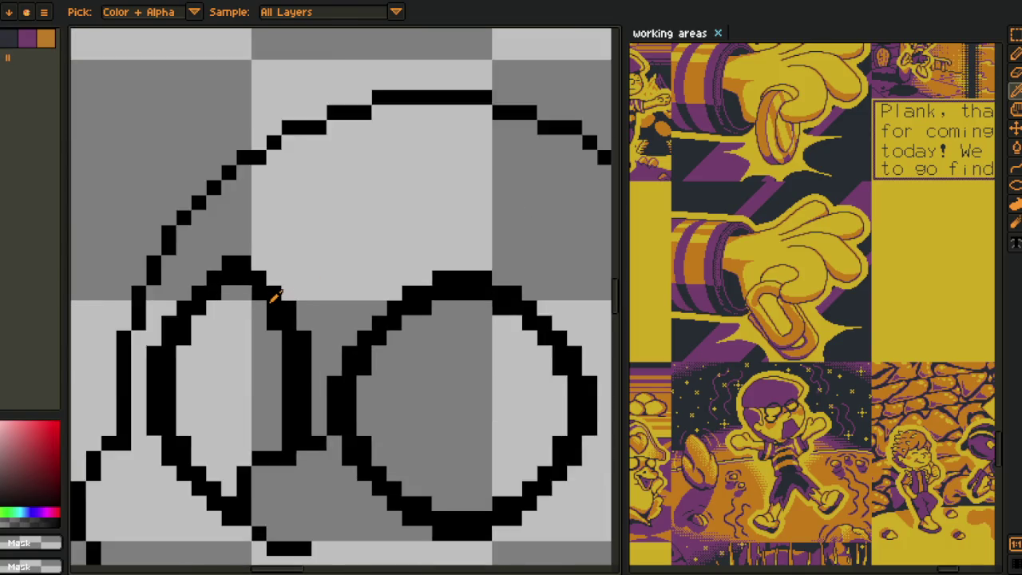
scroll(312, 278, "up", 1)
key("b")
left_click(256, 248)
left_click_drag(282, 281, 317, 323)
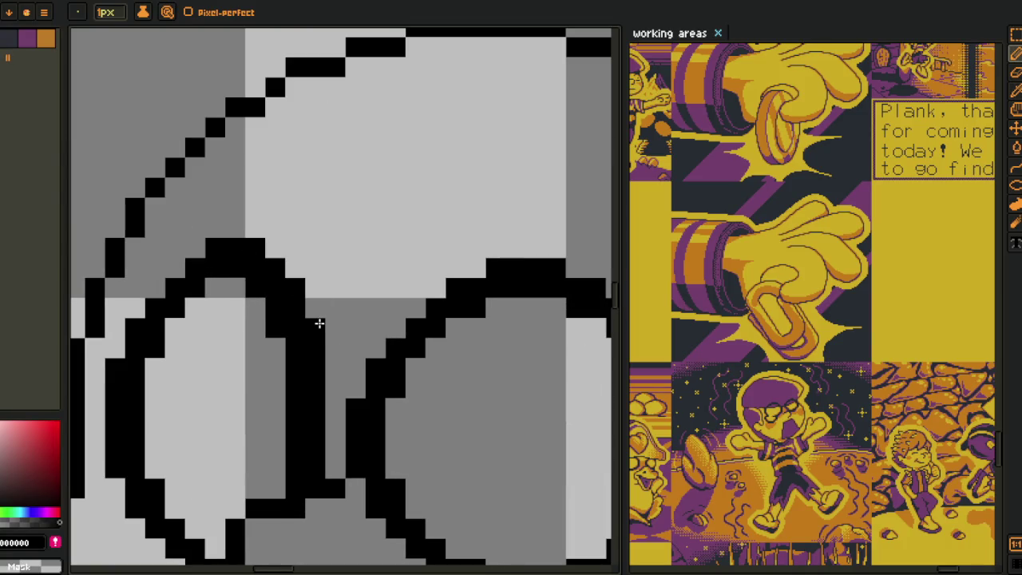
scroll(322, 312, "down", 3)
scroll(333, 290, "down", 1)
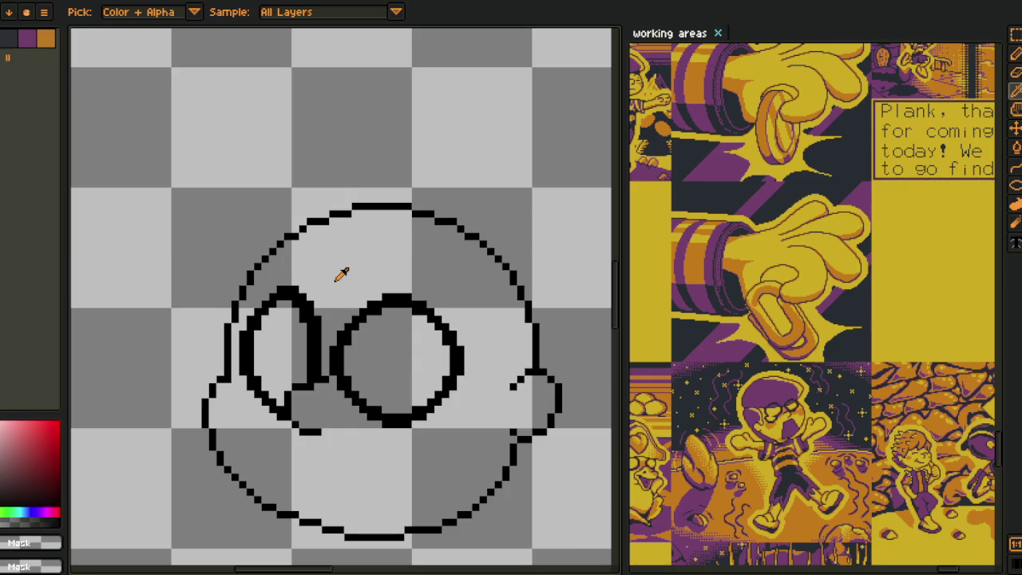
scroll(340, 274, "up", 1)
left_click_drag(319, 293, 356, 243)
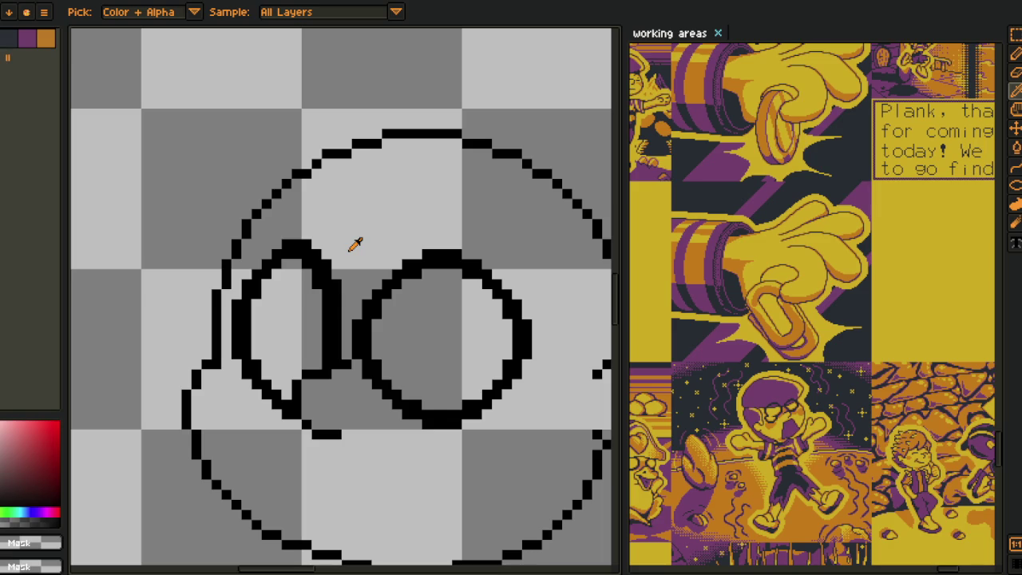
- Marquee-select the left lens and nudge it down one pixel
scroll(344, 352, "up", 1)
scroll(287, 344, "up", 1)
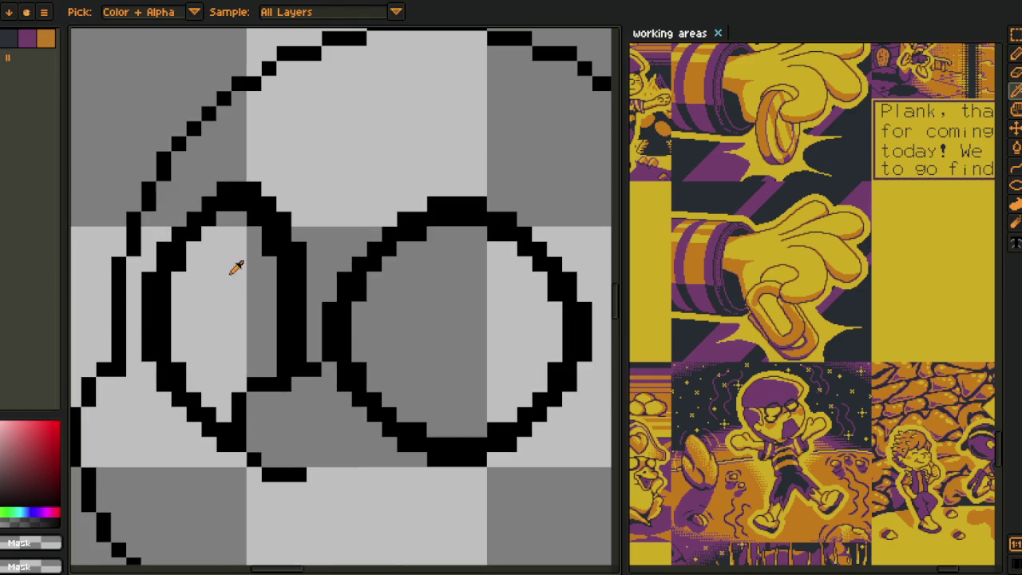
key("m")
left_click_drag(93, 147, 310, 335)
key("Down")
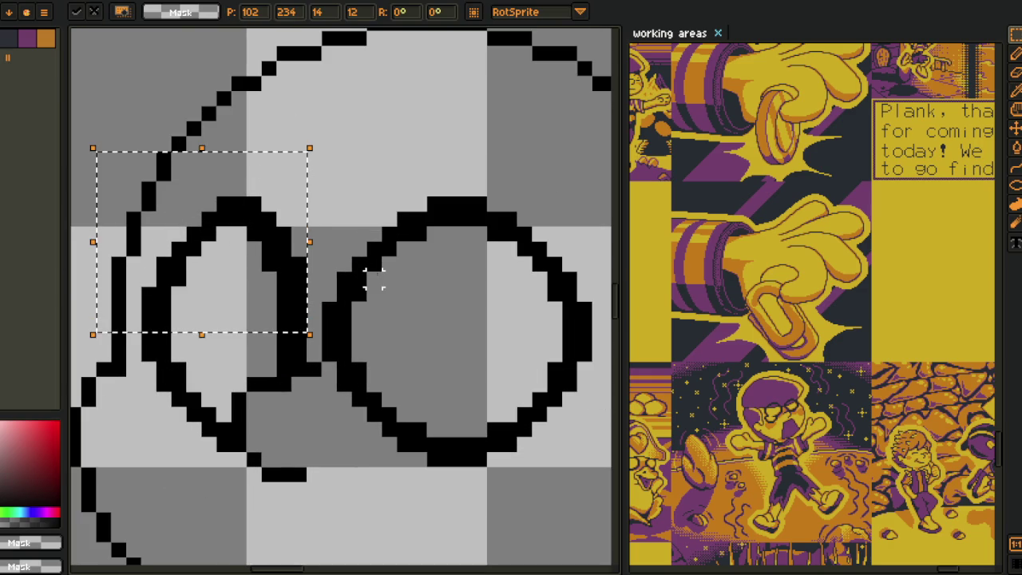
key("ctrl+d")
- Pick black from the outline, erase a stray pixel and add an outline pixel
scroll(372, 276, "down", 2)
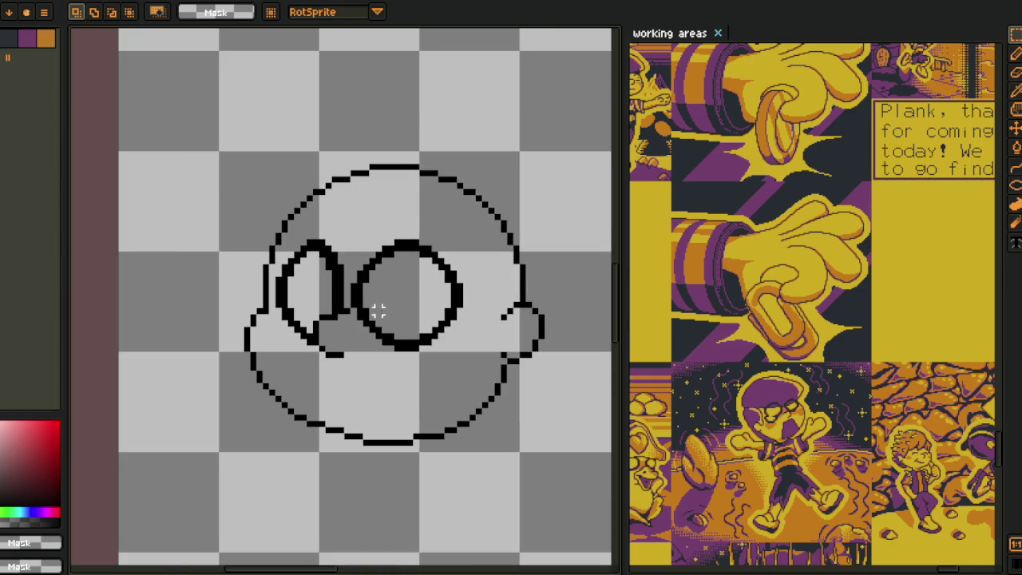
scroll(330, 296, "up", 1)
scroll(307, 336, "up", 2)
key("i")
left_click(302, 369)
key("b")
right_click(309, 400)
left_click(285, 352)
- Redraw the top-left of the left lens outline in black
scroll(281, 353, "down", 2)
left_click_drag(297, 342, 251, 359)
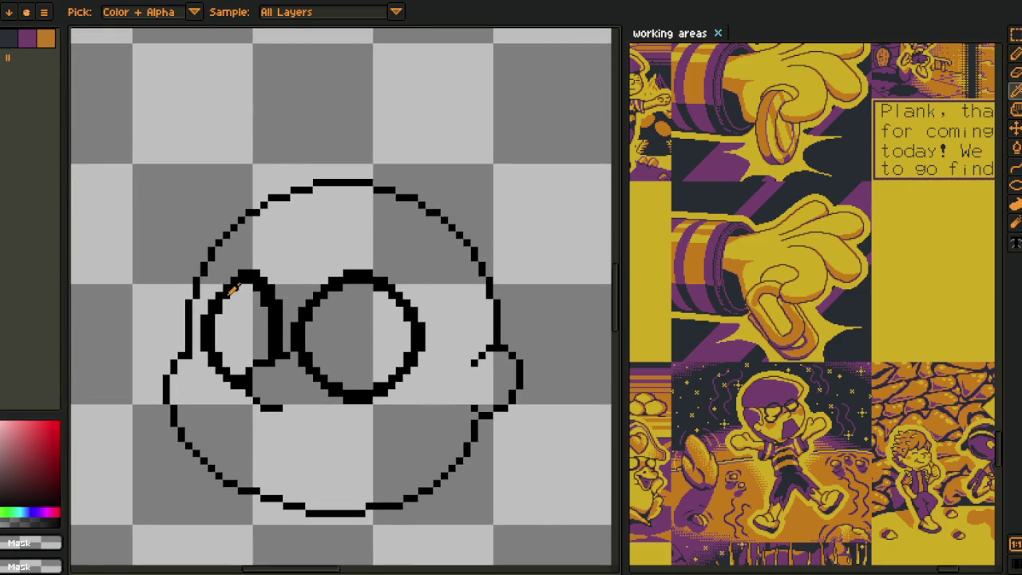
scroll(231, 289, "up", 2)
key("b")
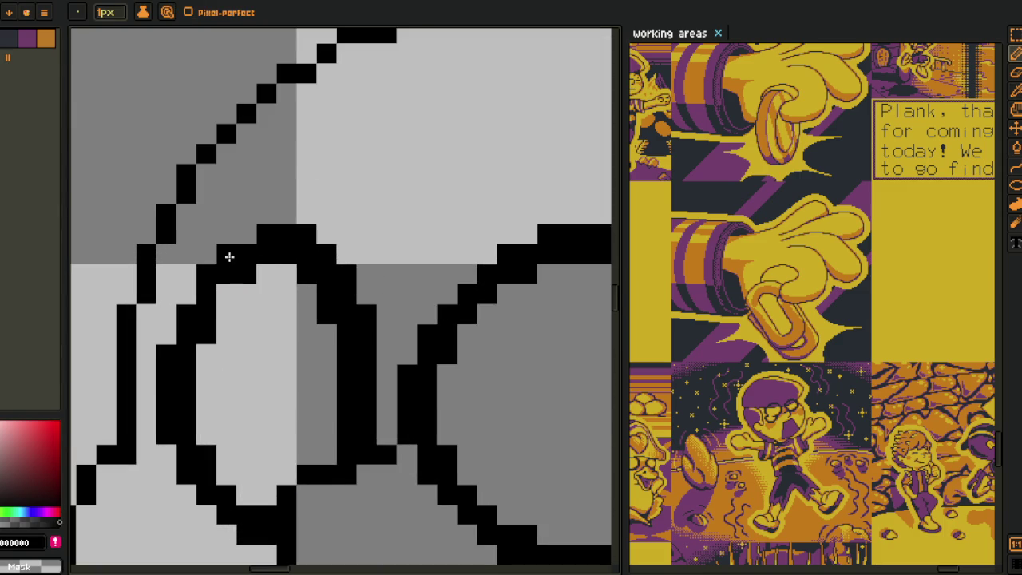
left_click_drag(229, 257, 194, 297)
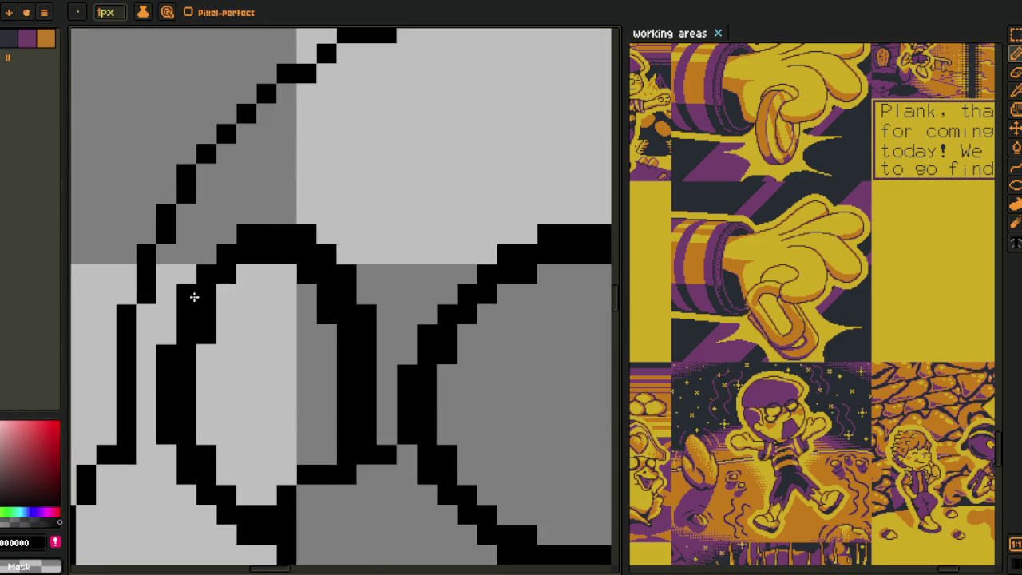
scroll(246, 360, "down", 3)
key("i")
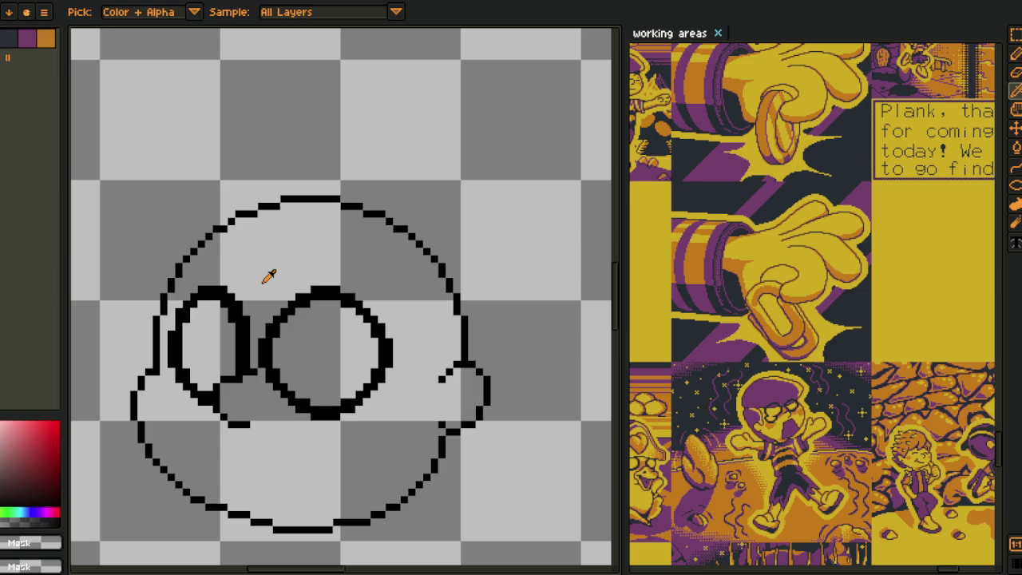
- Merge the glasses layer (Layer 4) down into Layer 3 and check the result
scroll(269, 275, "down", 2)
scroll(274, 342, "up", 1)
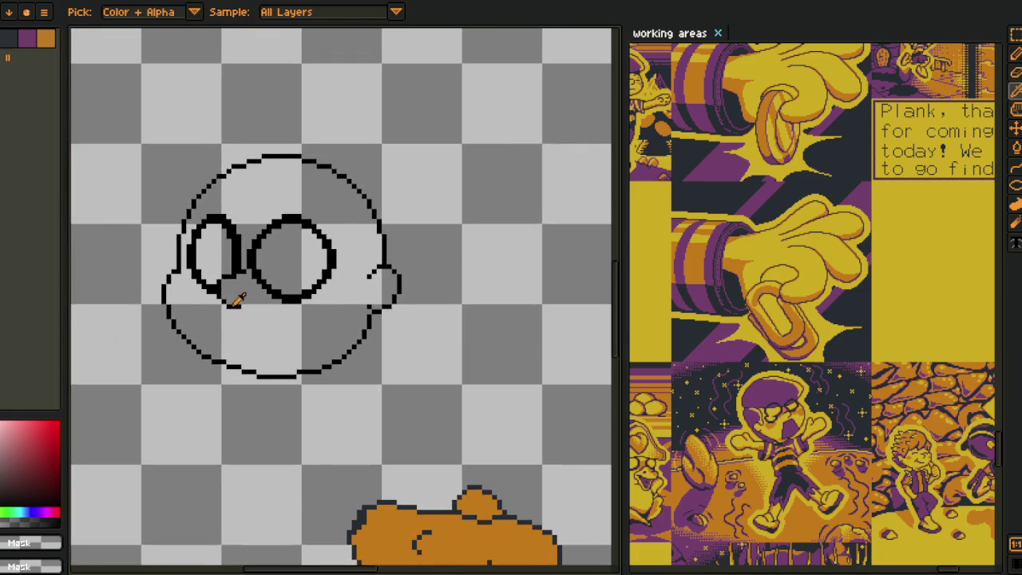
scroll(237, 299, "up", 1)
key("Tab")
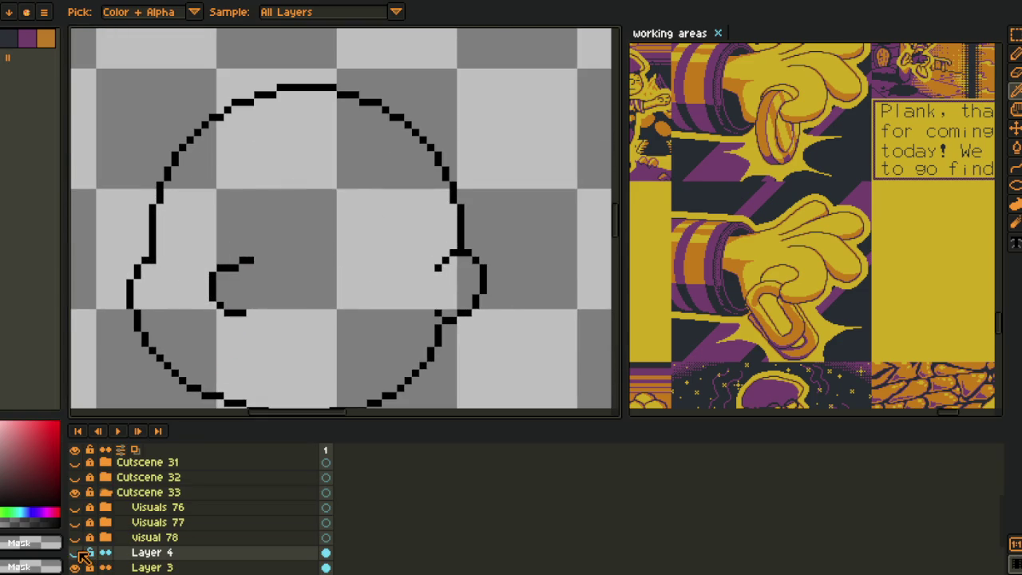
right_click(136, 552)
left_click(135, 563)
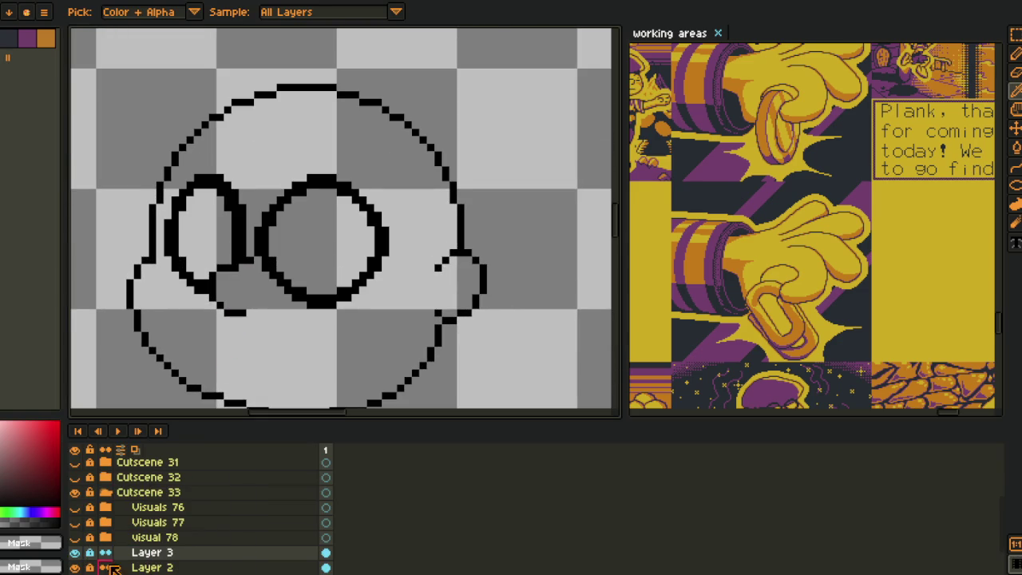
left_click(74, 552)
left_click_drag(120, 527, 152, 495)
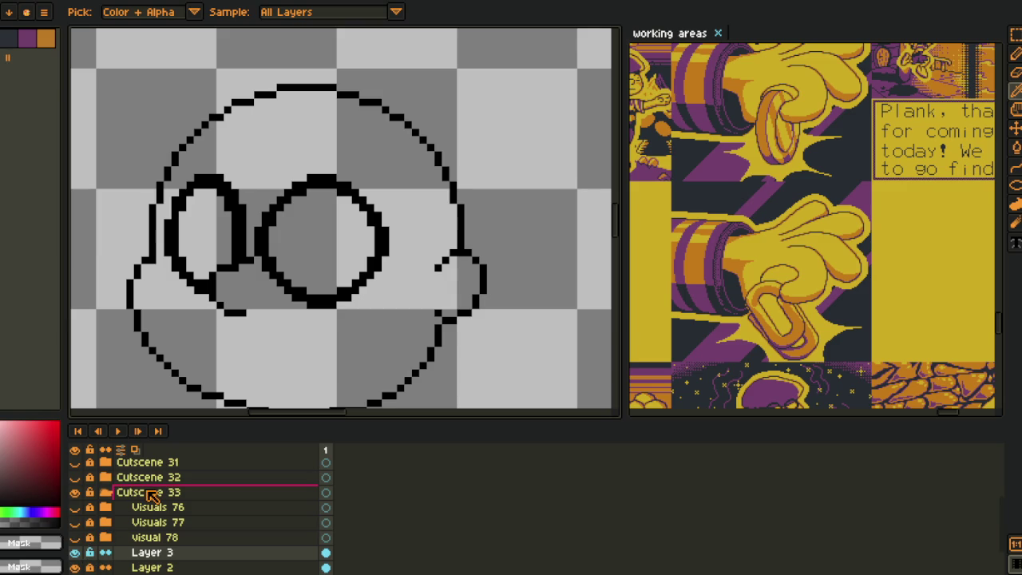
key("Tab")
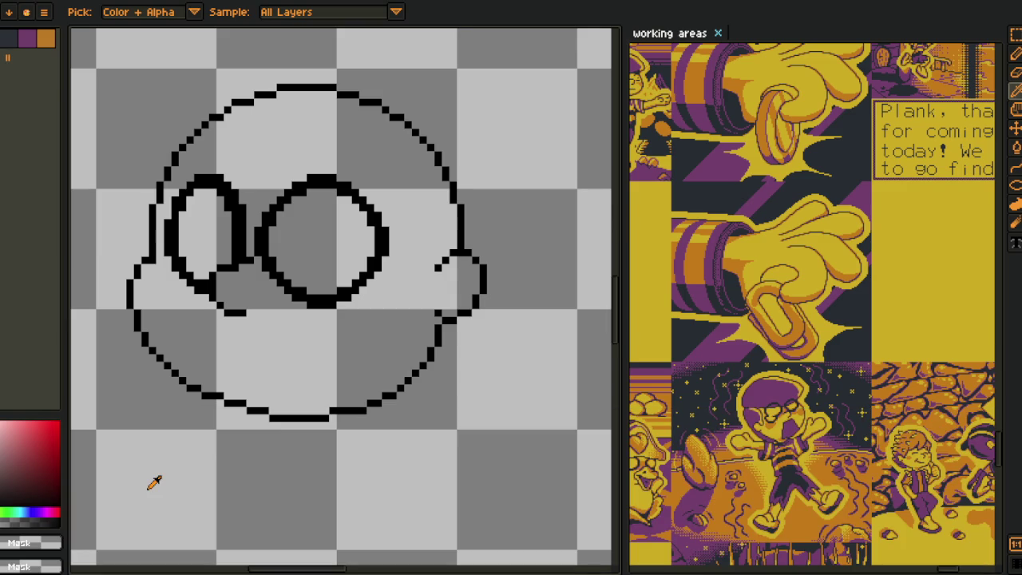
- Add a black pixel below the glasses
scroll(155, 482, "up", 1)
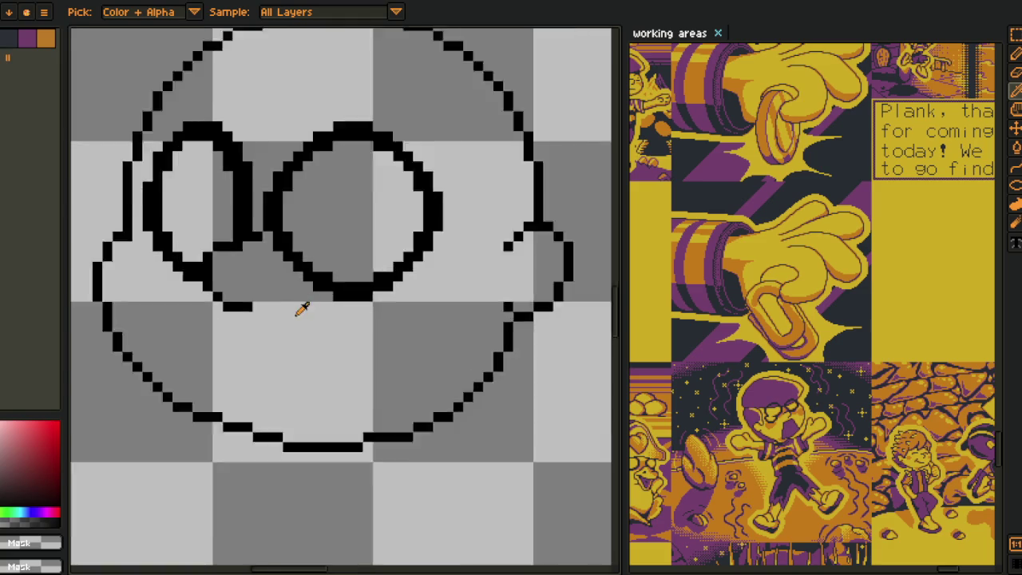
scroll(283, 312, "up", 1)
key("b")
left_click(246, 361)
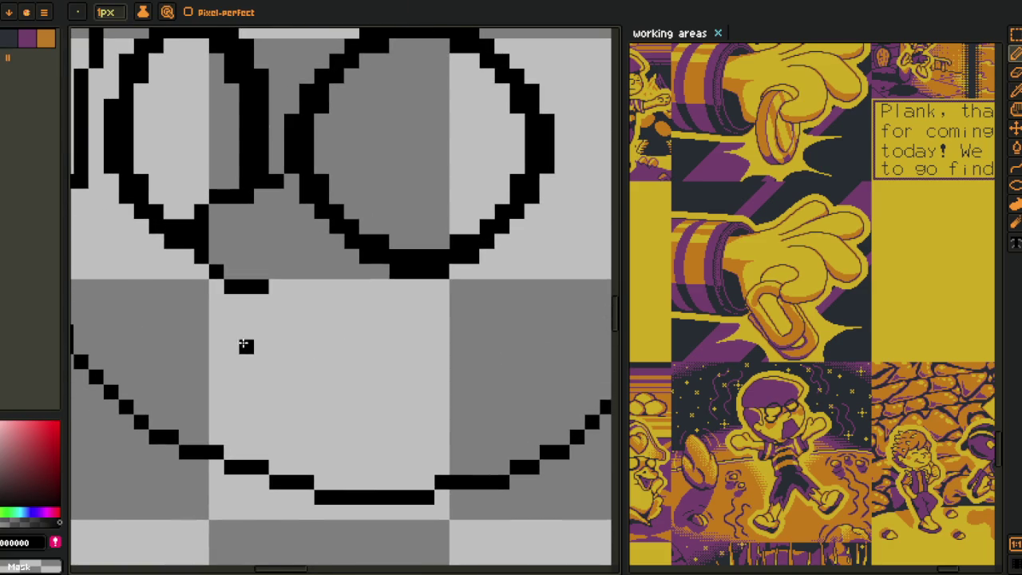
scroll(243, 347, "down", 4)
key("Tab")
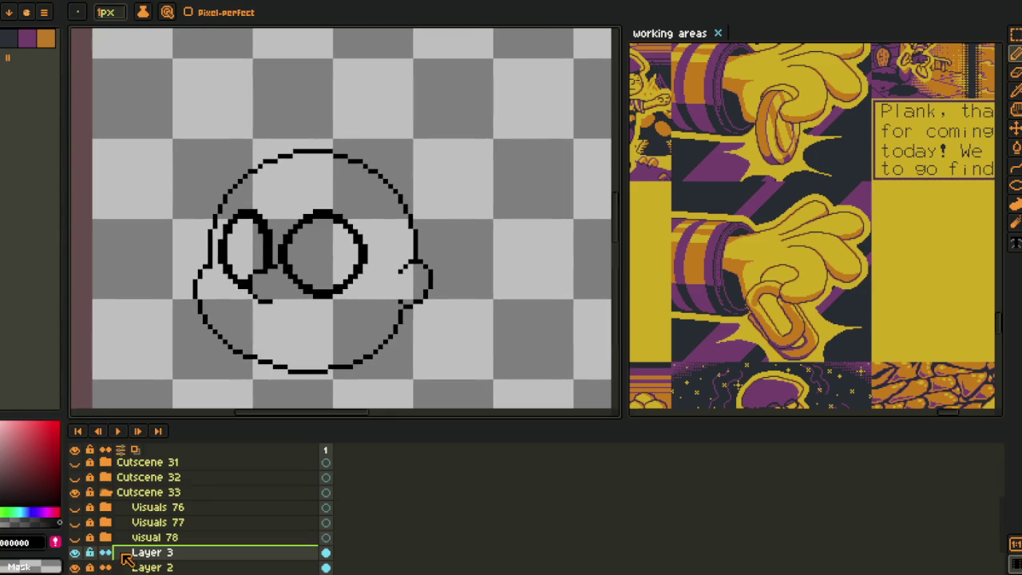
- Add a new empty layer for the mouth
right_click(141, 555)
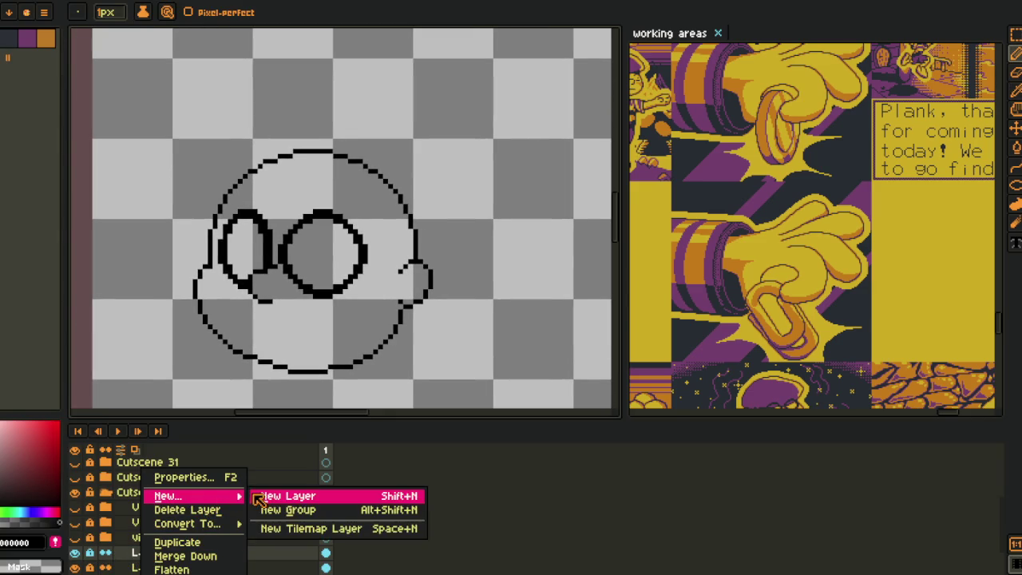
left_click(258, 495)
key("Tab")
scroll(285, 346, "up", 1)
scroll(285, 347, "up", 1)
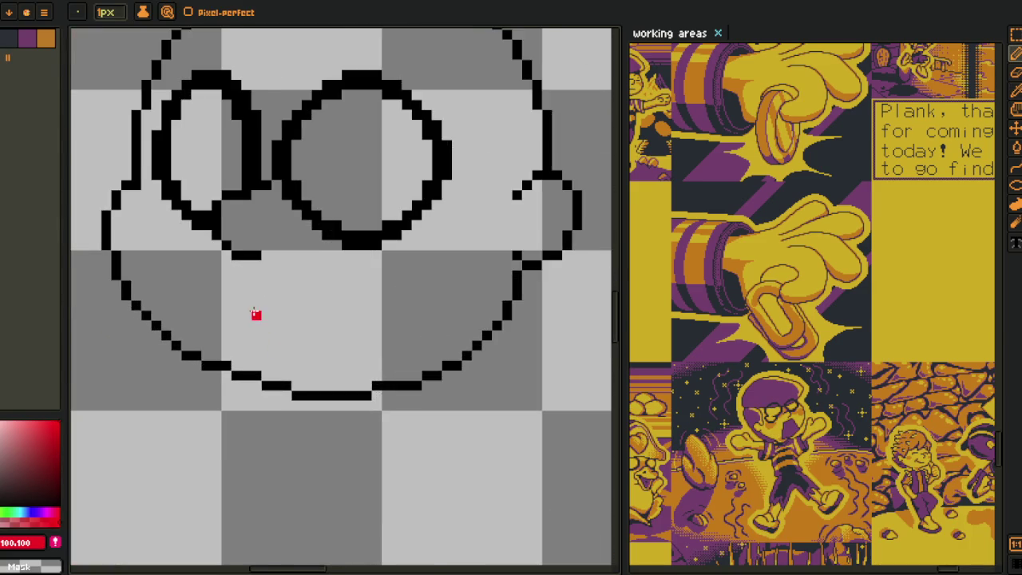
scroll(256, 315, "up", 1)
- Draw a red curve down to the chin and remove its stair-step pixels
left_click_drag(227, 289, 380, 427)
key("ctrl+z")
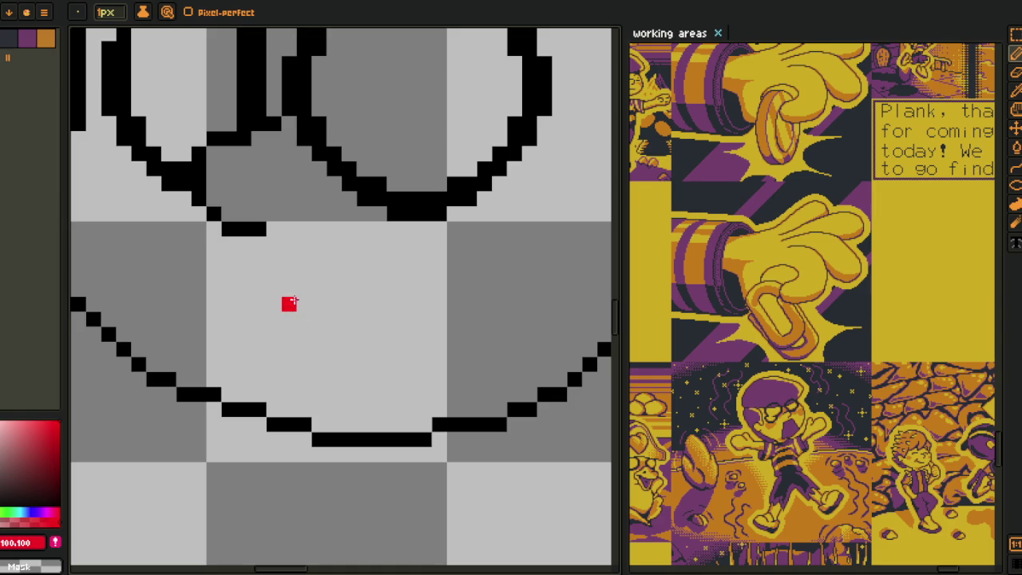
mouse_move(274, 288)
left_mouse_down()
mouse_move(409, 440)
mouse_move(409, 455)
left_mouse_up()
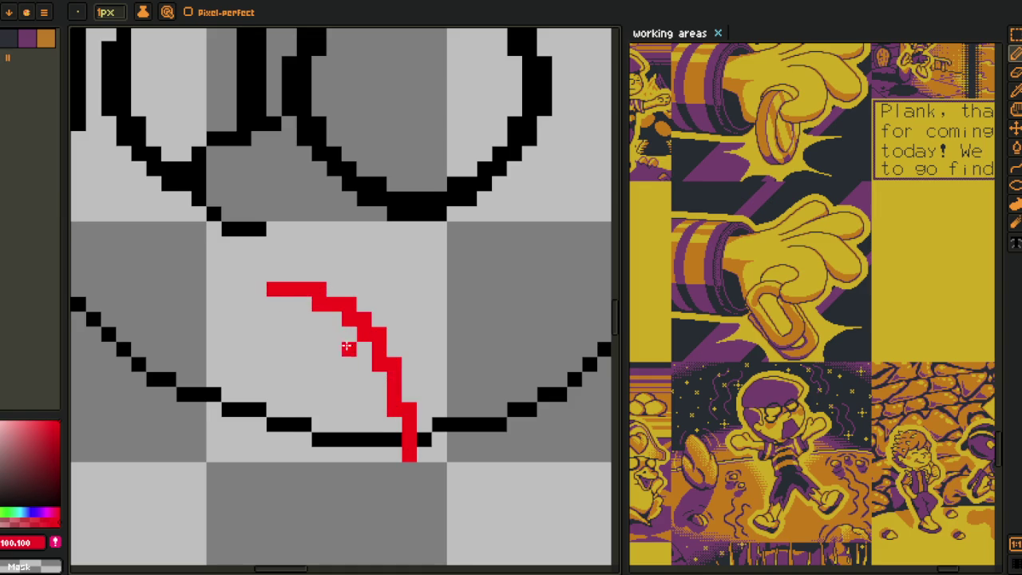
left_click(395, 316)
left_click(378, 289)
left_click(364, 271)
left_click(334, 256)
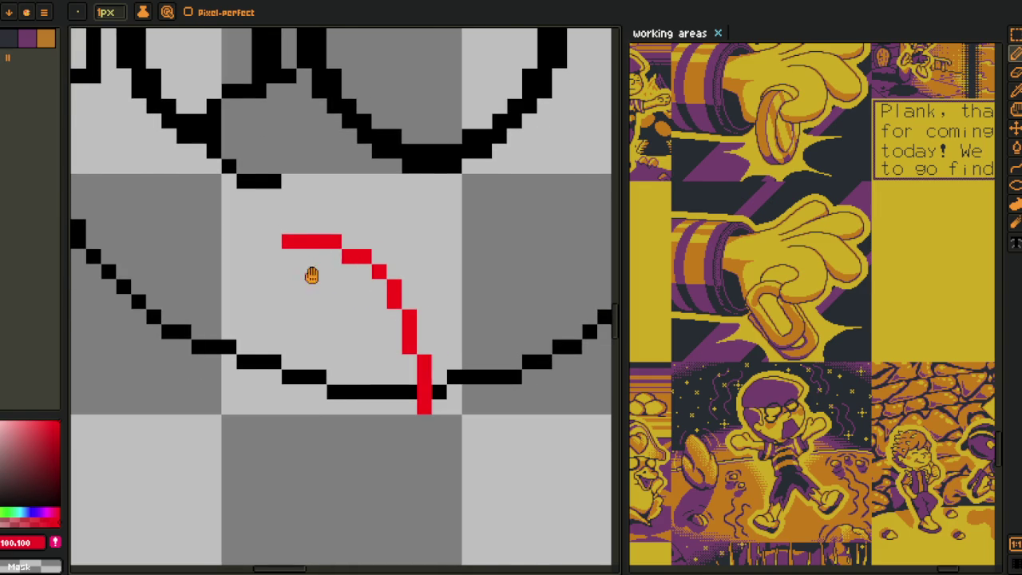
- Draw the left side of the red mouth outline and smooth its upper-left corner
scroll(296, 266, "left", 2)
left_click_drag(353, 251, 323, 375)
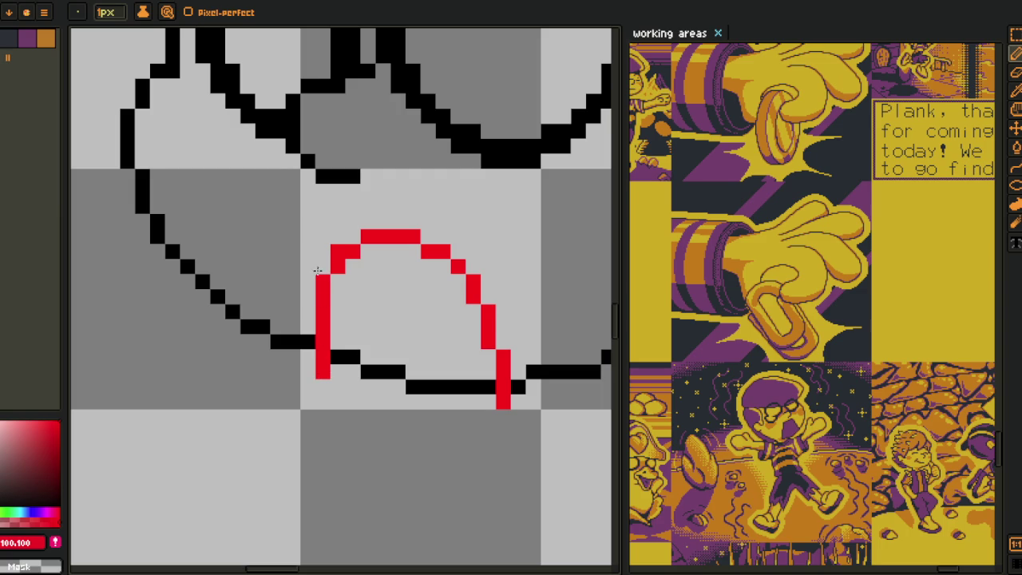
left_click(323, 272)
scroll(320, 303, "down", 3)
left_click(299, 211)
left_click(305, 168)
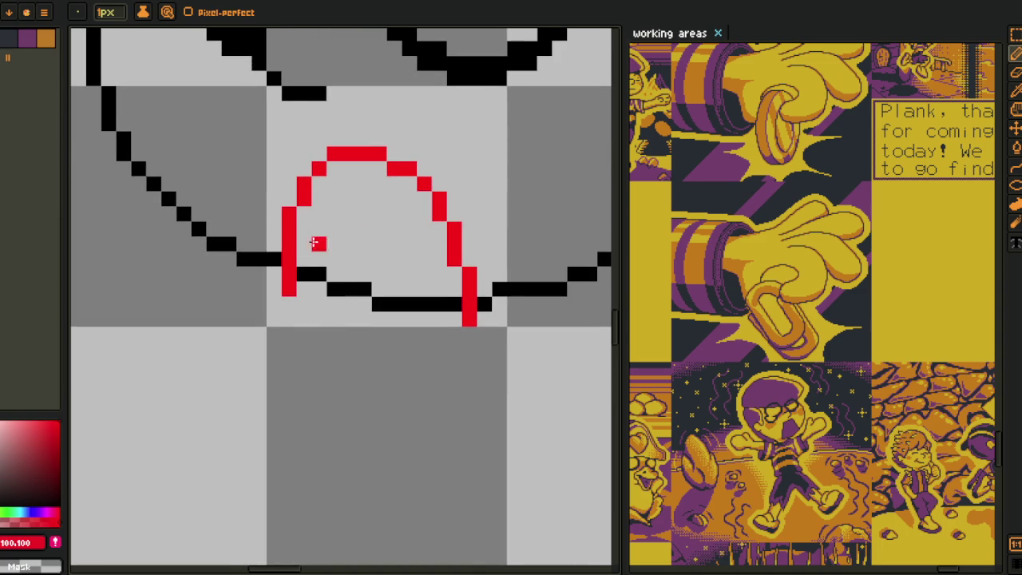
scroll(367, 366, "right", 2)
mouse_move(420, 308)
left_mouse_down()
mouse_move(430, 361)
mouse_move(240, 324)
mouse_move(238, 291)
mouse_move(239, 319)
left_mouse_up()
key("ctrl+z")
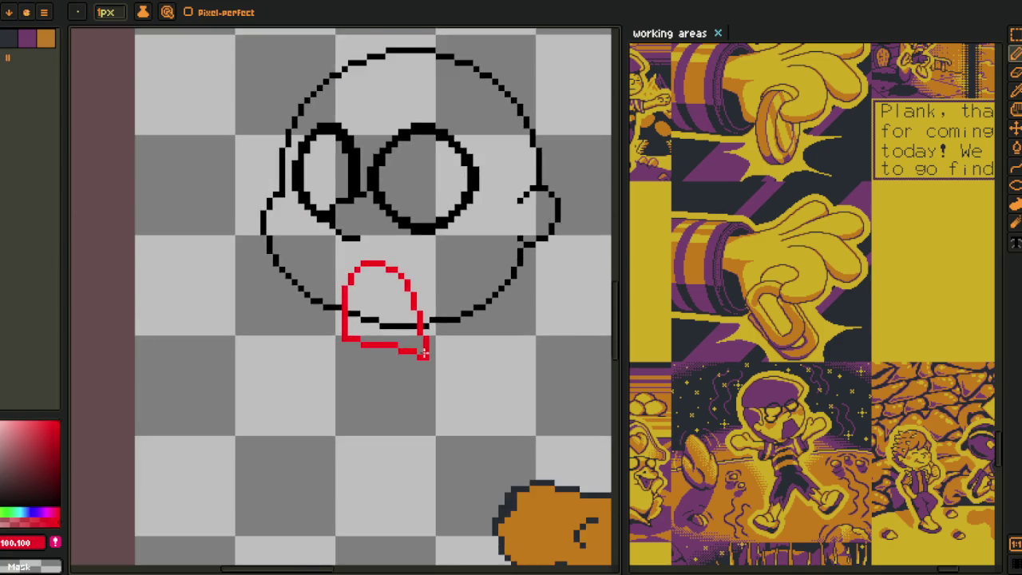
- Frame the whole face in view and show the layer list
scroll(399, 351, "down", 2)
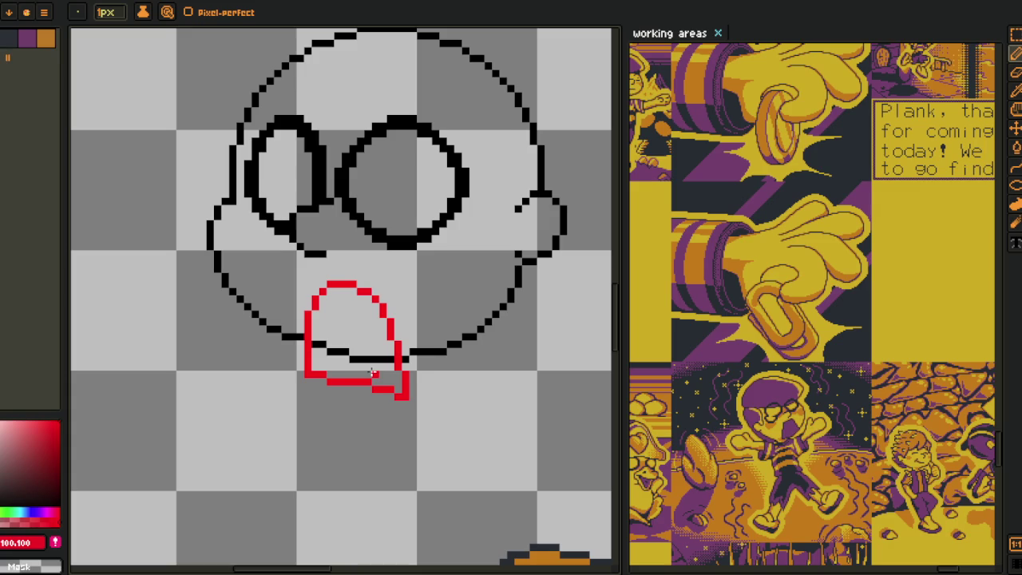
key("i")
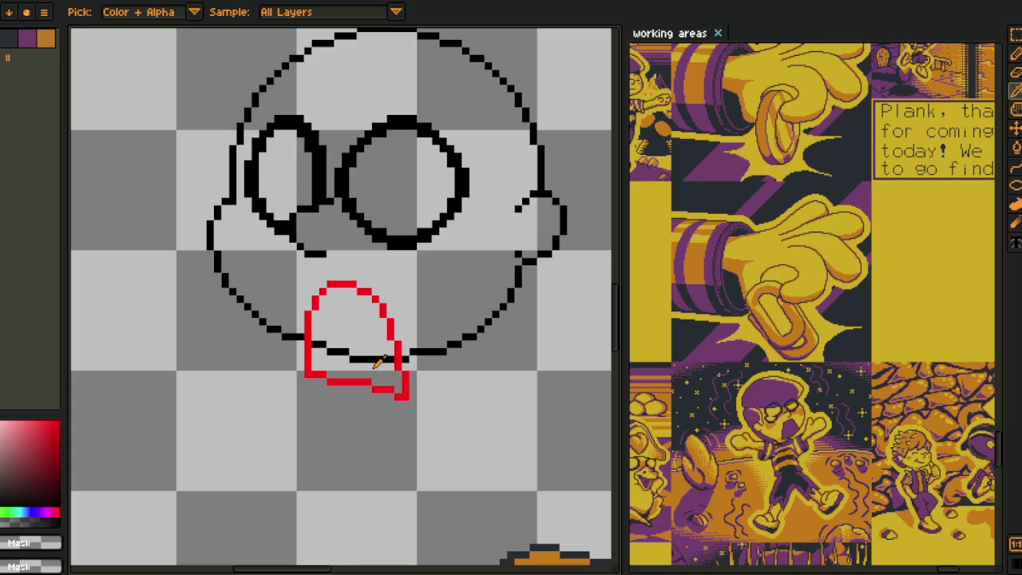
scroll(374, 364, "up", 1)
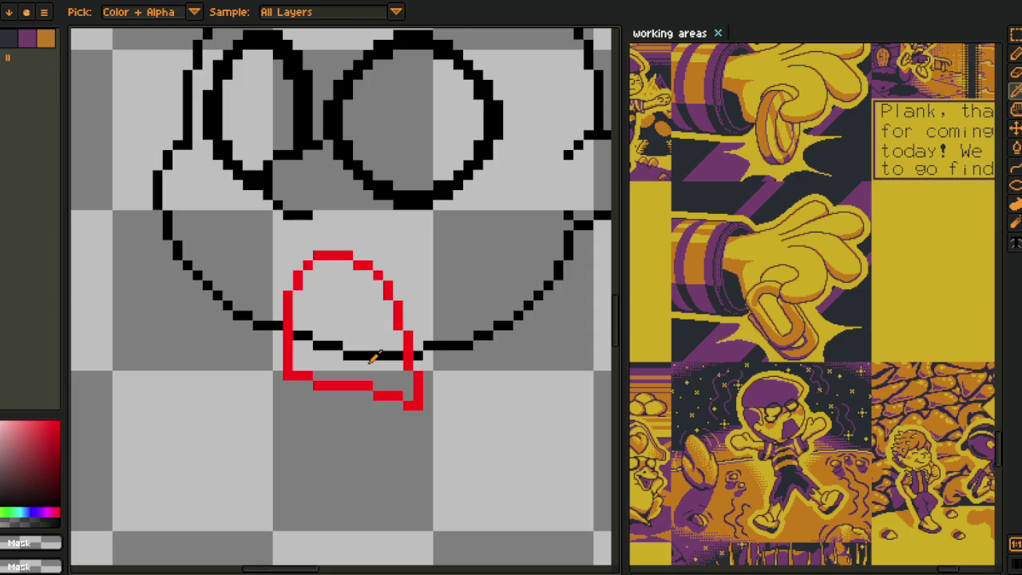
scroll(373, 358, "down", 1)
scroll(372, 365, "up", 1)
left_click_drag(372, 365, 349, 393)
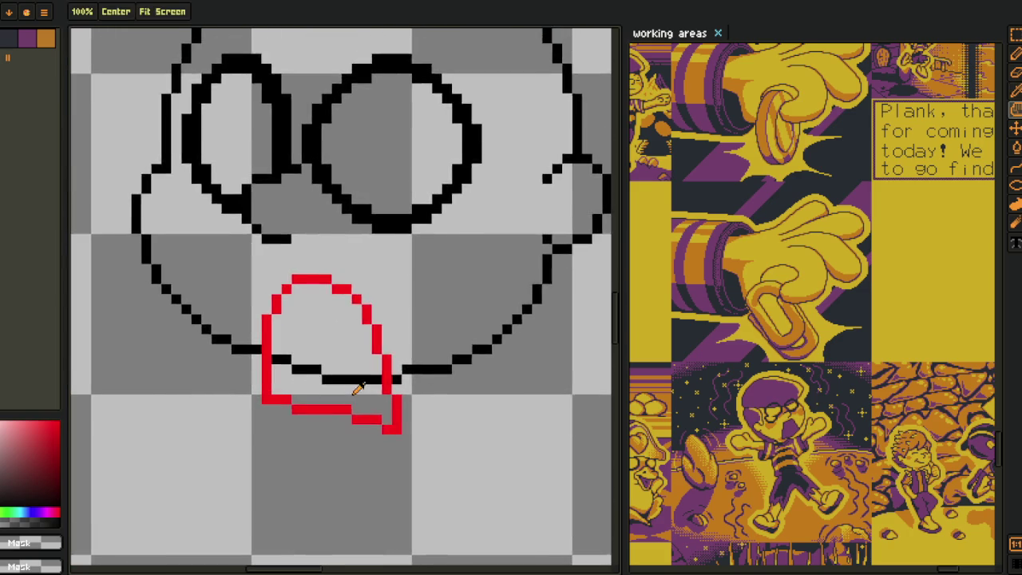
scroll(346, 398, "down", 1)
key("Tab")
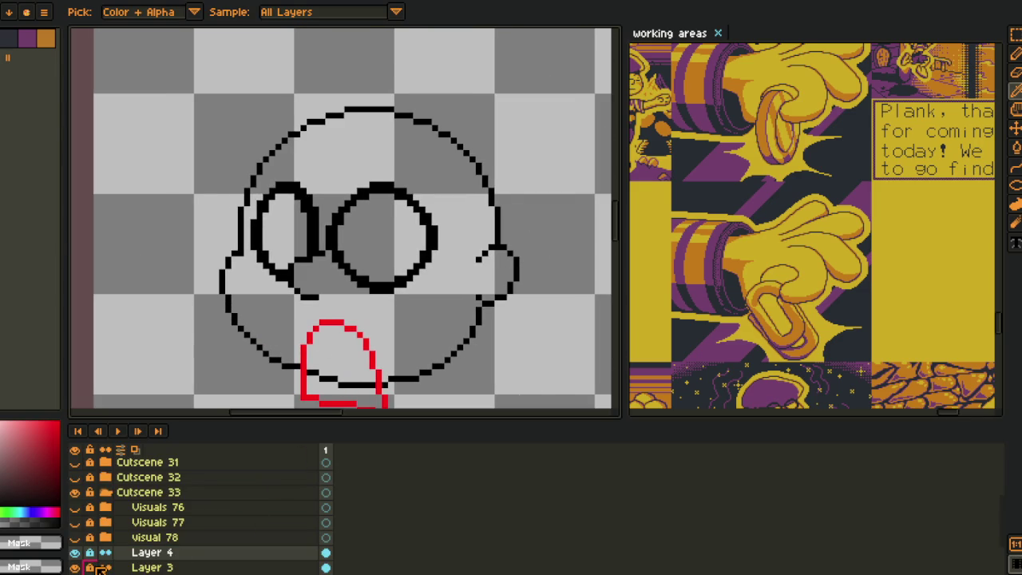
- Dismiss the Layer 4 options without changes and hide the layer list
right_click(155, 556)
mouse_move(169, 496)
left_click(288, 496)
key("Tab")
scroll(174, 296, "up", 3)
scroll(107, 262, "up", 1)
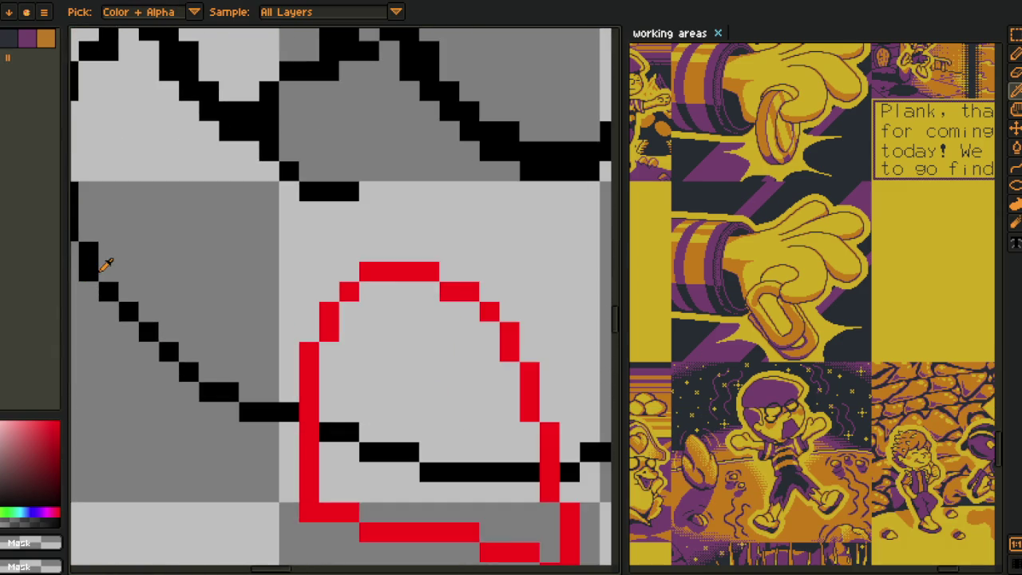
scroll(120, 304, "down", 3)
key("b")
scroll(263, 407, "down", 1)
scroll(283, 420, "up", 1)
scroll(413, 440, "up", 1)
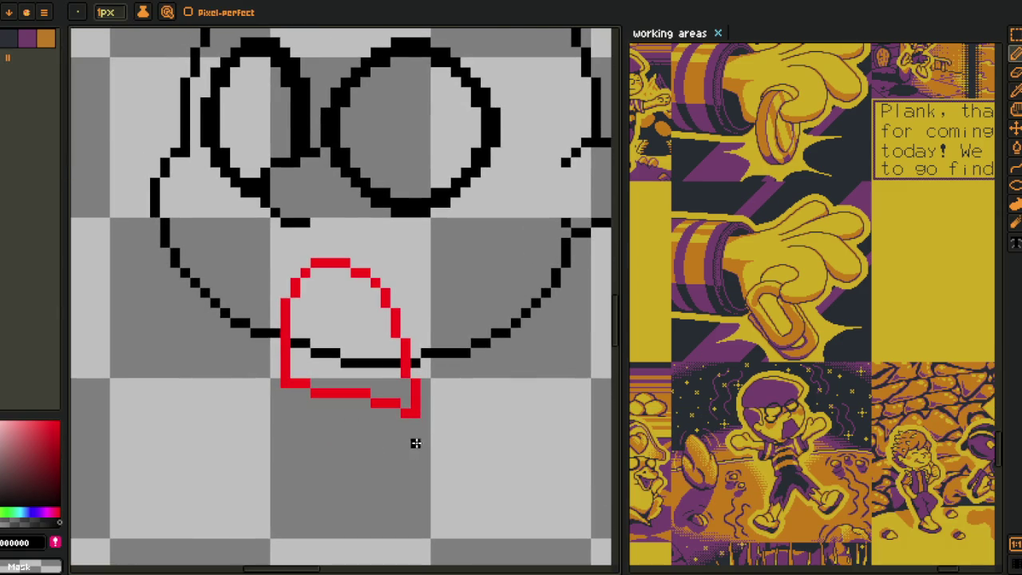
- Draw black diagonal jaw lines below the right and left sides of the face
left_click_drag(513, 327, 478, 375)
key("ctrl+z")
mouse_move(528, 320)
left_mouse_down()
mouse_move(383, 444)
mouse_move(331, 444)
left_mouse_up()
mouse_move(166, 249)
left_mouse_down()
mouse_move(274, 418)
mouse_move(327, 435)
left_mouse_up()
scroll(366, 430, "up", 1)
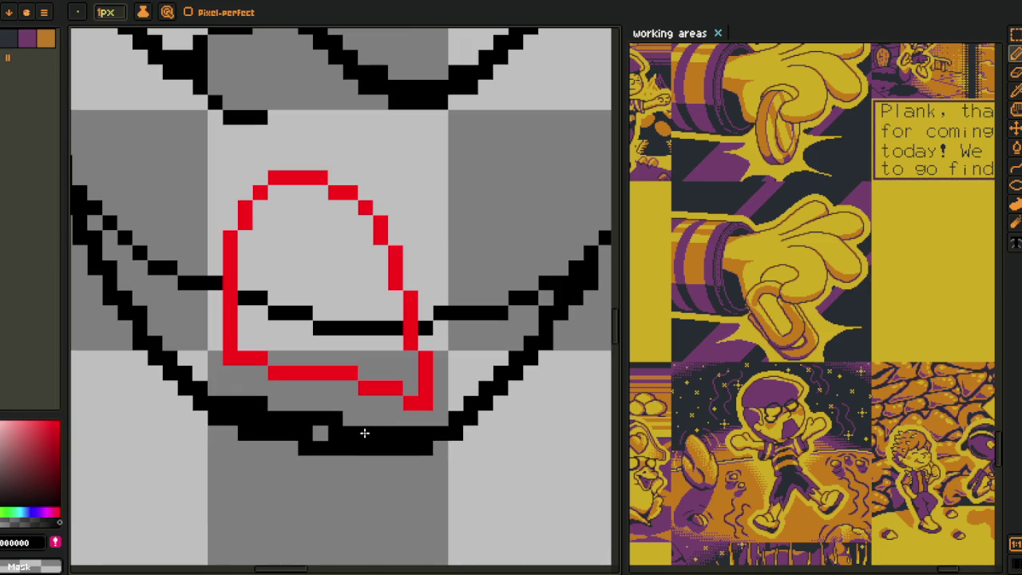
- Erase excess jaw pixels, fill a gap and redraw the left jaw diagonal thinner
left_click_drag(440, 452, 140, 445)
left_click_drag(332, 409, 315, 431)
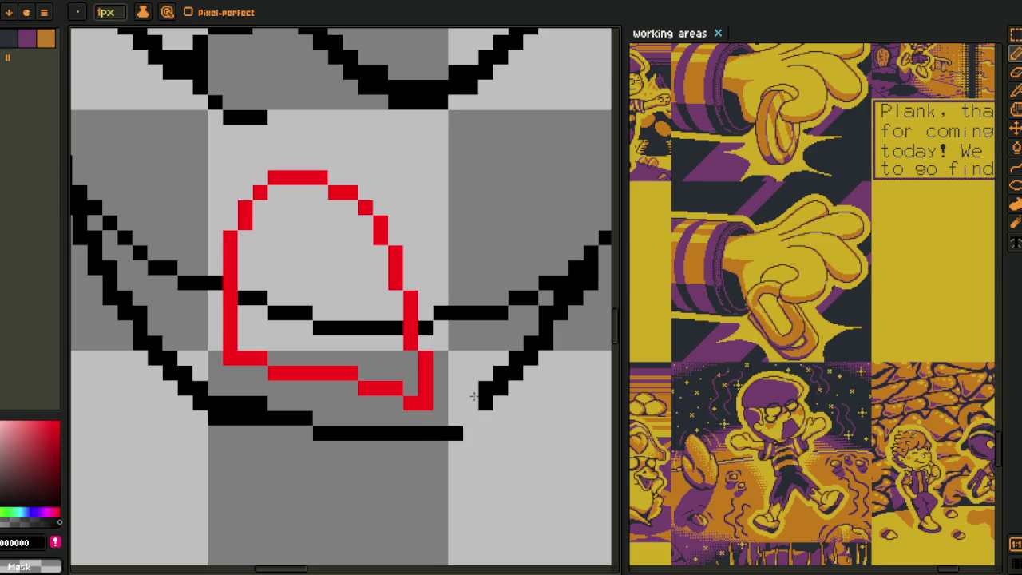
mouse_move(516, 327)
left_mouse_down()
mouse_move(254, 467)
mouse_move(354, 349)
mouse_move(287, 424)
mouse_move(353, 472)
mouse_move(320, 485)
mouse_move(264, 486)
mouse_move(187, 363)
left_mouse_up()
left_click(311, 421)
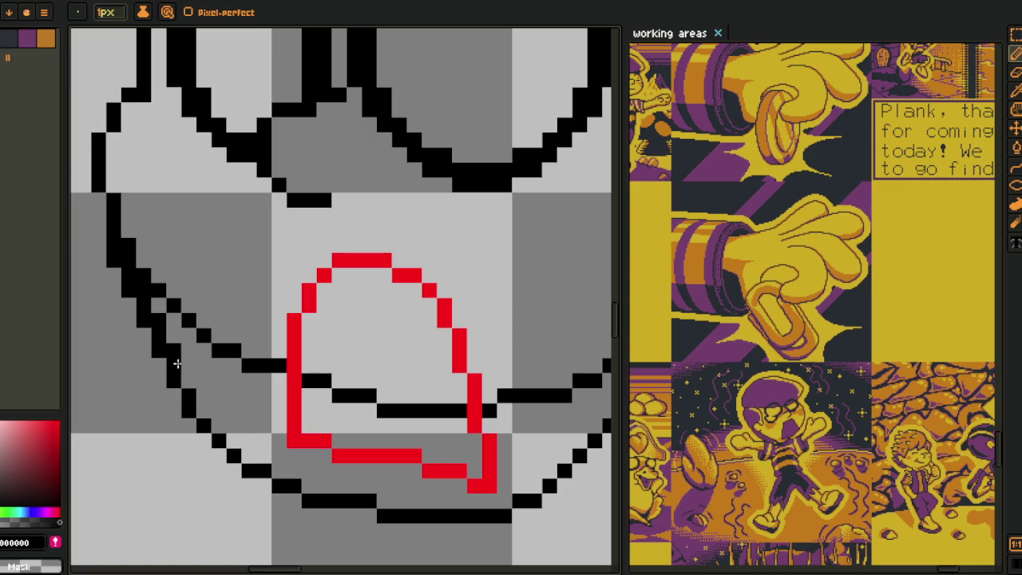
left_click_drag(177, 366, 138, 272)
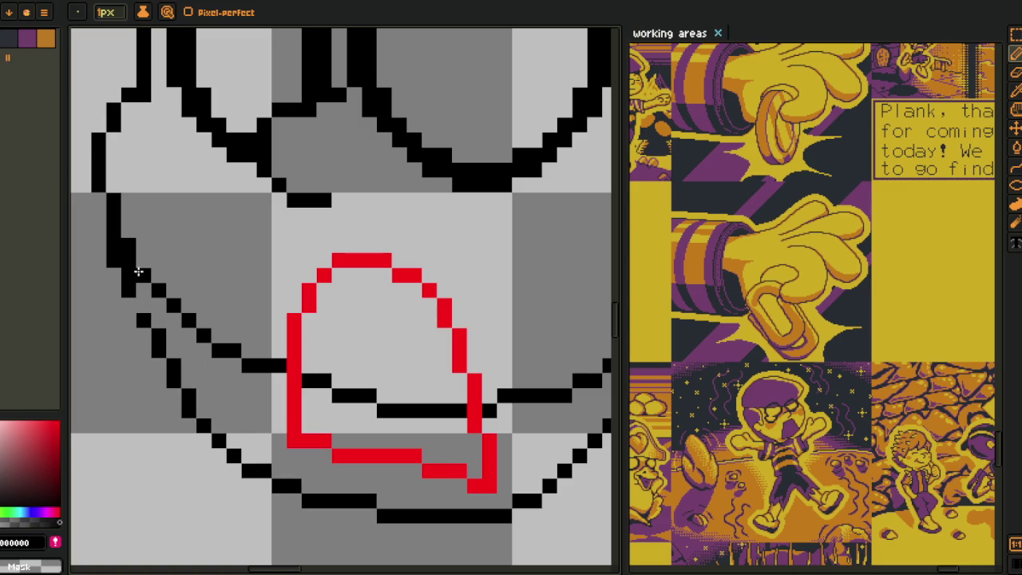
scroll(140, 261, "down", 2)
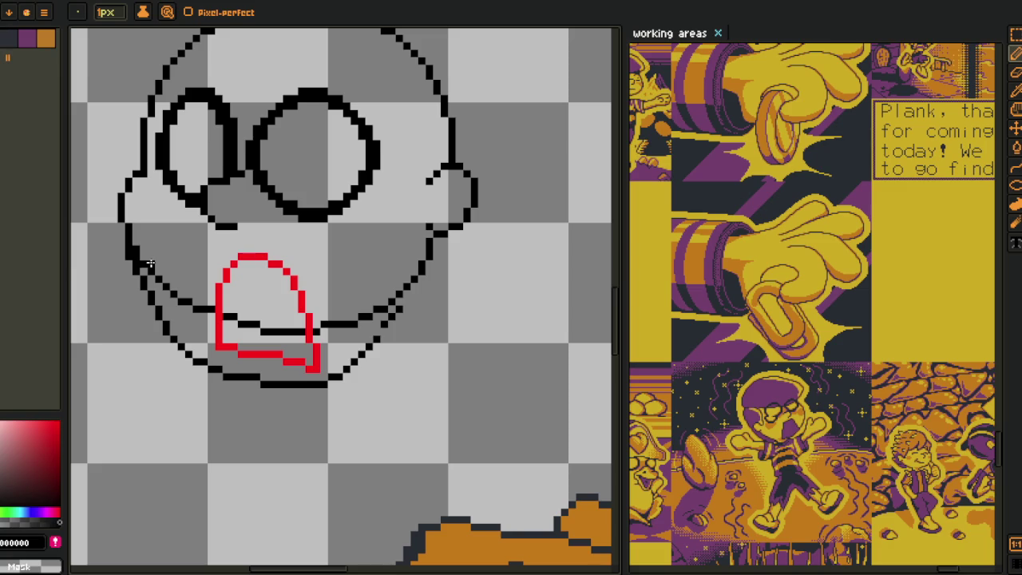
left_click(48, 2)
mouse_move(81, 83)
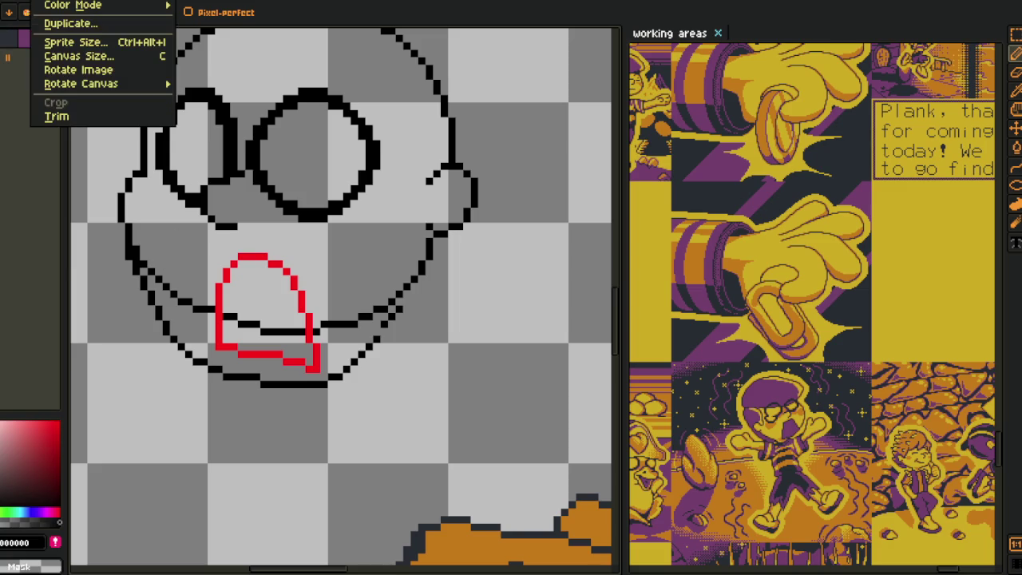
- Flip the canvas horizontally and redraw the lower jaw strokes as clean diagonals
left_click(254, 135)
scroll(239, 120, "down", 2)
scroll(243, 302, "up", 1)
scroll(242, 302, "up", 1)
scroll(244, 303, "up", 1)
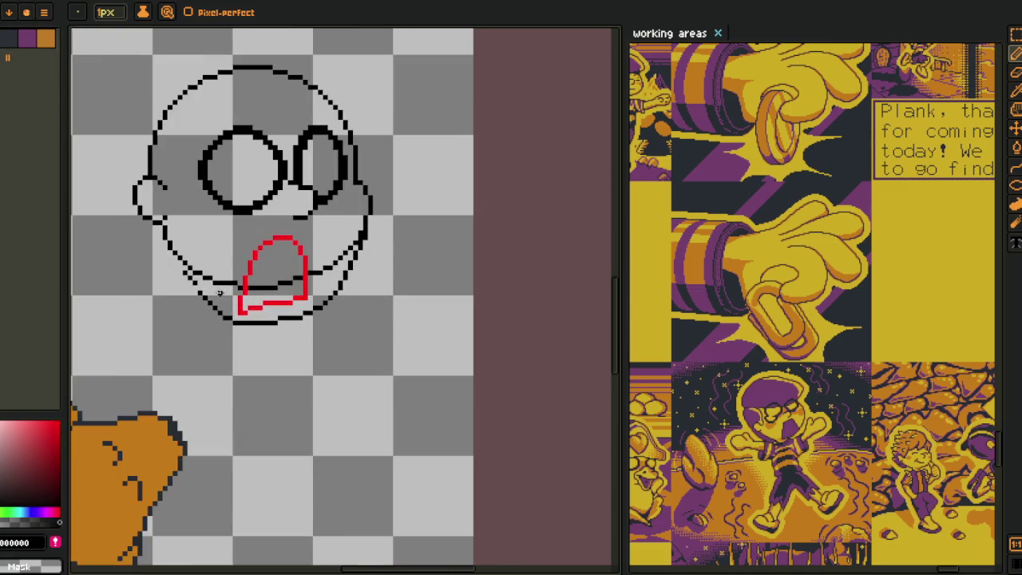
scroll(232, 291, "up", 1)
scroll(231, 292, "up", 1)
scroll(240, 343, "up", 1)
scroll(445, 348, "up", 1)
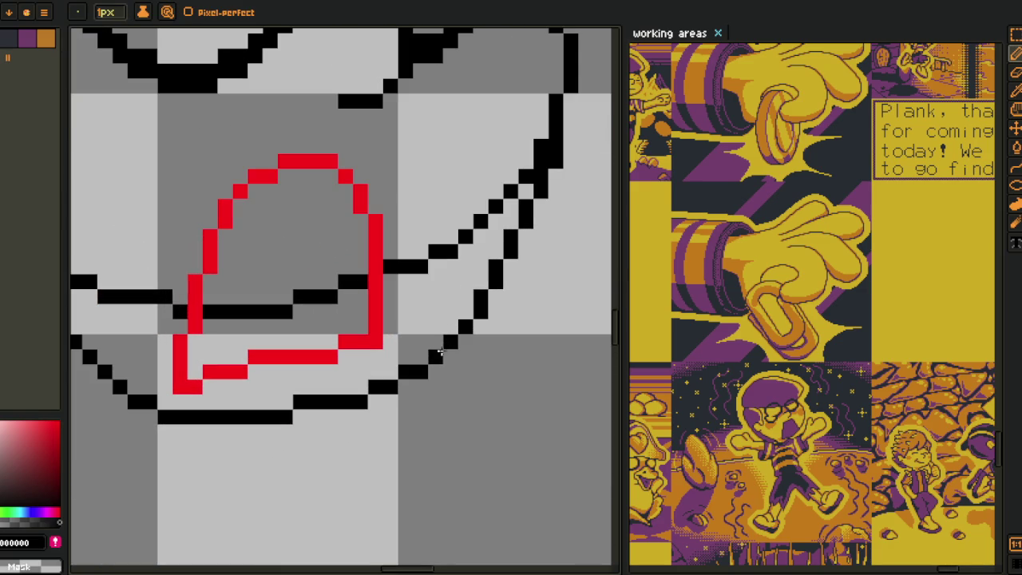
left_click(429, 368)
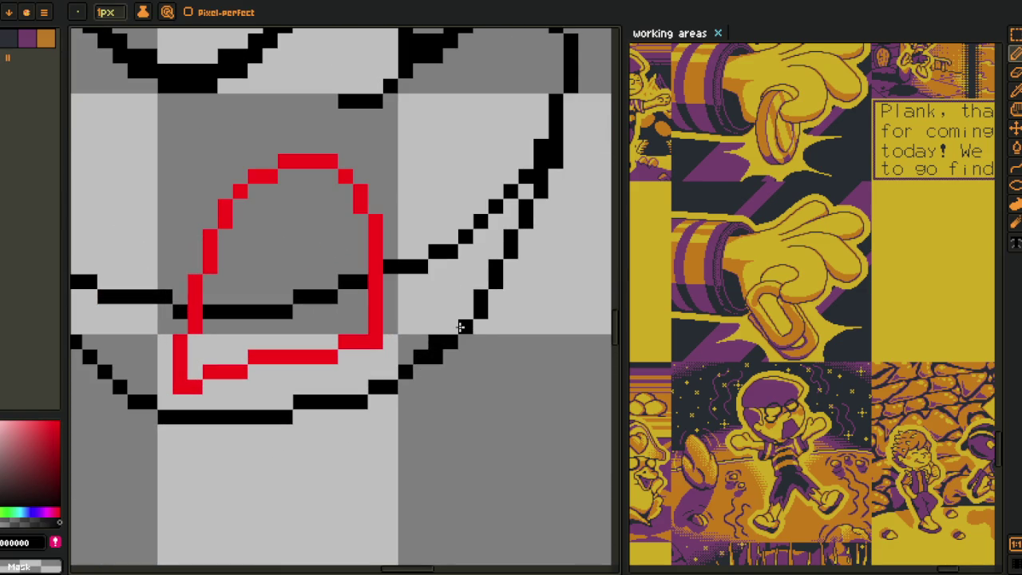
left_click_drag(436, 361, 465, 330)
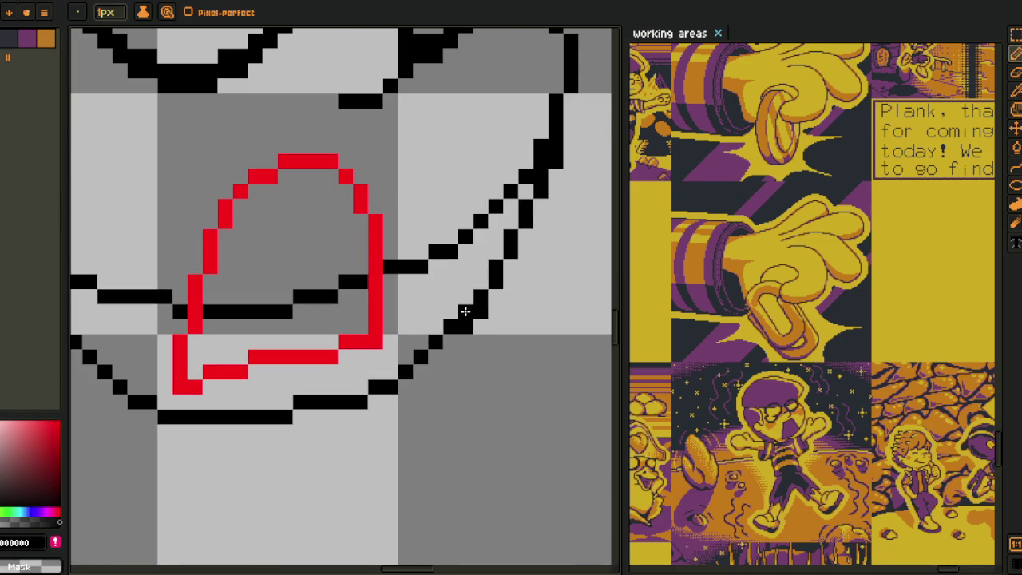
scroll(507, 252, "down", 3)
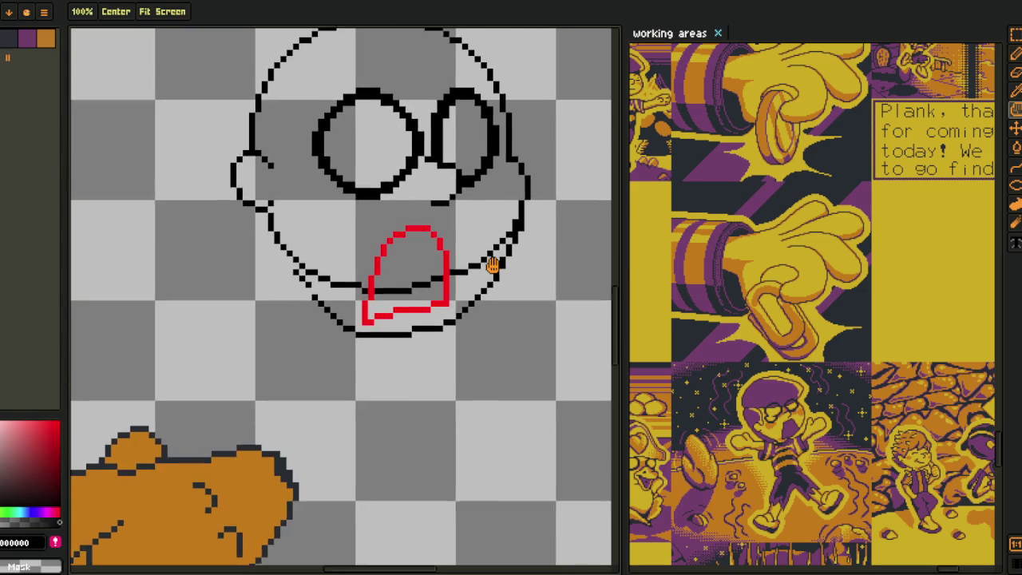
scroll(271, 254, "up", 2)
mouse_move(280, 248)
left_mouse_down()
mouse_move(337, 323)
mouse_move(263, 205)
left_mouse_up()
scroll(337, 323, "up", 2)
scroll(265, 207, "down", 2)
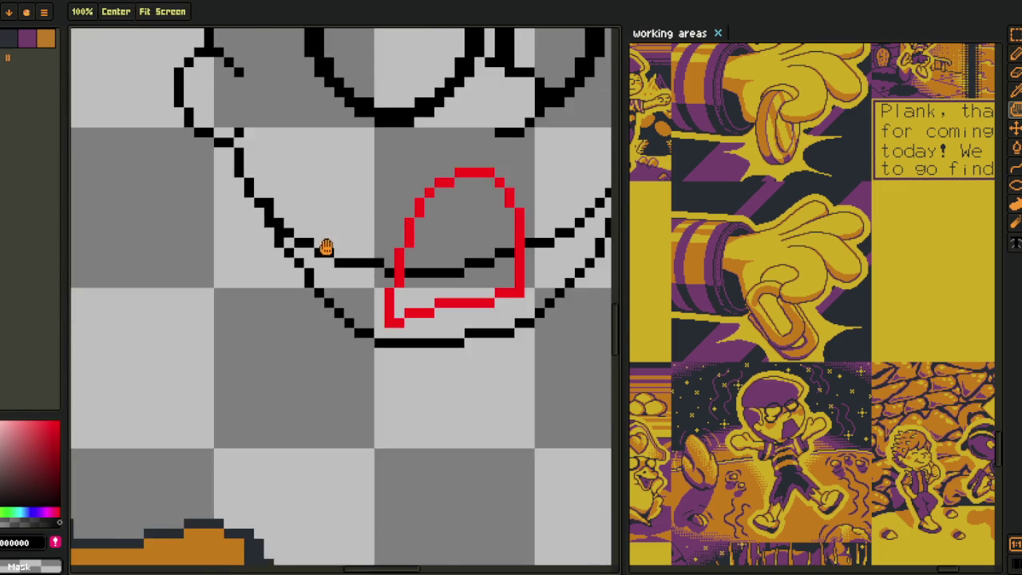
scroll(320, 247, "down", 1)
scroll(327, 288, "down", 3)
- Duplicate Layer 4, then delete the resulting Layer 4 Copy
key("Tab")
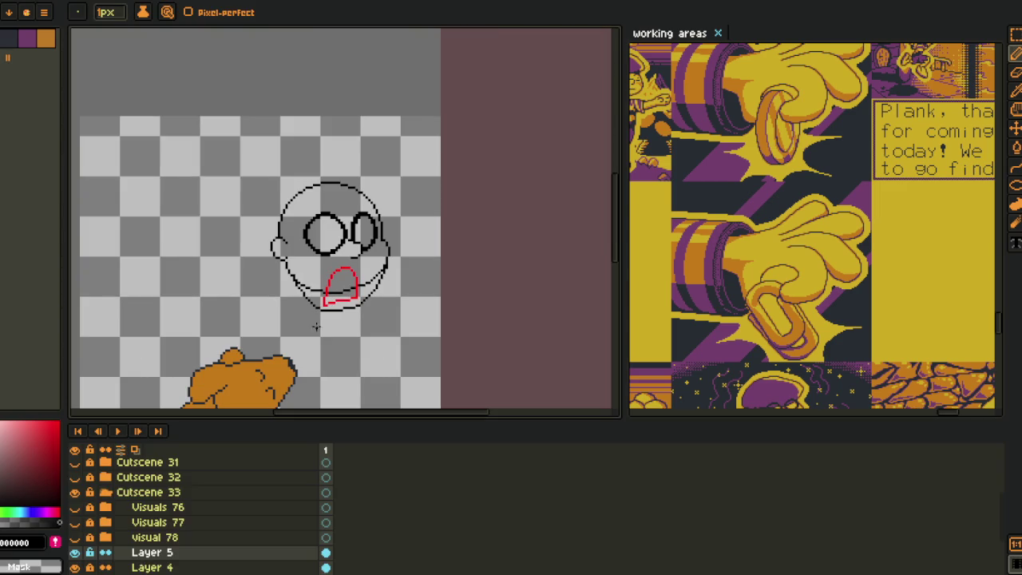
right_click(148, 567)
left_click(182, 543)
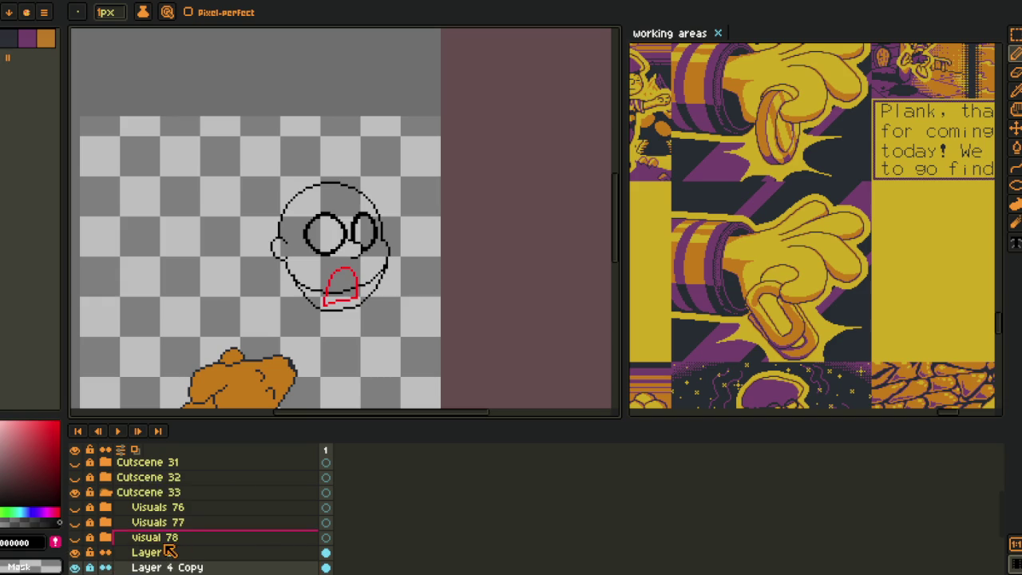
scroll(153, 551, "down", 2)
right_click(152, 537)
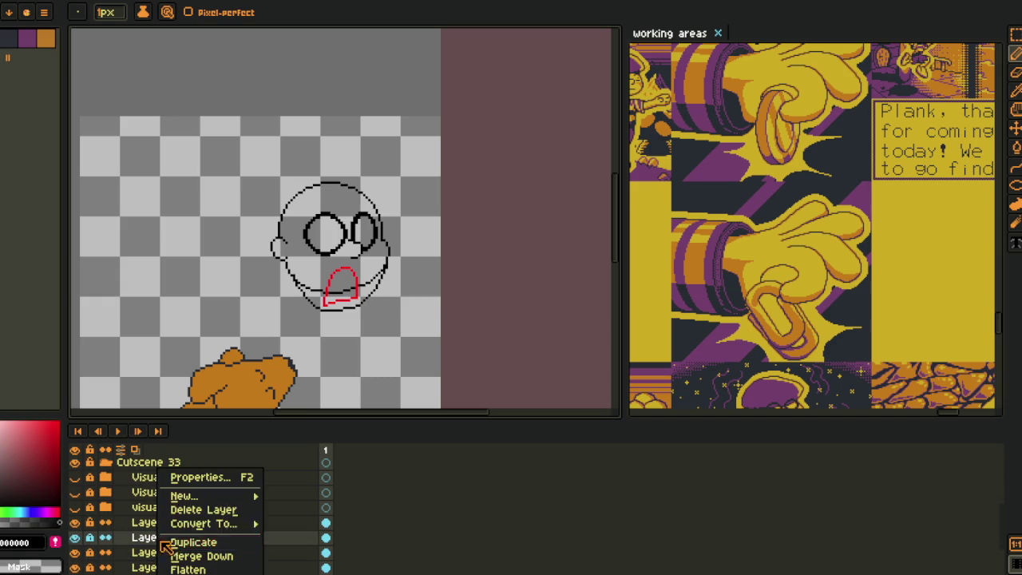
left_click(217, 506)
scroll(116, 538, "down", 3)
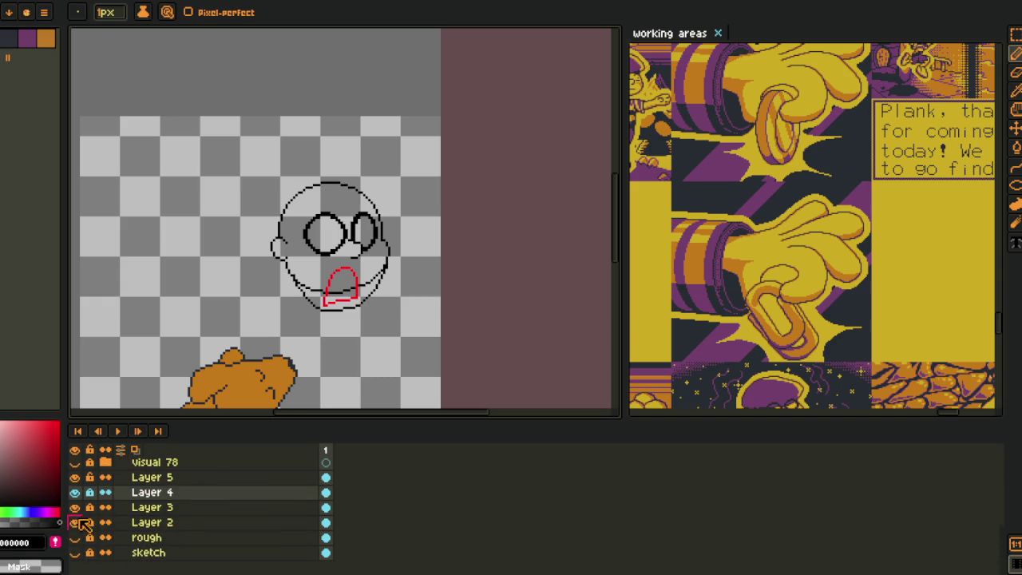
- Duplicate Layer 3, hide Layers 2 and 3, and select Layer 3 Copy
left_click(74, 507)
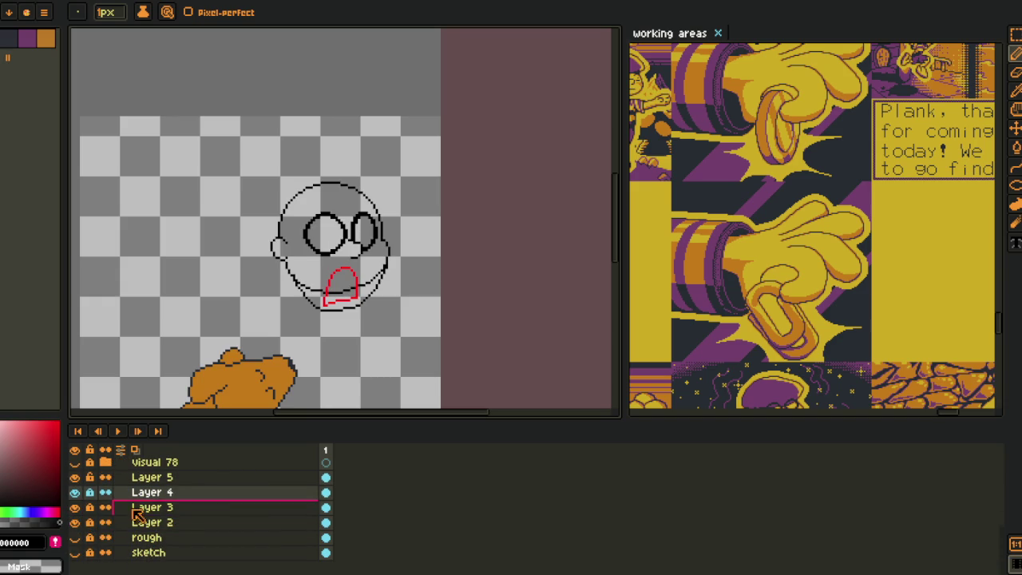
right_click(158, 510)
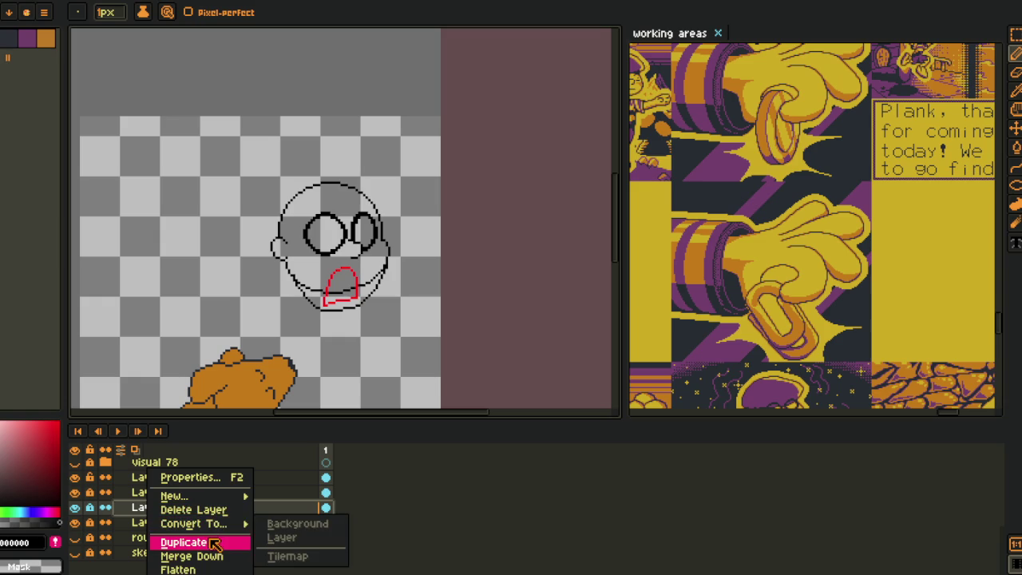
left_click(183, 542)
left_click(76, 538)
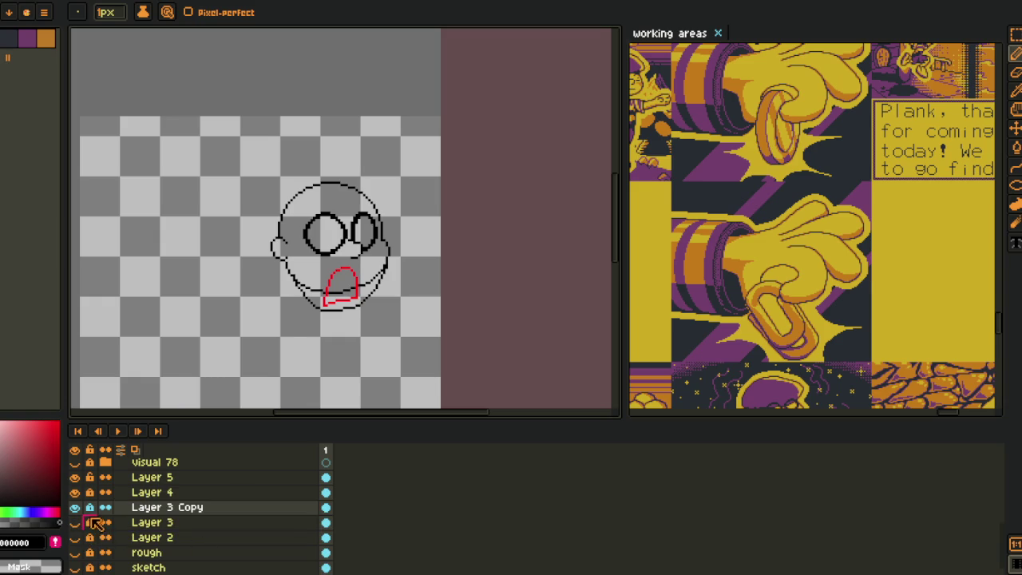
left_click(159, 508)
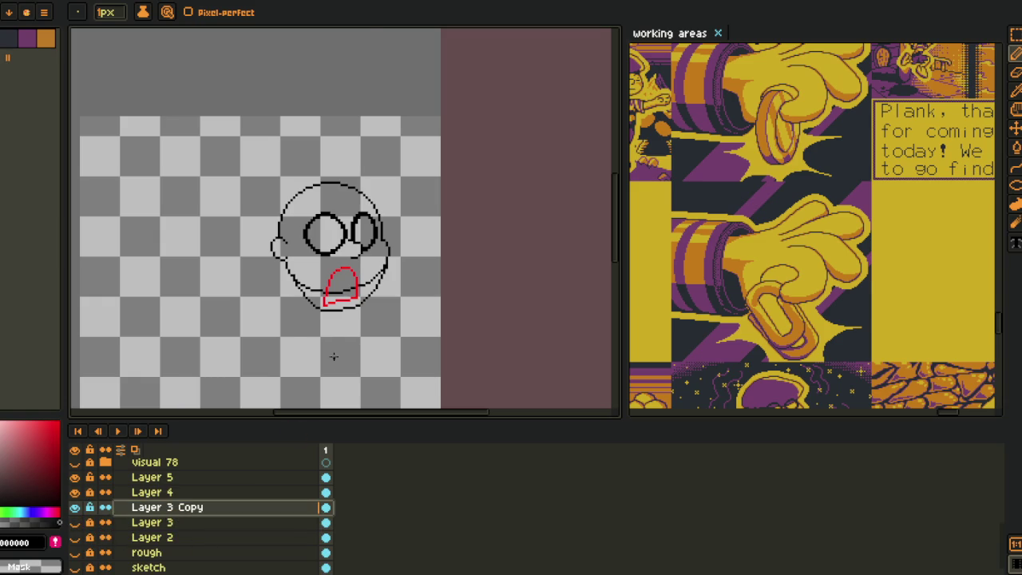
- Erase the inner lower-face lines on Layer 3 Copy, then undo that and deselect
key("m")
scroll(324, 319, "up", 2)
scroll(249, 174, "up", 1)
left_click_drag(217, 171, 570, 383)
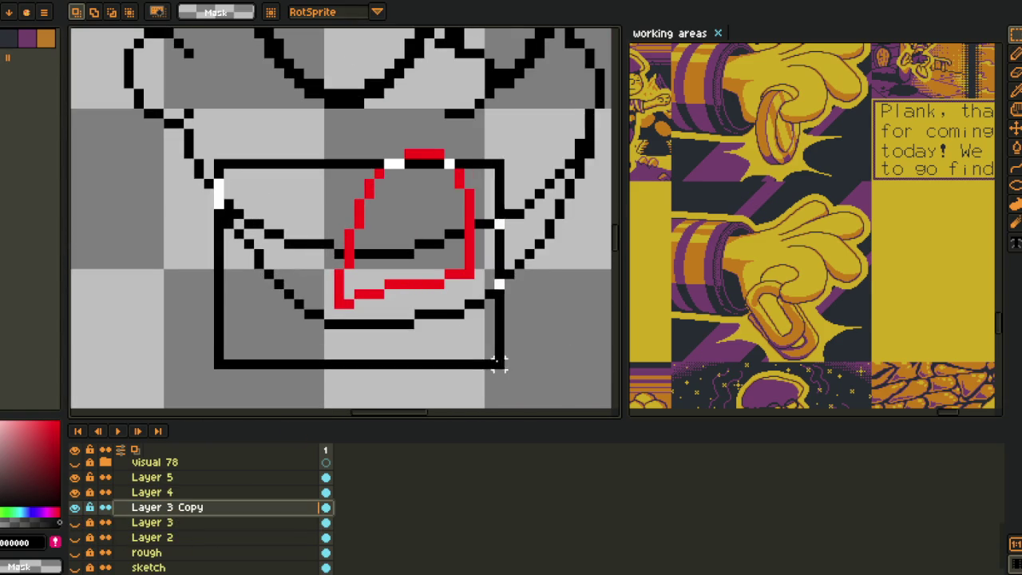
key("Delete")
scroll(559, 144, "down", 2)
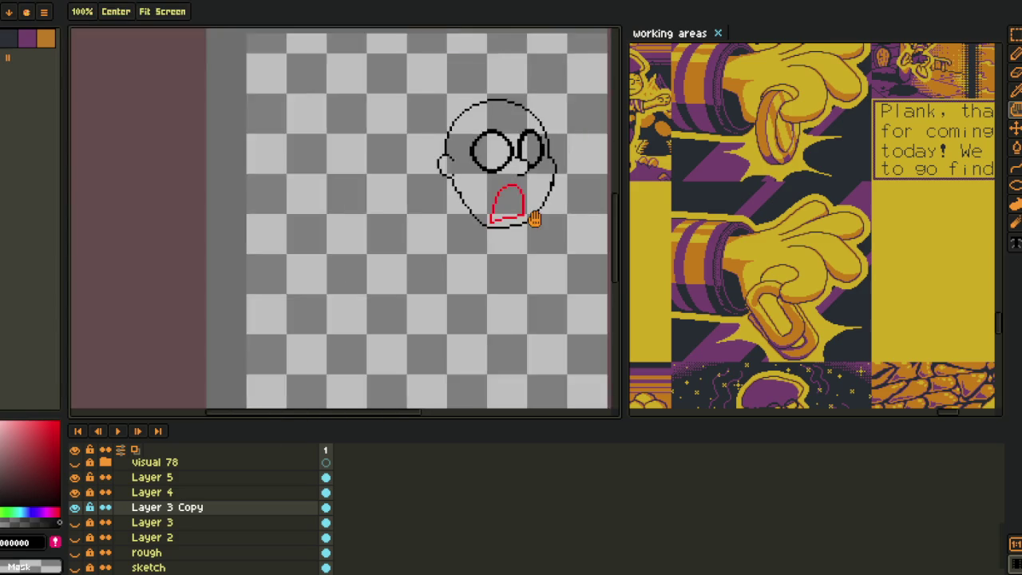
scroll(413, 298, "down", 1)
scroll(413, 298, "up", 1)
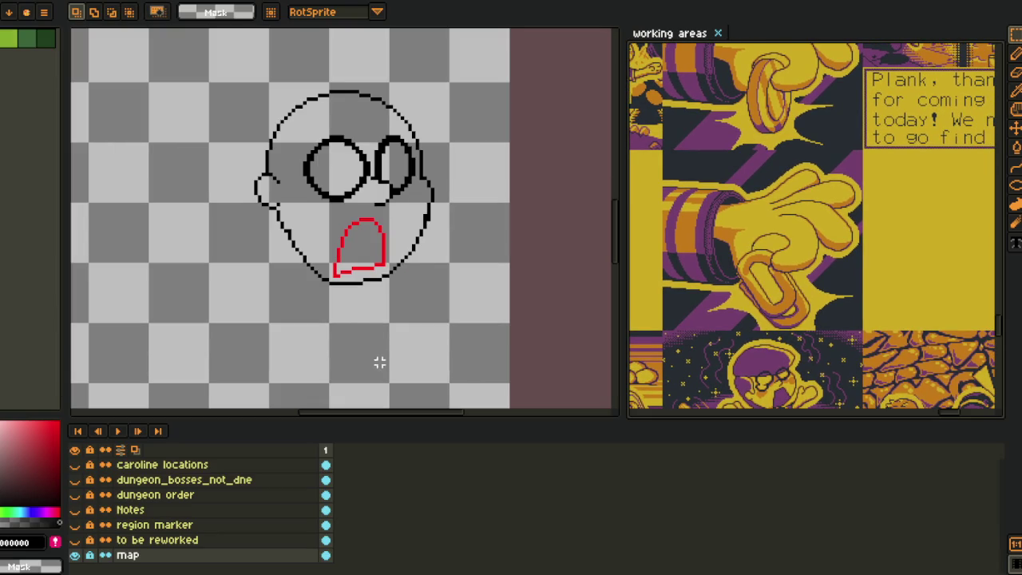
key("ctrl+z")
key("ctrl+z")
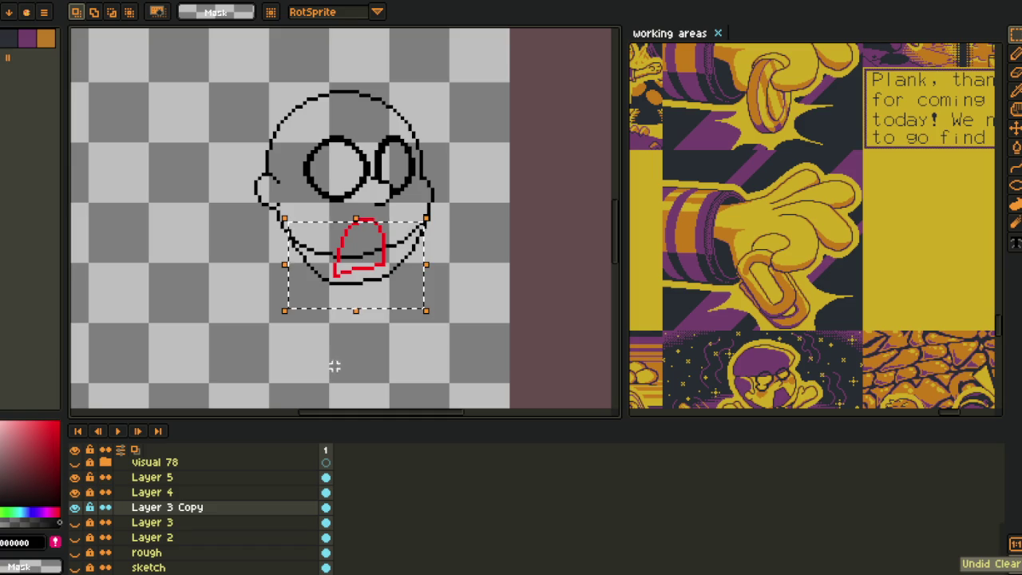
key("ctrl+d")
- Delete Layer 3 Copy, make Layer 3 visible again, and delete Layer 5
scroll(159, 503, "down", 1)
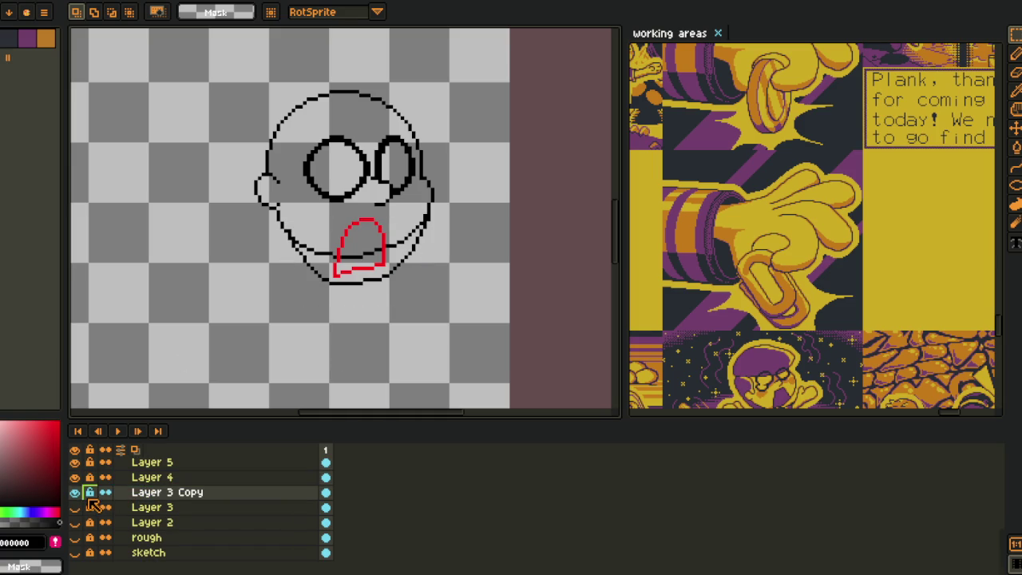
right_click(159, 492)
left_click(214, 510)
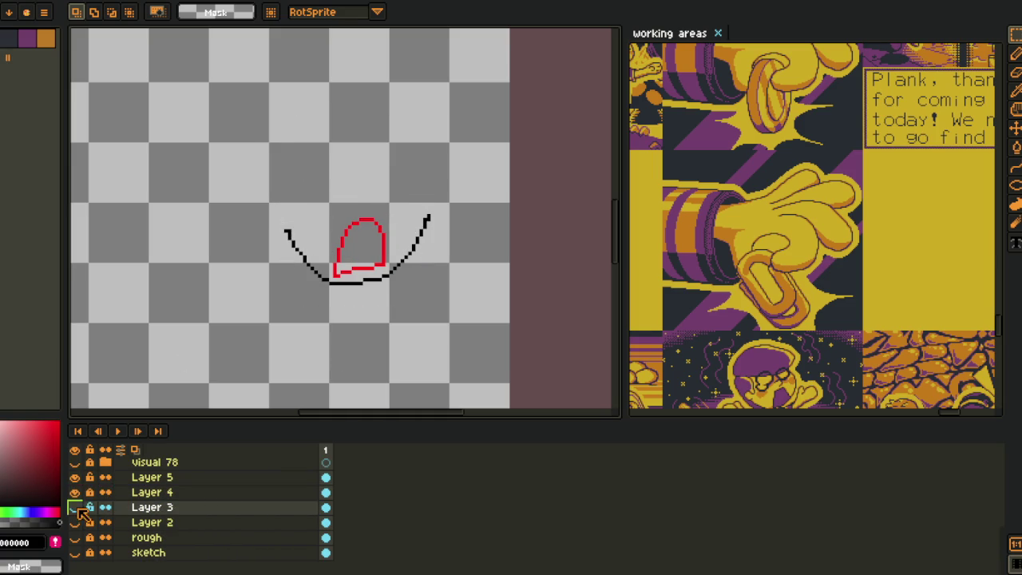
left_click(76, 506)
left_click(79, 479)
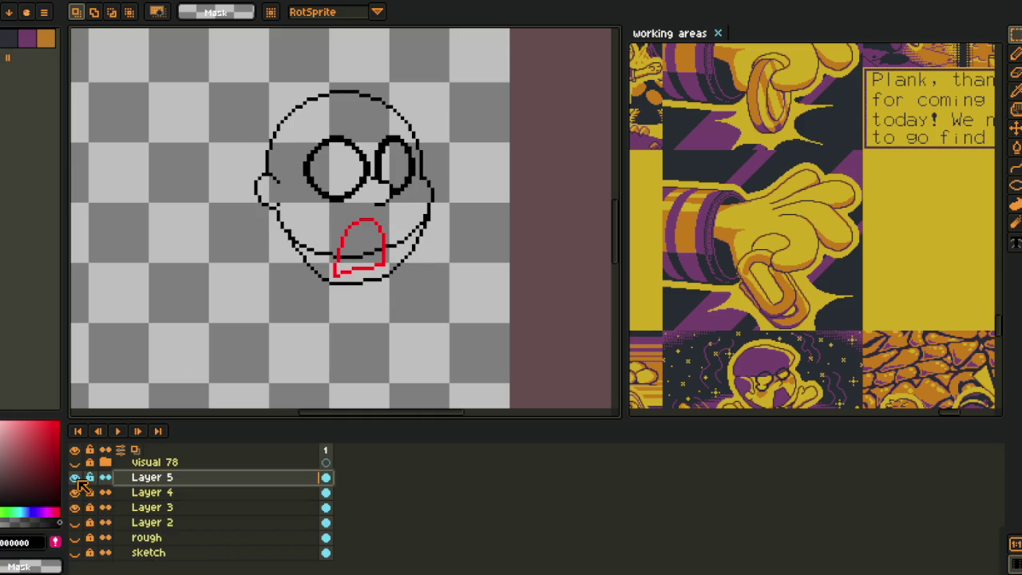
right_click(187, 484)
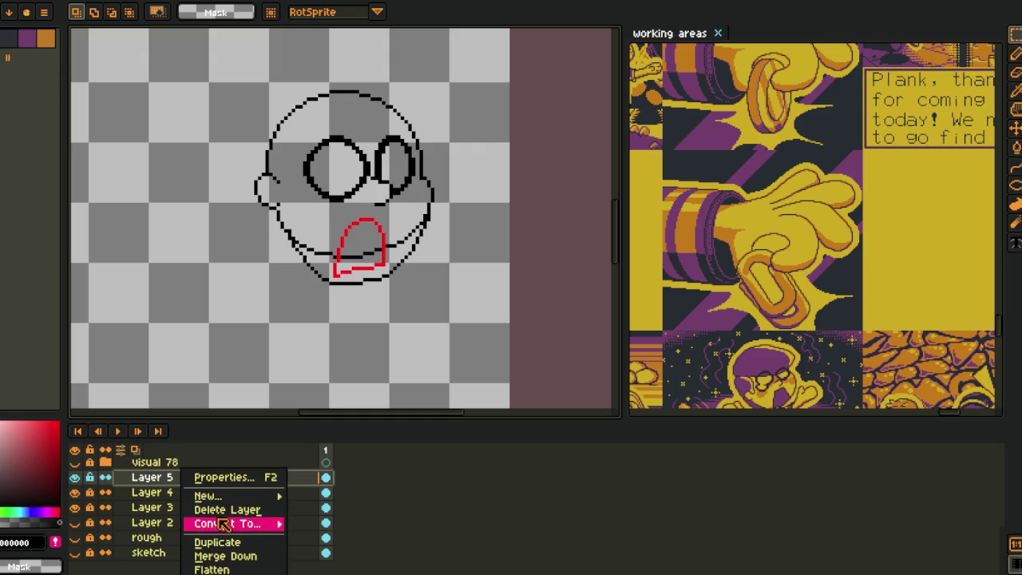
left_click(209, 506)
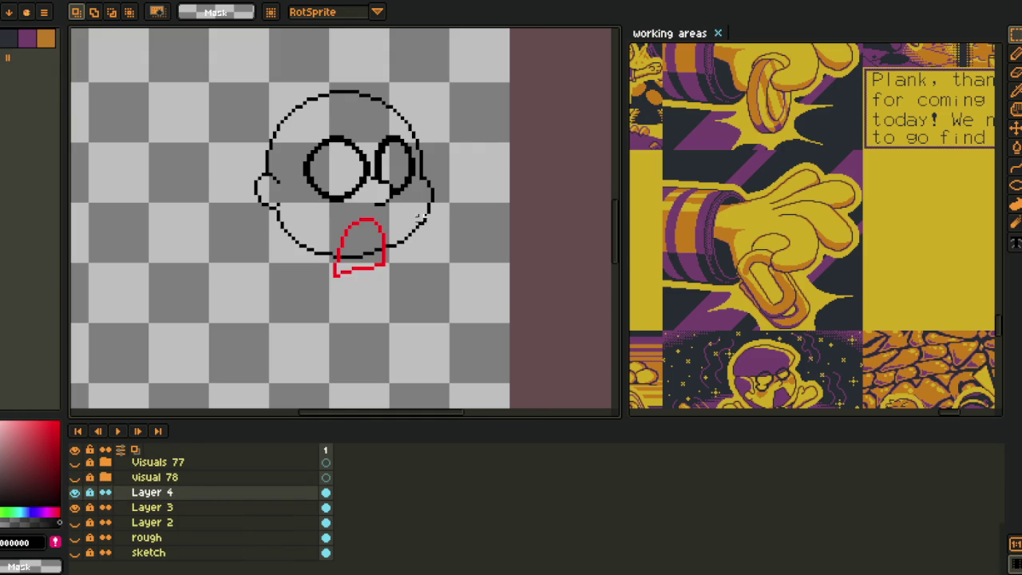
scroll(421, 230, "up", 1)
key("Tab")
- Erase the red mouth pixels below the chin and redraw the loop's bottom
left_click_drag(381, 216, 338, 274)
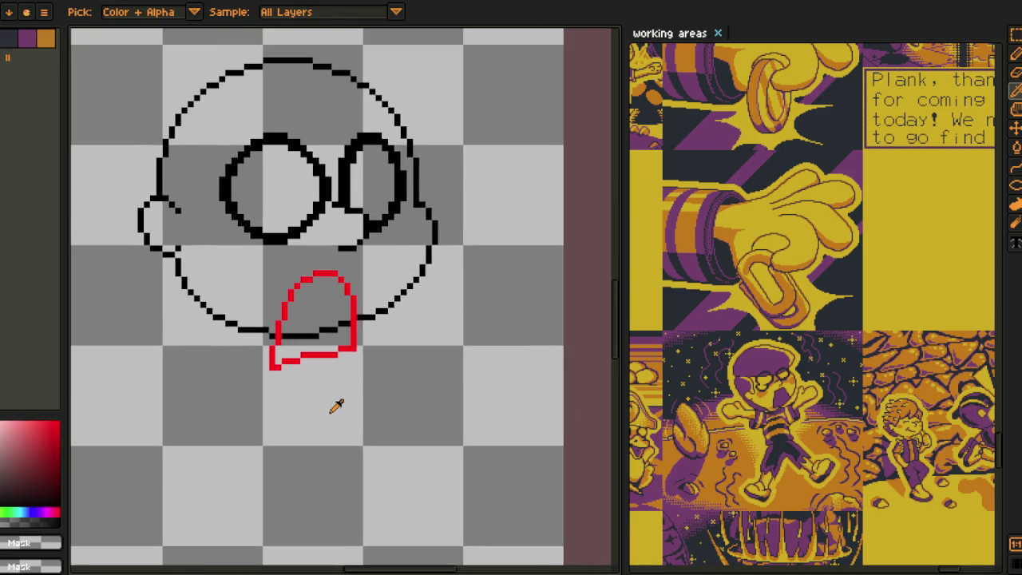
scroll(306, 321, "up", 1)
key("Tab")
key("Tab")
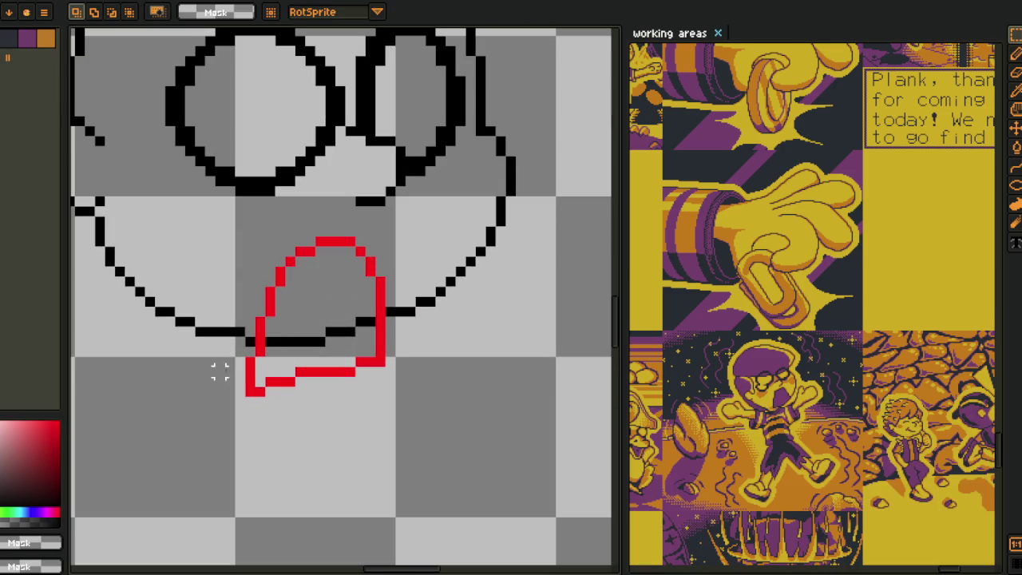
left_click_drag(250, 342, 518, 457)
key("Delete")
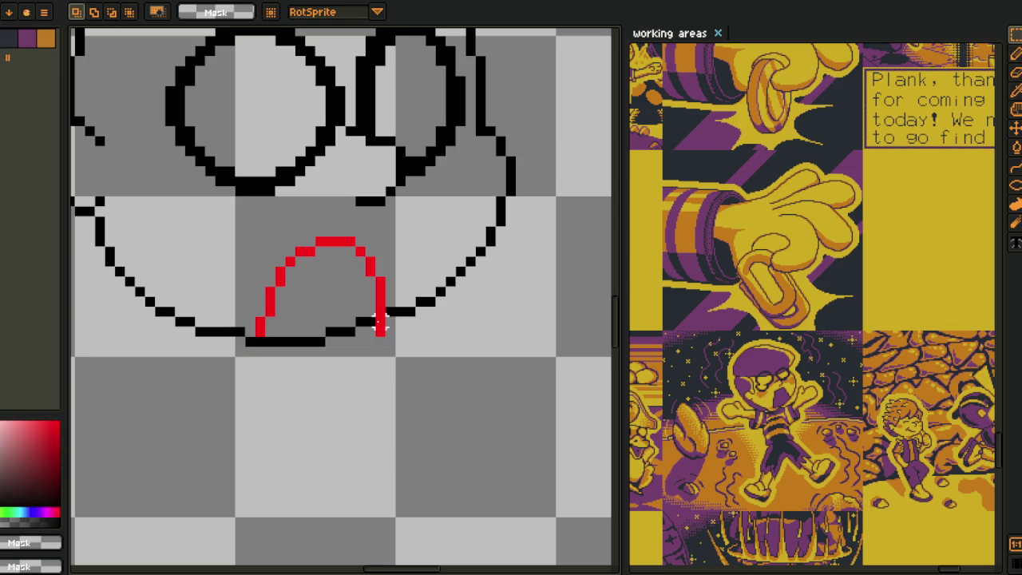
scroll(408, 340, "down", 3)
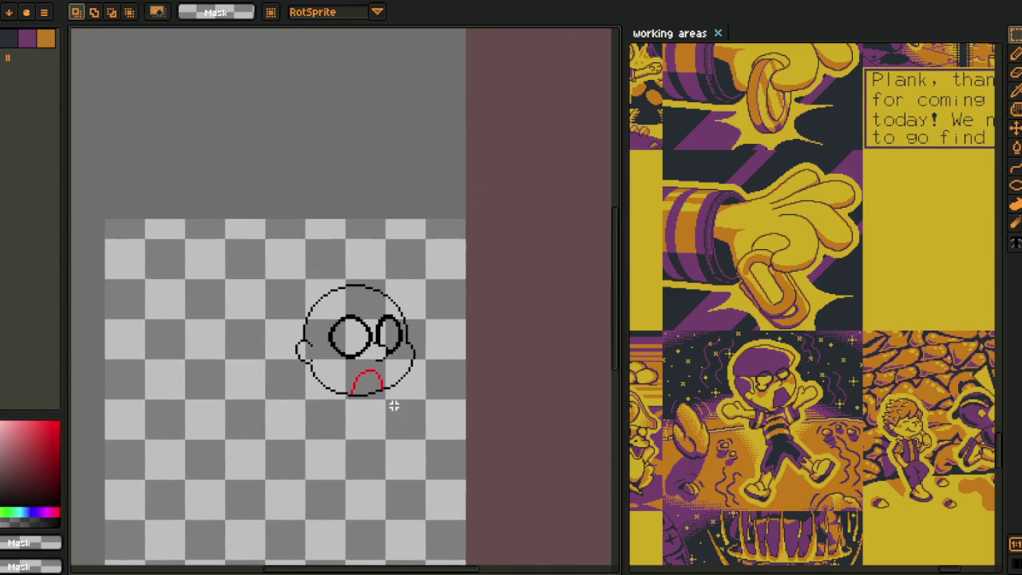
scroll(393, 406, "up", 2)
scroll(353, 424, "up", 1)
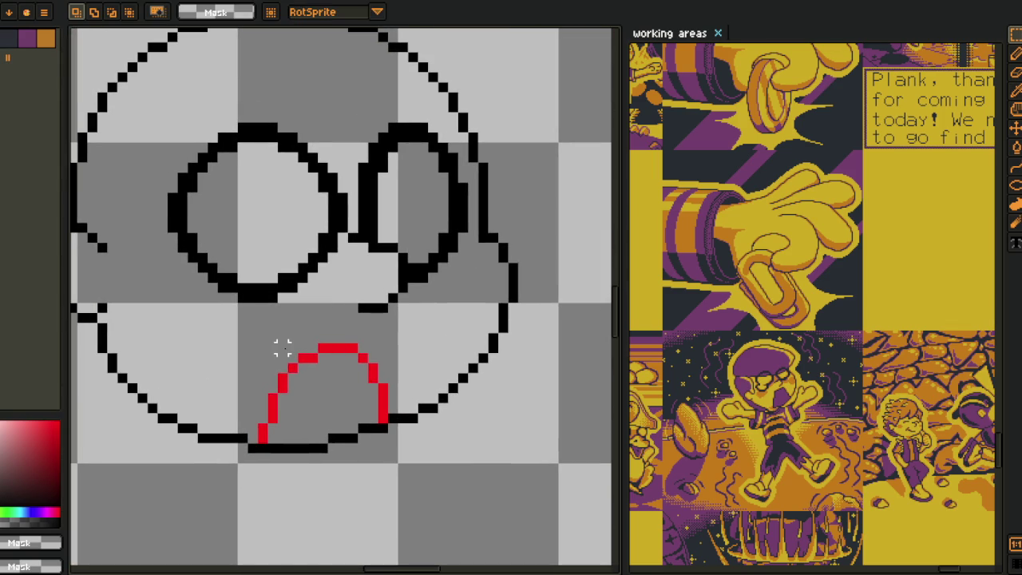
left_click_drag(384, 420, 262, 444)
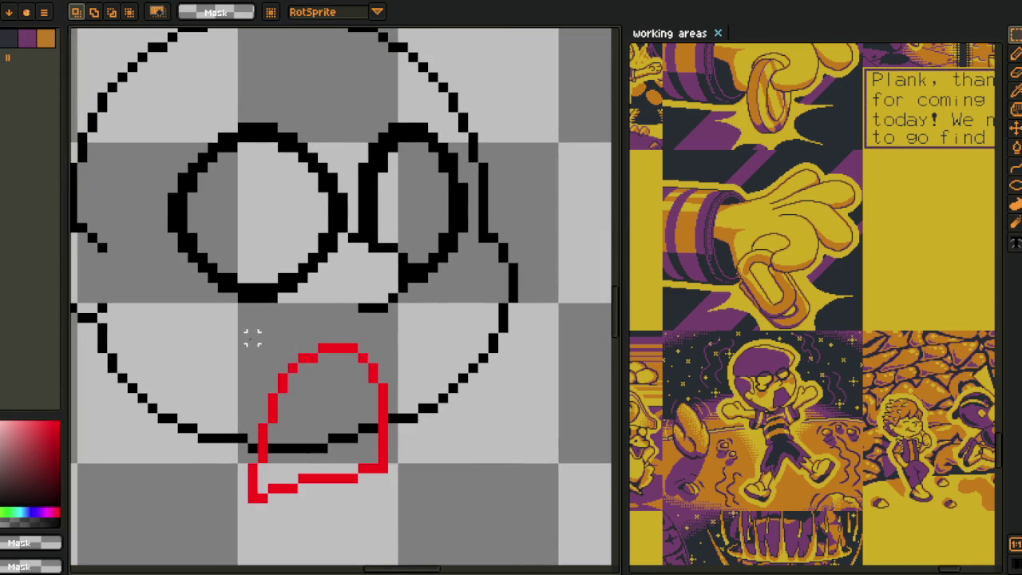
- Nudge the red mouth up and right, then erase red leftovers below the chin line
left_click_drag(253, 339, 521, 561)
key("Up")
key("Right")
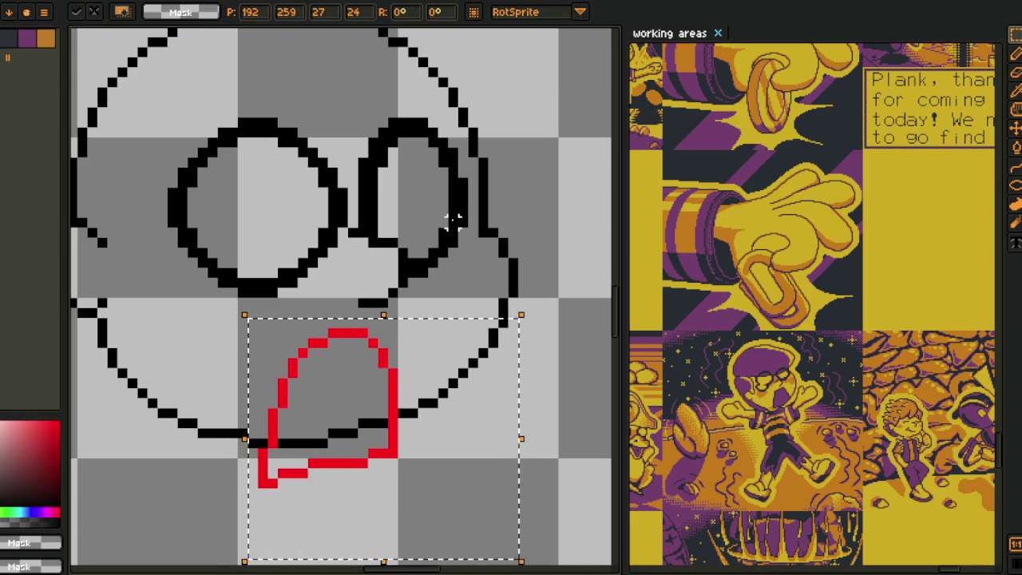
key("ctrl+d")
left_click_drag(243, 435, 479, 543)
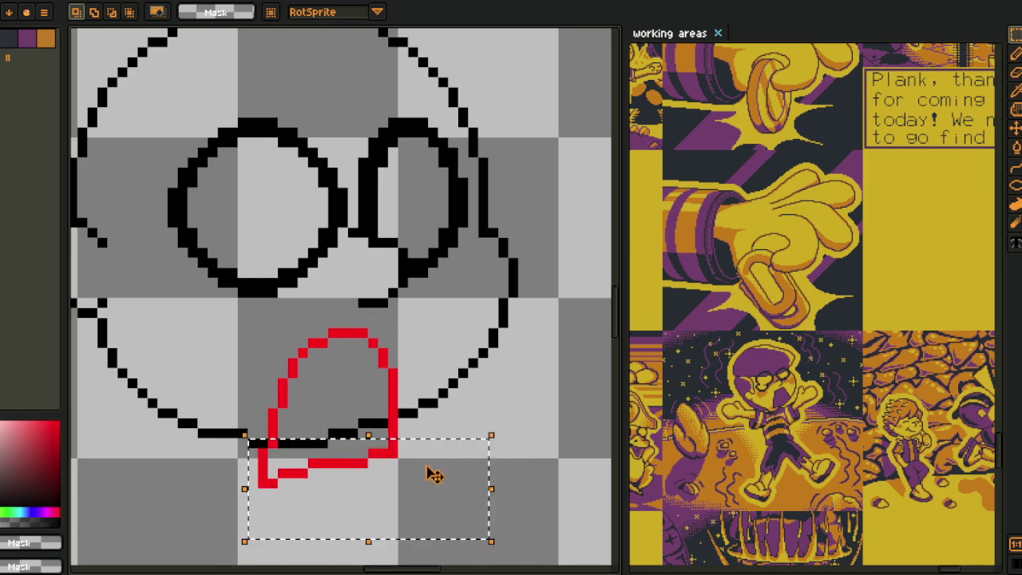
key("Delete")
left_click_drag(388, 410, 393, 434)
- Replace the mouth's red #FF0000 with black #000000 via Replace Color
scroll(453, 403, "down", 1)
scroll(351, 415, "up", 2)
key("alt")
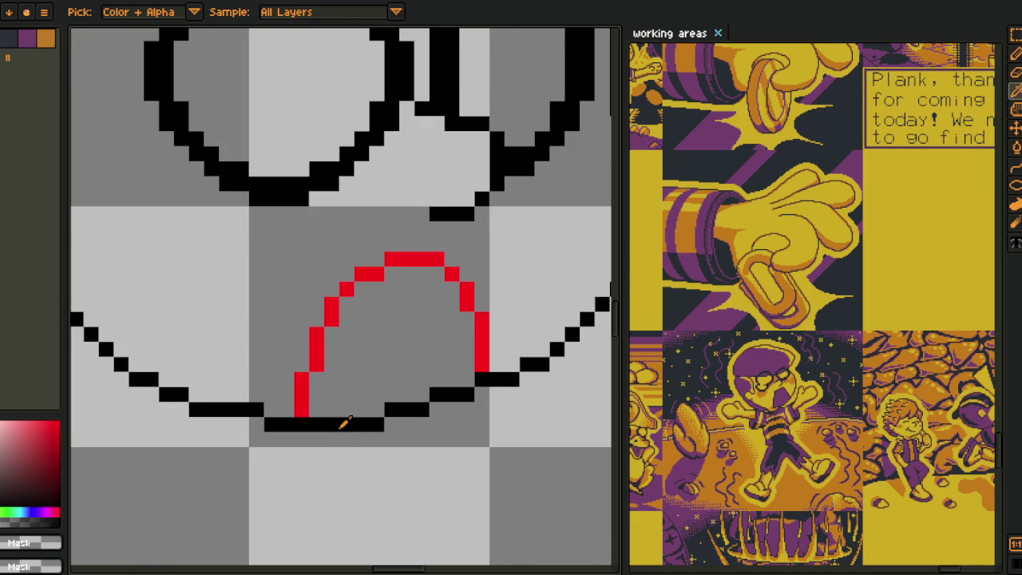
right_click(328, 417)
left_click(309, 388)
key("shift+r")
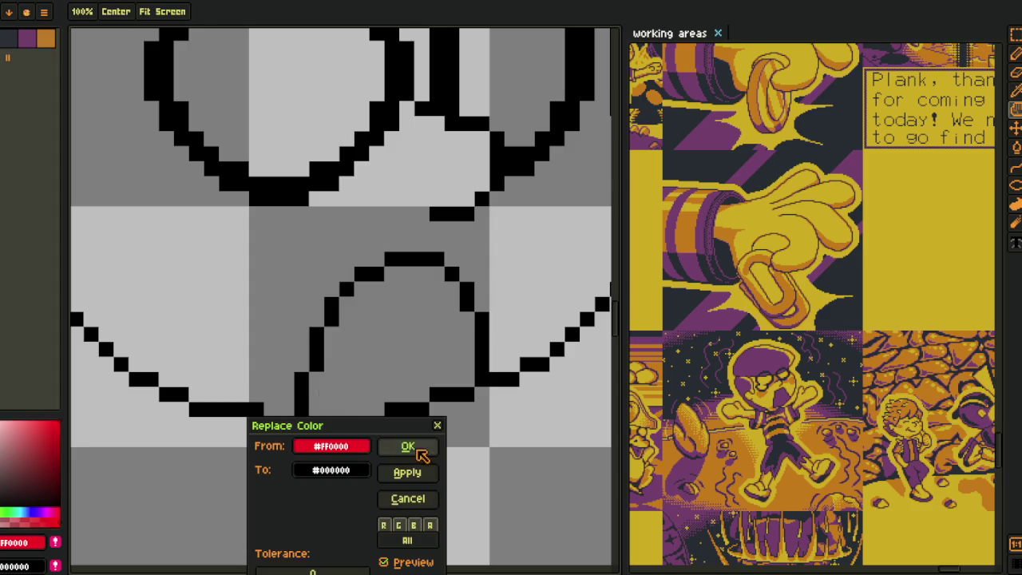
left_click(409, 447)
scroll(355, 427, "down", 3)
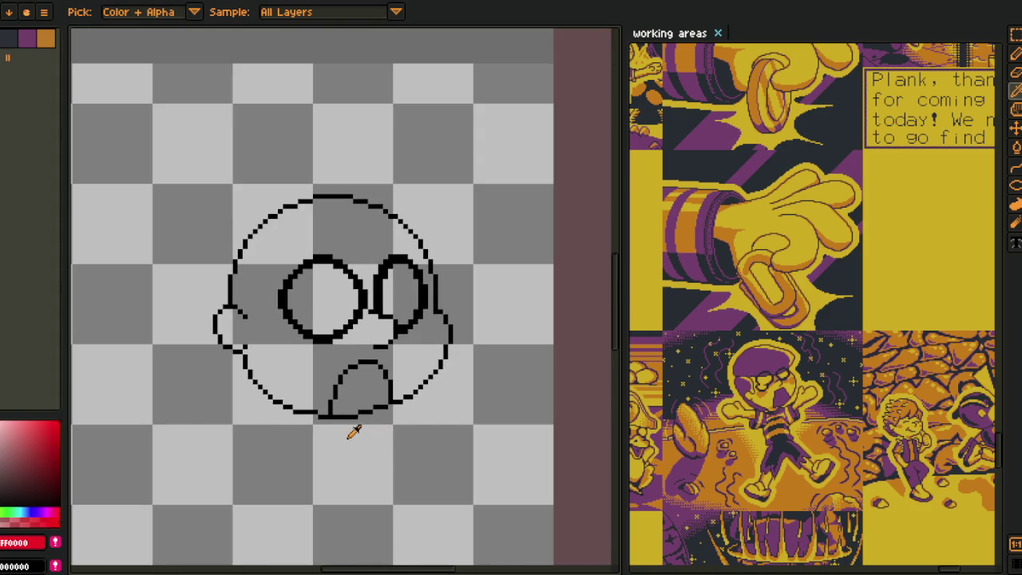
- Bucket-fill the mouth purple and the face and both lenses yellow
left_click(32, 40)
key("g")
left_click(346, 399)
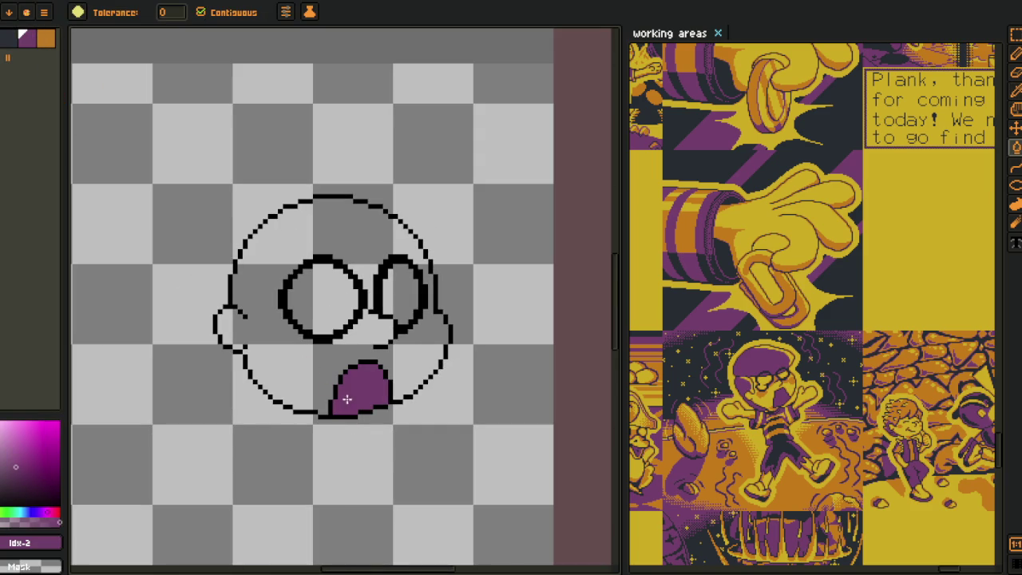
left_click(6, 57)
left_click(342, 345)
left_click(330, 306)
left_click(403, 293)
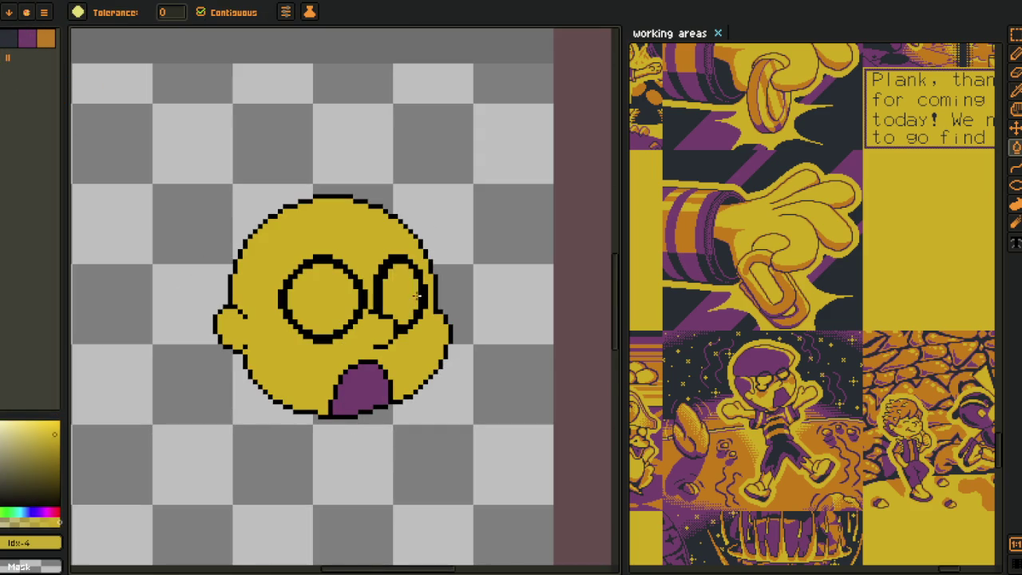
scroll(415, 292, "down", 2)
left_click(432, 294, "alt")
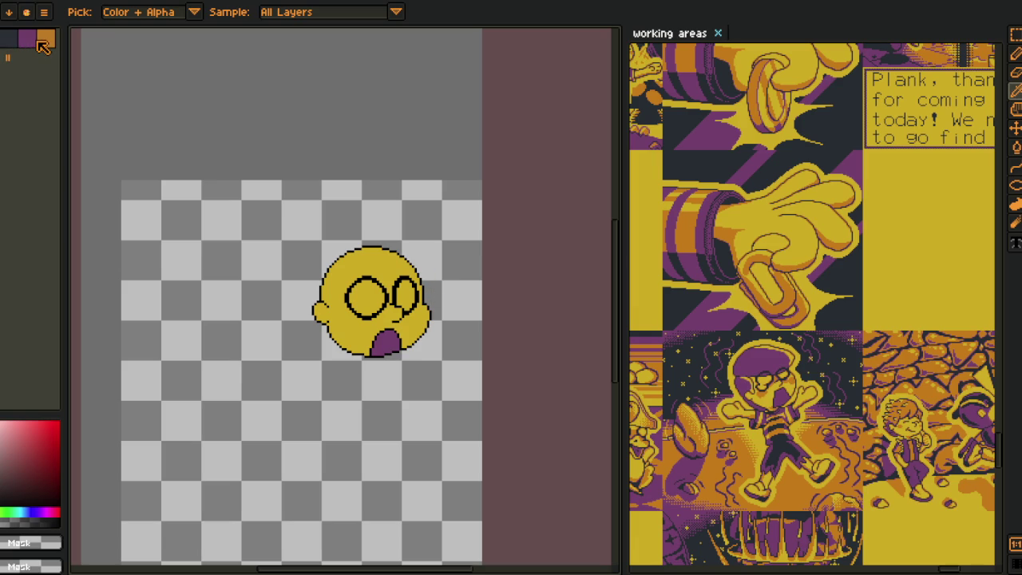
scroll(355, 297, "up", 2)
scroll(353, 333, "up", 1)
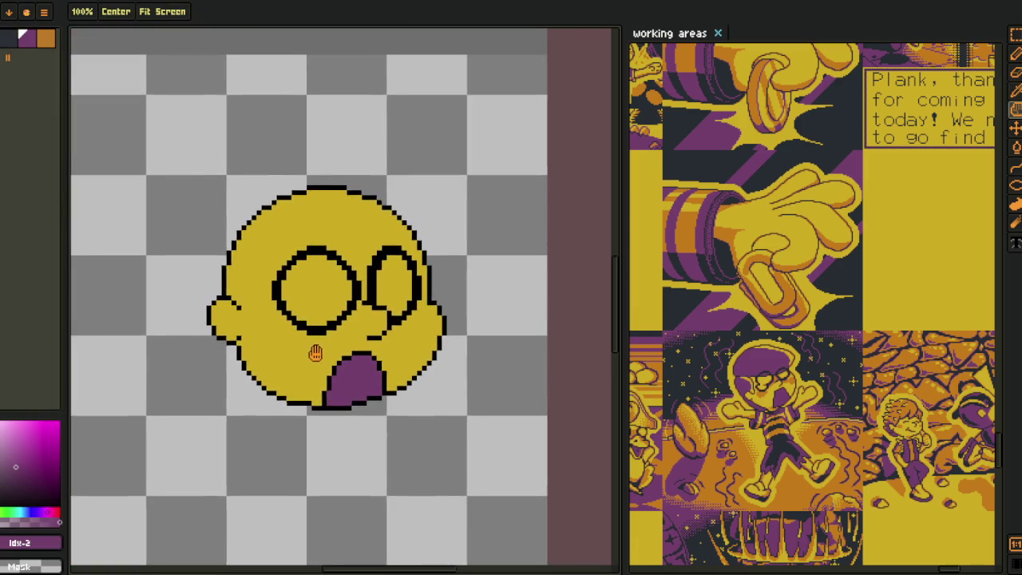
scroll(318, 346, "up", 1)
scroll(322, 329, "up", 2)
- Outline and fill an orange blush patch on the left cheek
key("b")
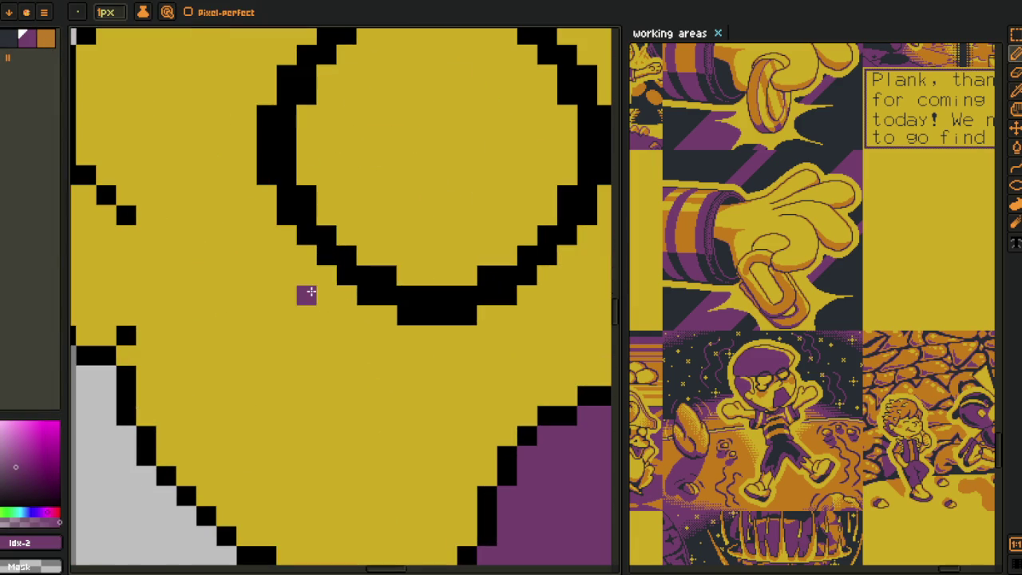
key("]")
mouse_move(325, 295)
left_mouse_down()
mouse_move(266, 360)
mouse_move(327, 393)
mouse_move(415, 363)
mouse_move(445, 340)
left_mouse_up()
key("g")
left_click(365, 337)
scroll(365, 337, "down", 4)
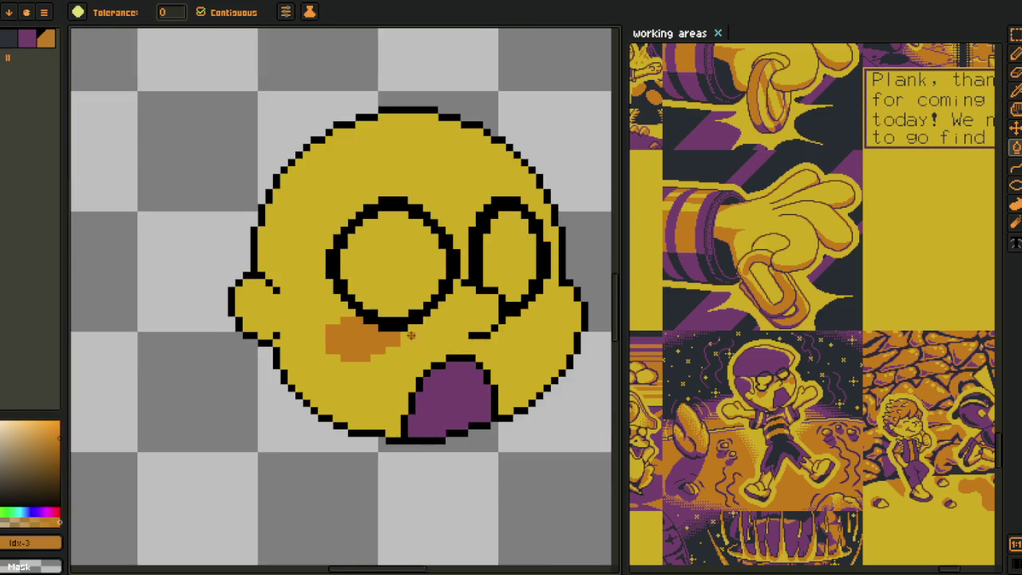
scroll(357, 356, "up", 1)
scroll(358, 355, "up", 2)
scroll(403, 337, "up", 1)
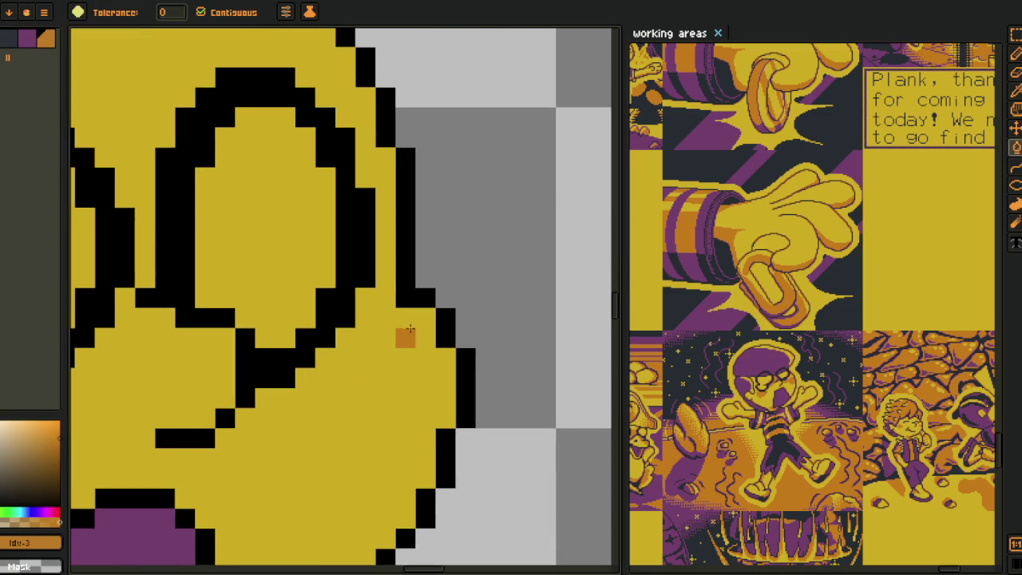
- Draw an orange blush patch on the right cheek with the pencil
left_click(395, 338)
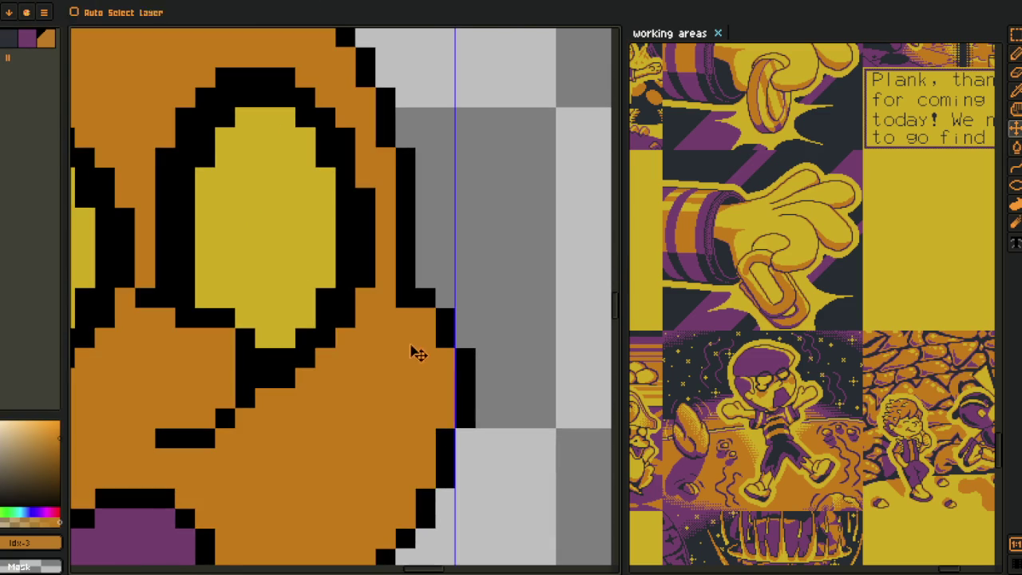
key("ctrl+z")
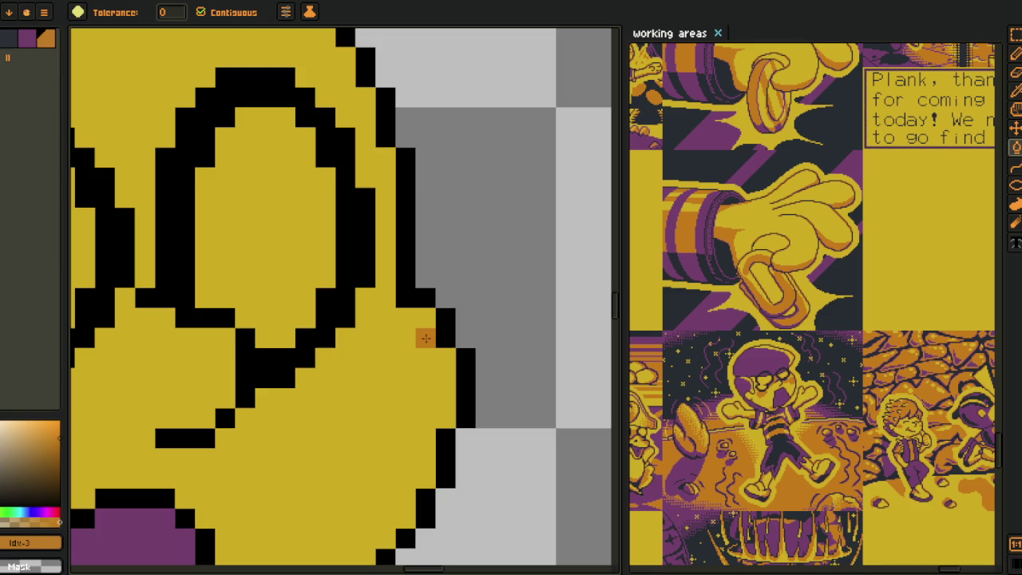
key("b")
mouse_move(424, 335)
left_mouse_down()
mouse_move(379, 342)
mouse_move(442, 408)
left_mouse_up()
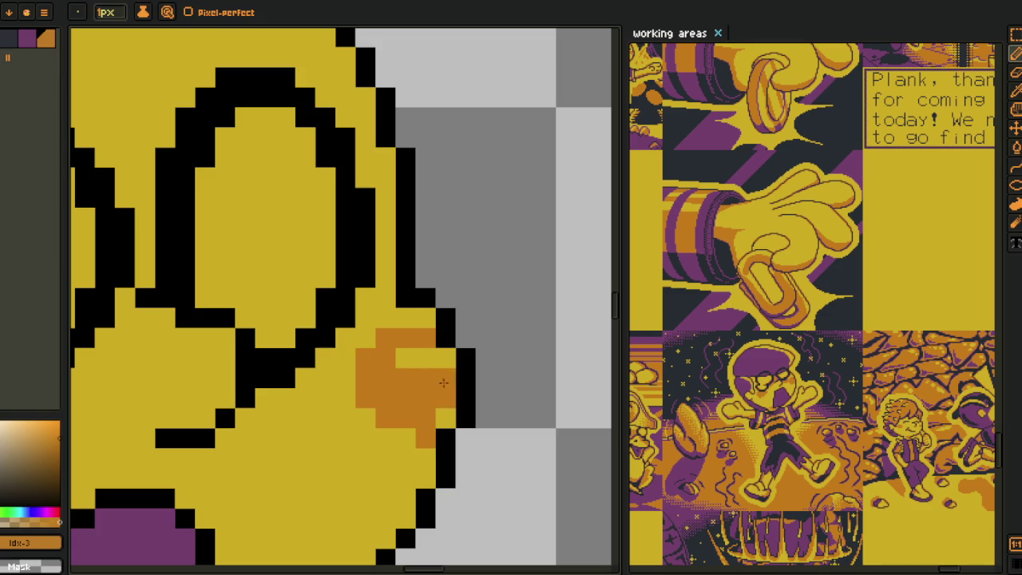
left_click_drag(447, 358, 400, 358)
scroll(442, 408, "down", 3)
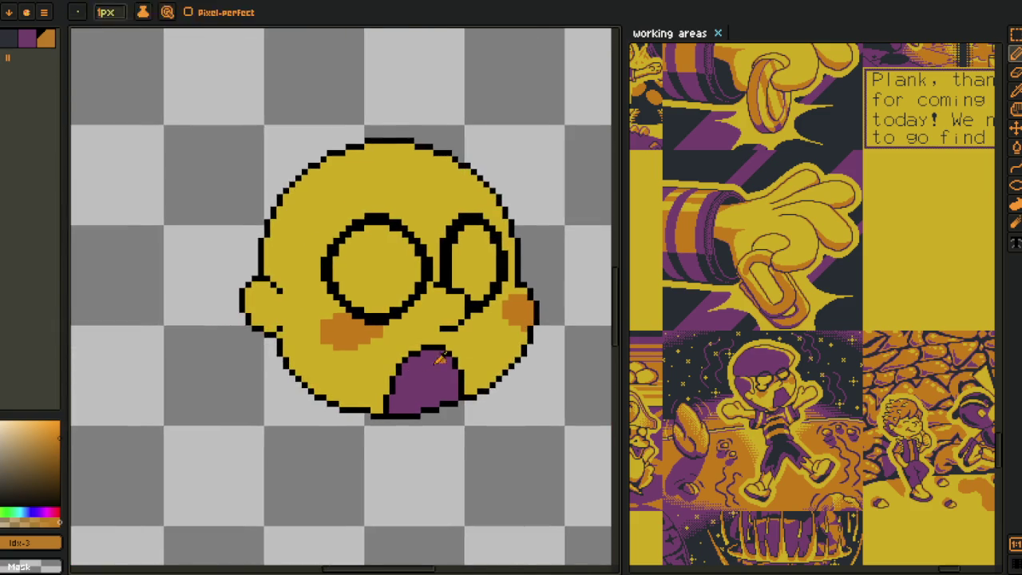
- Place orange #c97900 pixels just inside the outline at the chin and cheek
scroll(365, 401, "up", 3)
scroll(365, 401, "up", 2)
left_click(379, 455)
left_click(229, 426)
left_click(169, 397)
left_click(439, 336)
- Add a run of orange pixels along the inner outline of the lower face
scroll(439, 360, "down", 2)
scroll(159, 319, "up", 2)
left_click(134, 370)
left_click(164, 309)
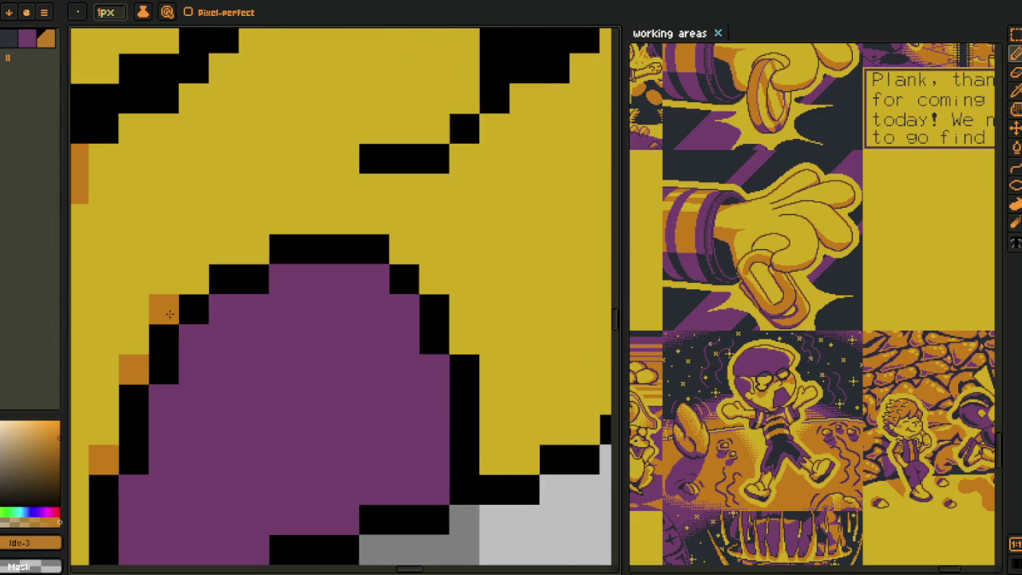
left_click(194, 278)
left_click(253, 249)
left_click(404, 249)
left_click(434, 279)
left_click(465, 339)
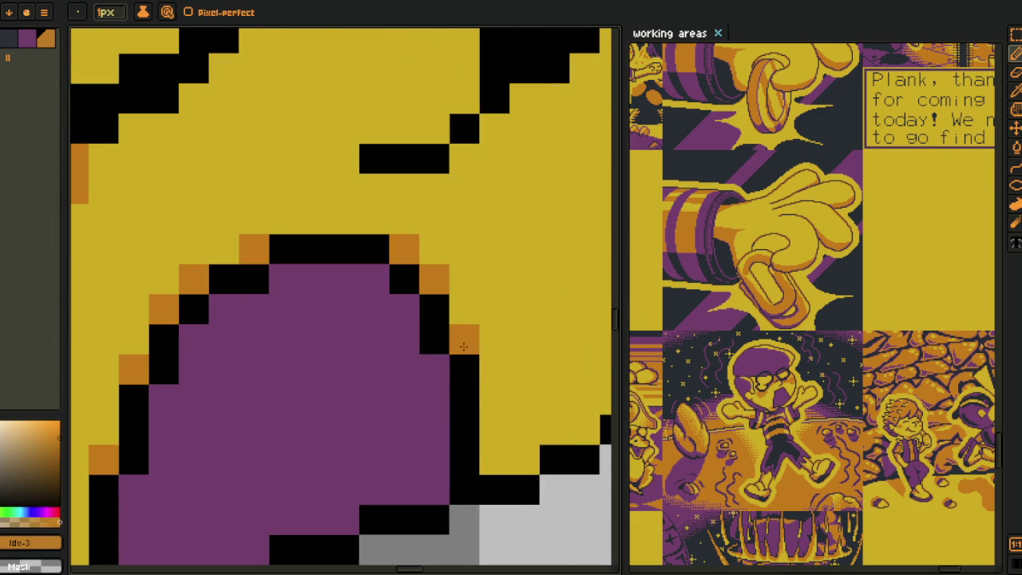
- Line the chin and the cheek's diagonal edge with orange pixels
scroll(465, 340, "down", 2)
scroll(252, 386, "up", 2)
left_click(261, 418)
left_click(322, 387)
left_click(473, 236, "shift")
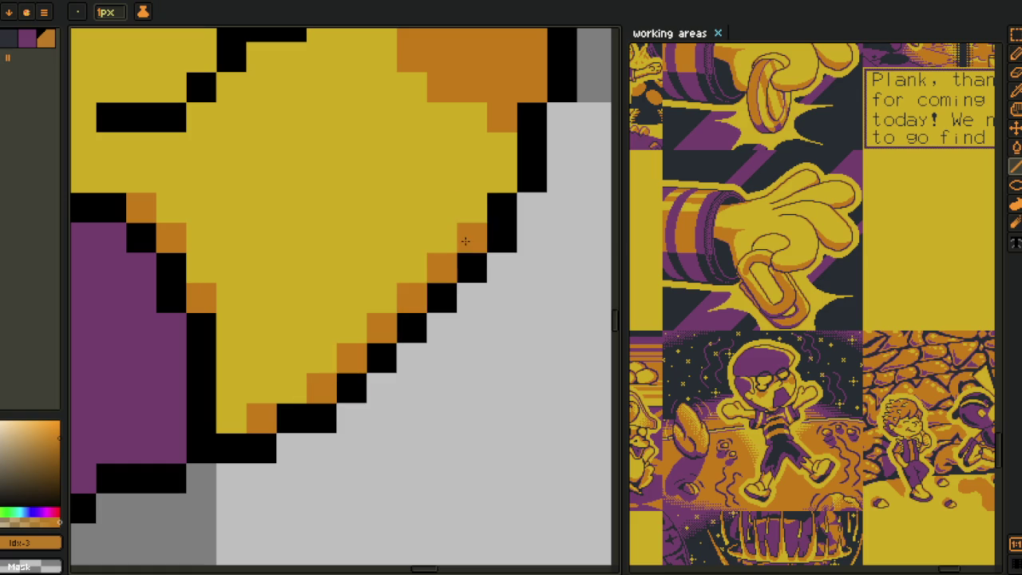
scroll(492, 184, "down", 2)
scroll(267, 380, "up", 2)
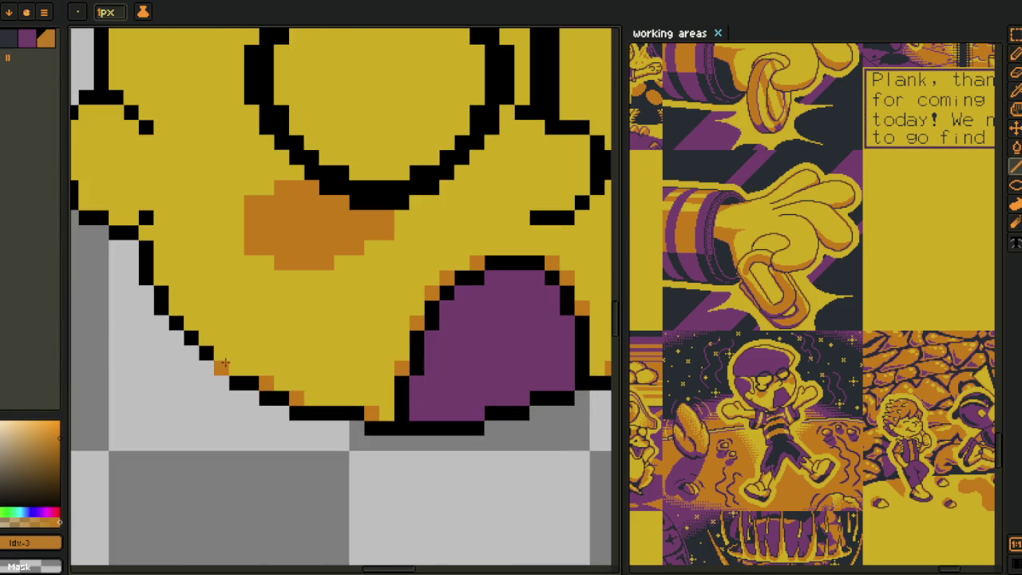
left_click(177, 307, "shift")
left_click_drag(131, 215, 242, 342)
left_click(186, 301)
left_click(186, 255)
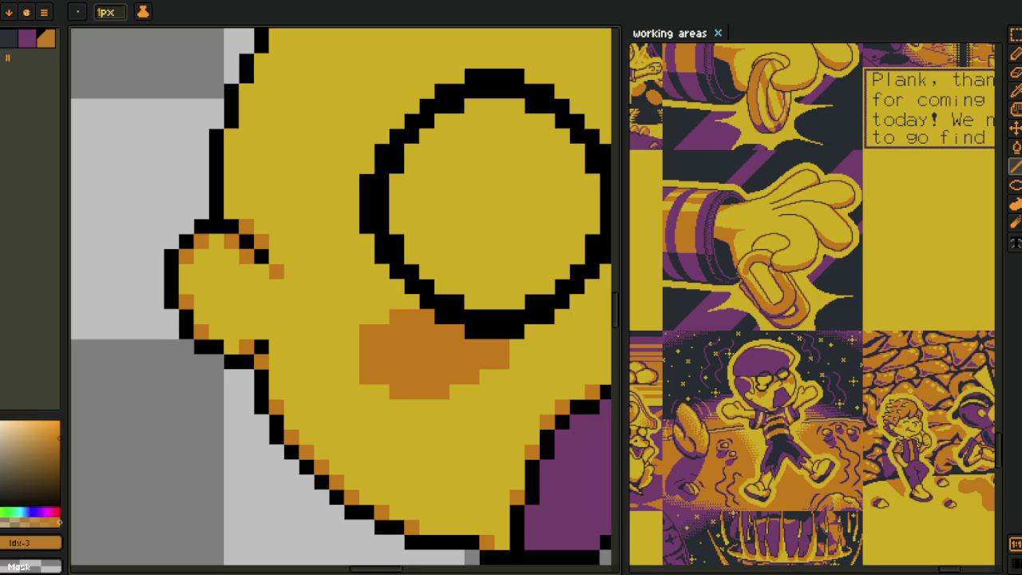
- Add orange pixels along the head's top outline and touch up black outline pixels there
left_click_drag(232, 203, 223, 428)
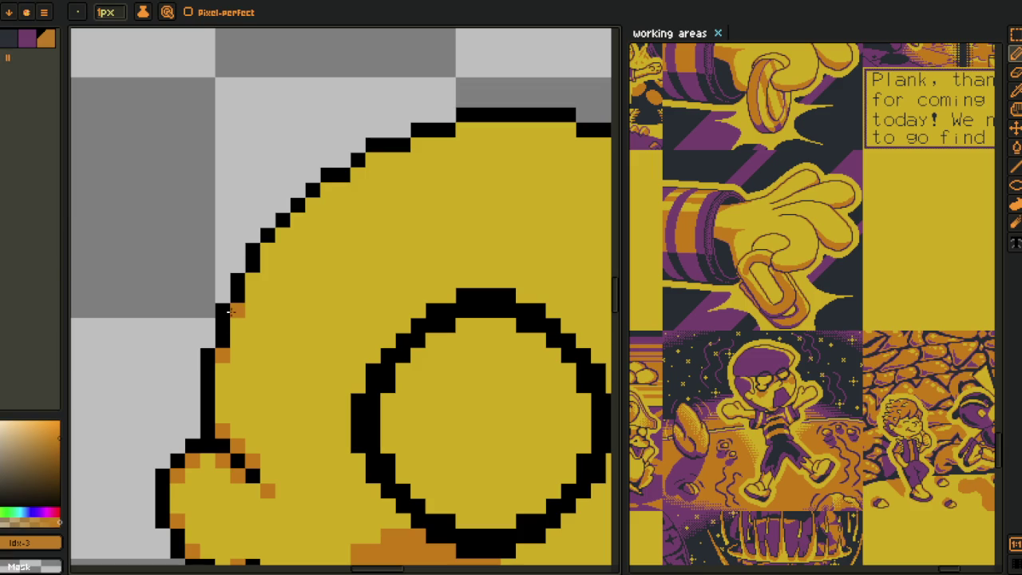
mouse_move(271, 251)
left_mouse_down()
mouse_move(269, 274)
mouse_move(213, 329)
mouse_move(267, 267)
left_mouse_up()
key("l")
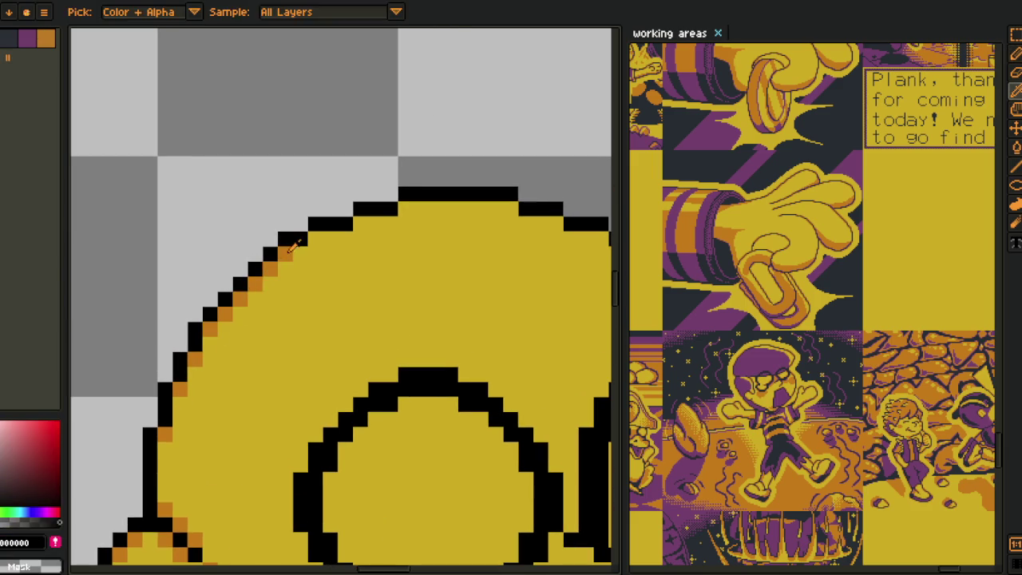
key("b")
left_click_drag(316, 238, 360, 224)
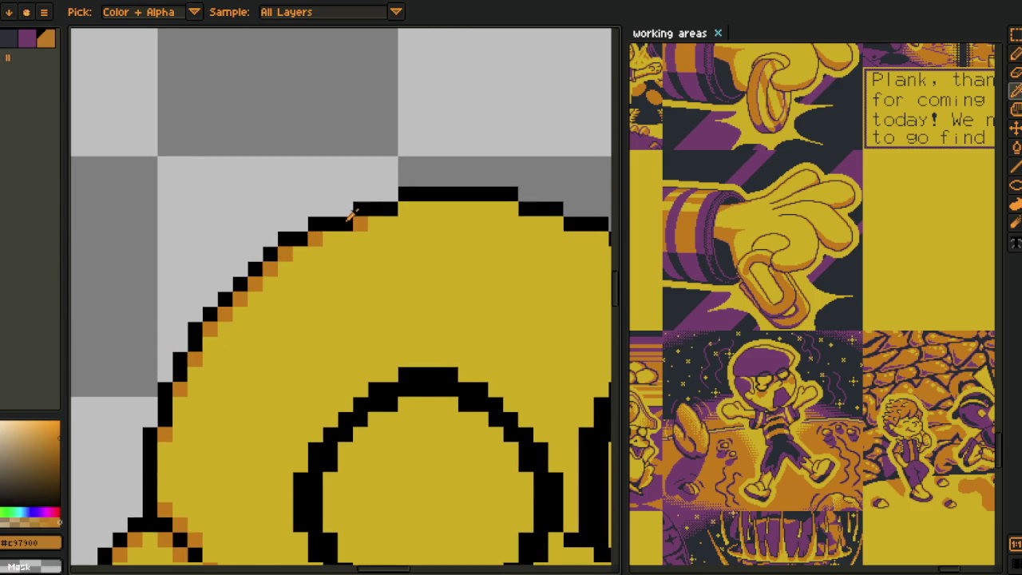
left_click(346, 223)
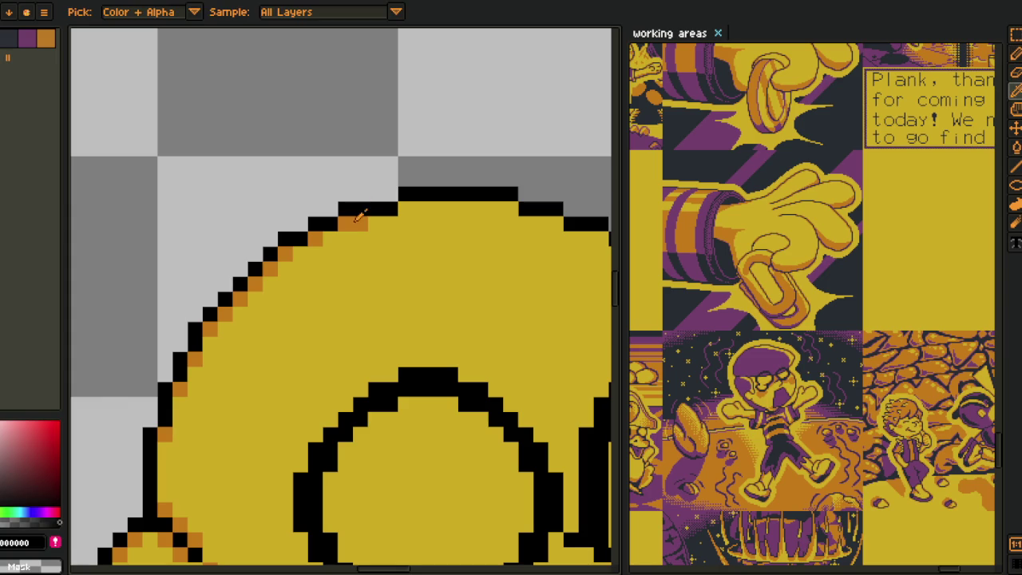
left_click_drag(346, 209, 374, 220)
left_click(346, 223, "alt")
- Place and adjust orange pixels on the head's upper-right top outline
left_click_drag(508, 206, 179, 187)
left_click(226, 204)
left_click(271, 218)
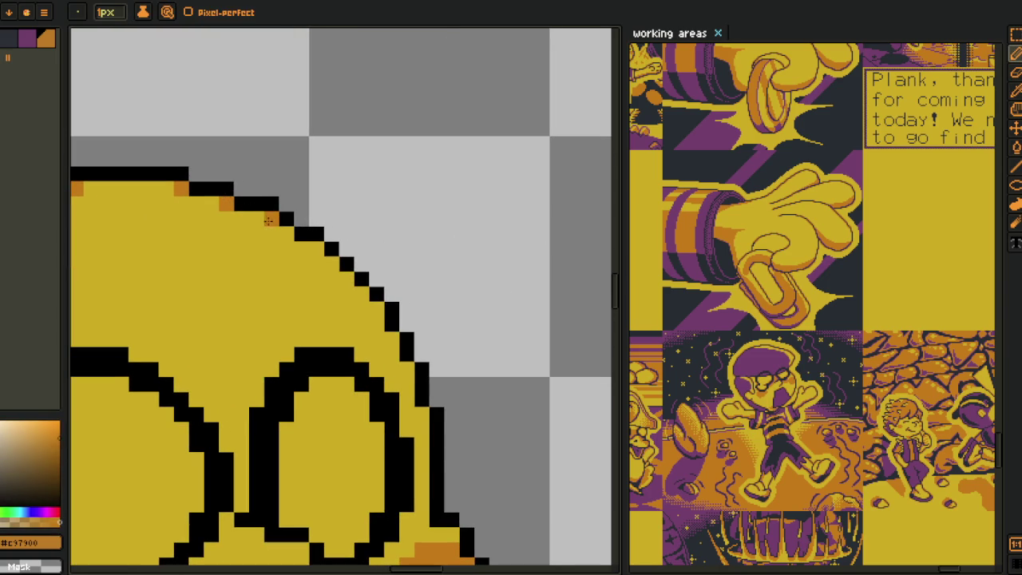
right_click(286, 233)
left_click(301, 233)
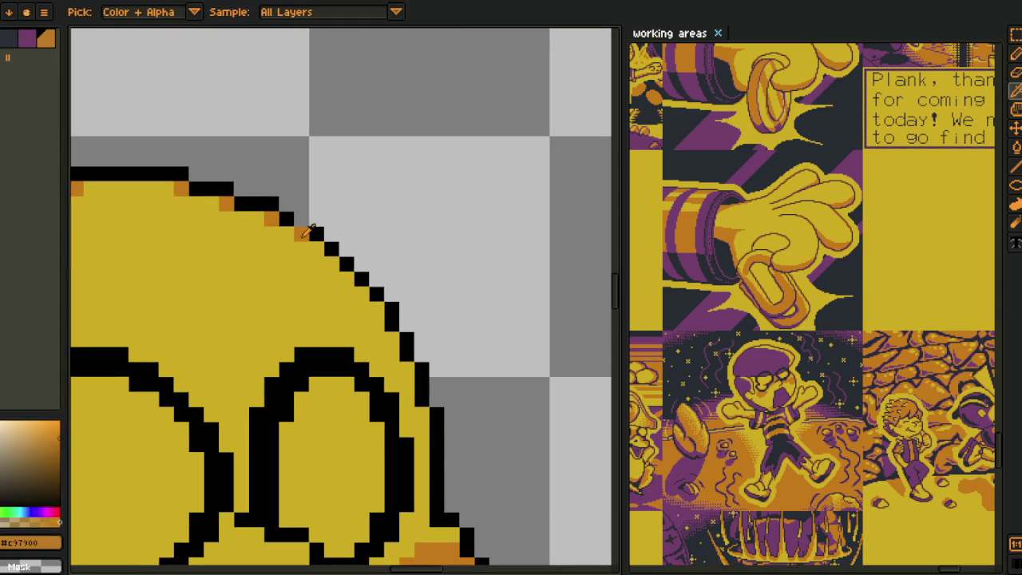
left_click(298, 220, "alt")
left_click(301, 233, "alt")
- Draw orange pixels down the head's right outline past the ear
left_click_drag(316, 246, 389, 340)
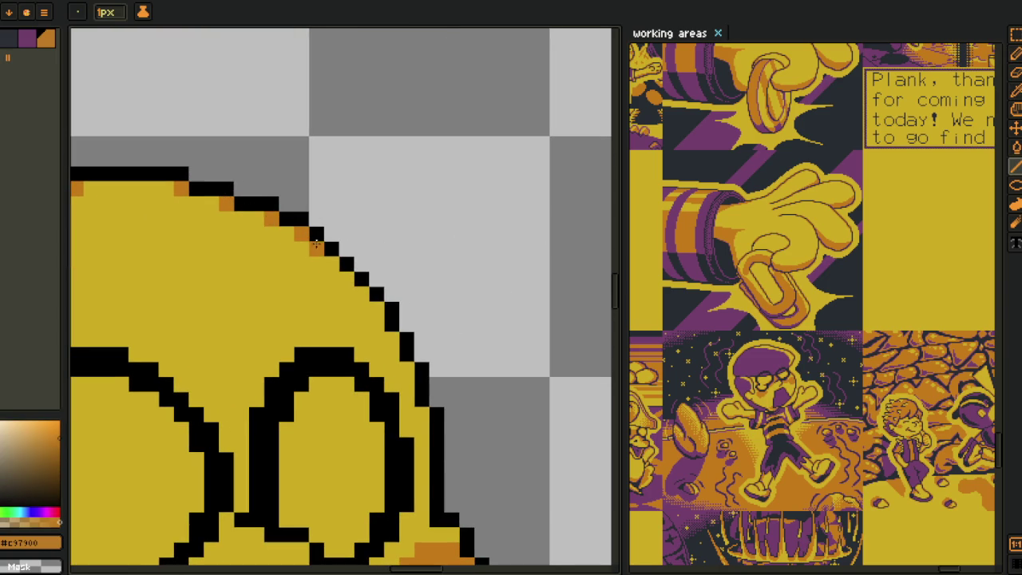
left_click(407, 370)
left_click(422, 415)
mouse_move(422, 421)
left_mouse_down()
mouse_move(382, 347)
mouse_move(521, 330)
left_mouse_up()
key("b")
left_click(384, 418)
left_click_drag(373, 408, 359, 421)
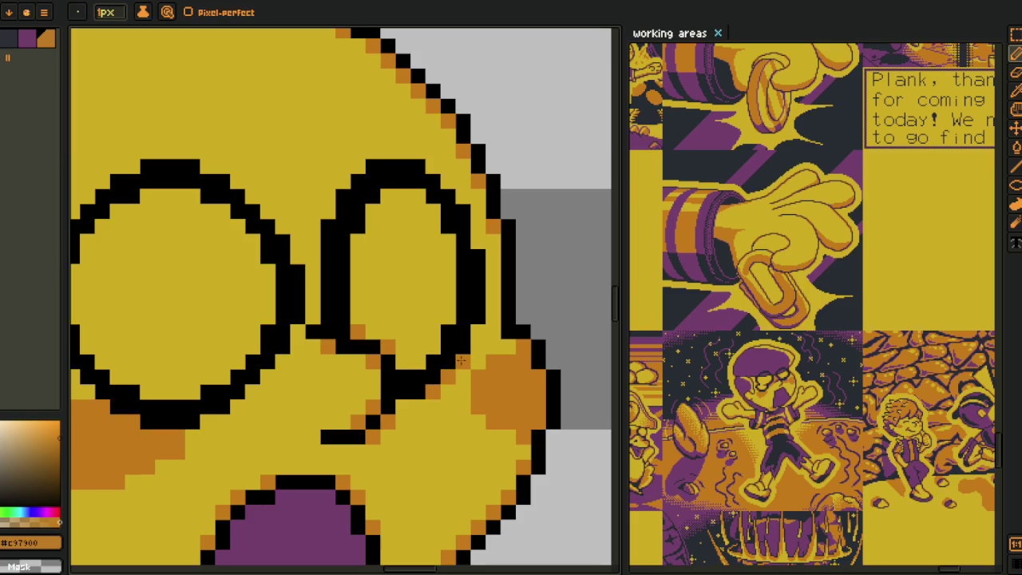
- Paint orange pixels along the right lens's lower-right and upper edges
left_click_drag(446, 323, 418, 360)
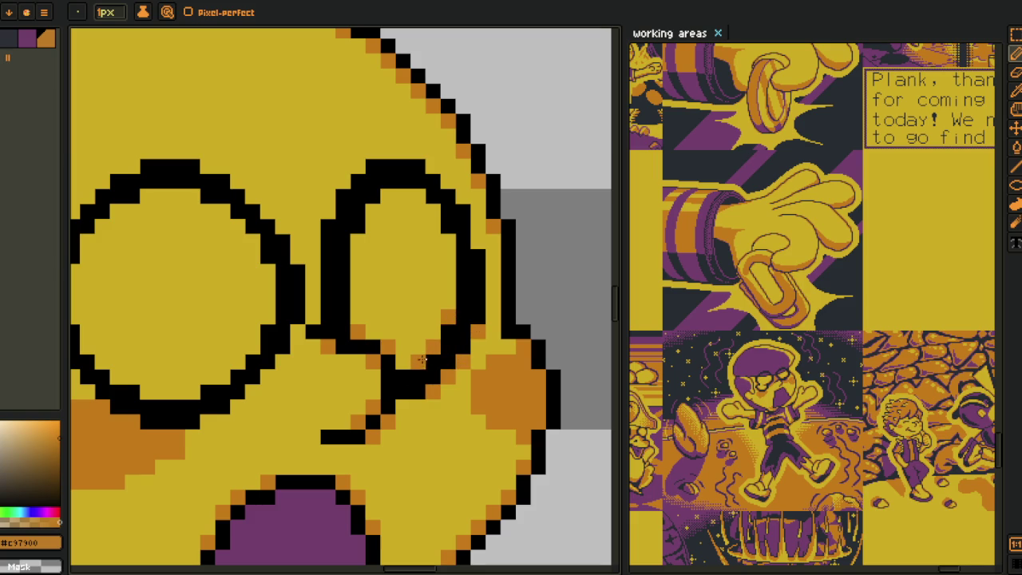
left_click_drag(436, 221, 421, 200)
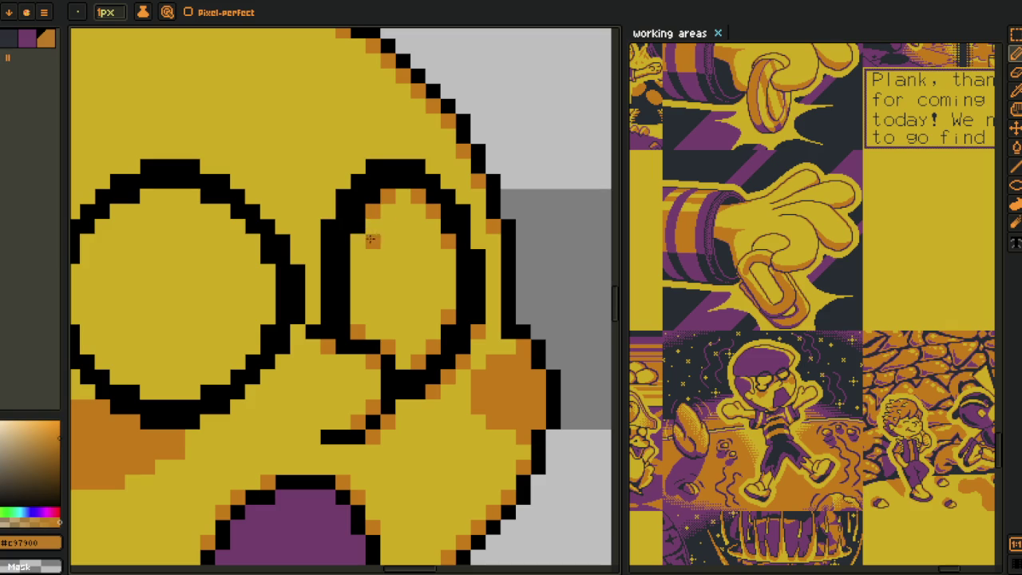
left_click(477, 239)
left_click_drag(467, 222, 429, 165)
- Add orange pixels by the bridge, fill the lens gap black, and edge the left lens's right side
left_click(328, 211)
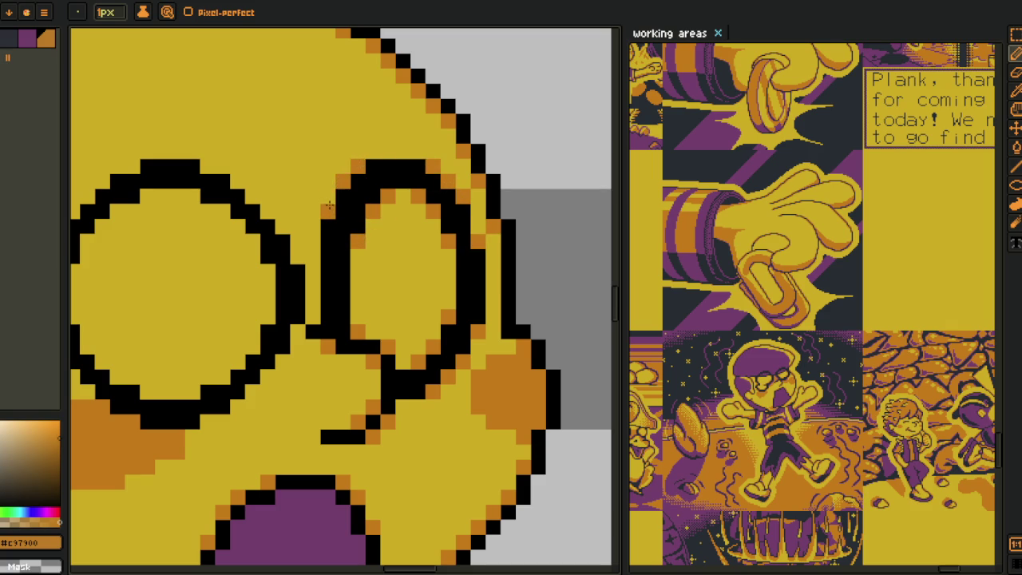
left_click_drag(312, 317, 298, 331)
left_click(312, 332)
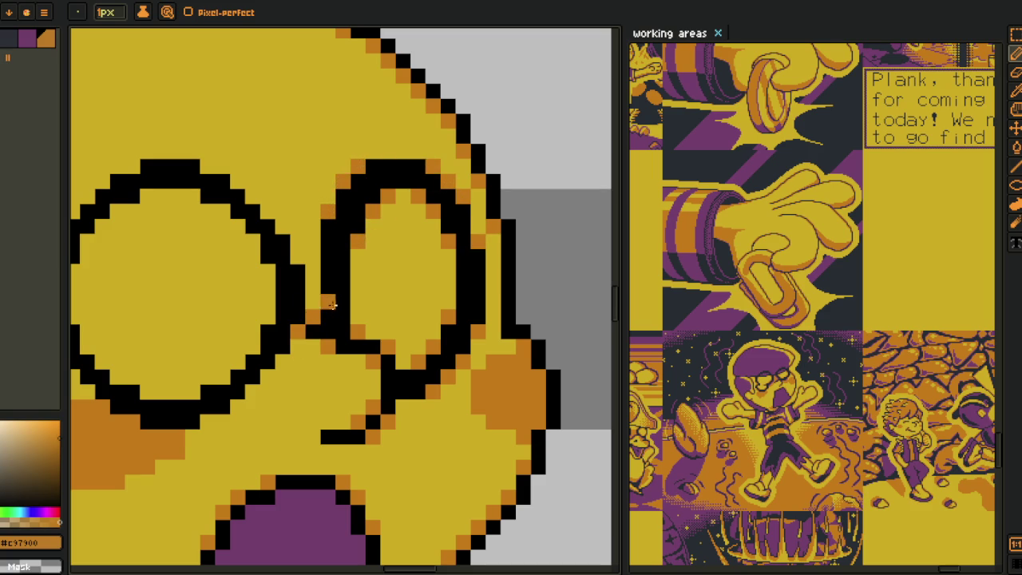
left_click(298, 257)
left_click(283, 226)
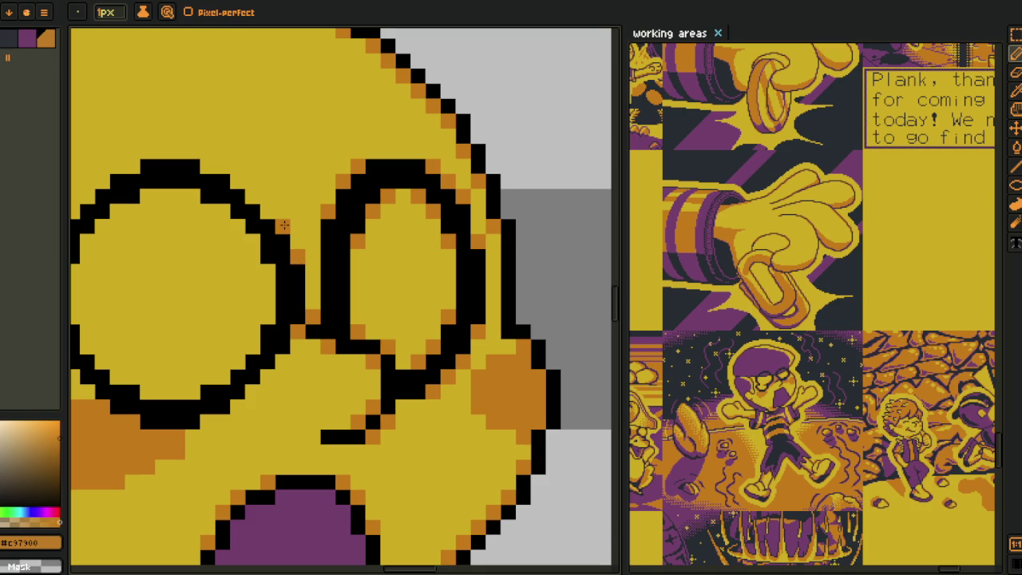
left_click(282, 214)
- Draw orange lines along the left lens's upper-right and lower-left outlines
key("l")
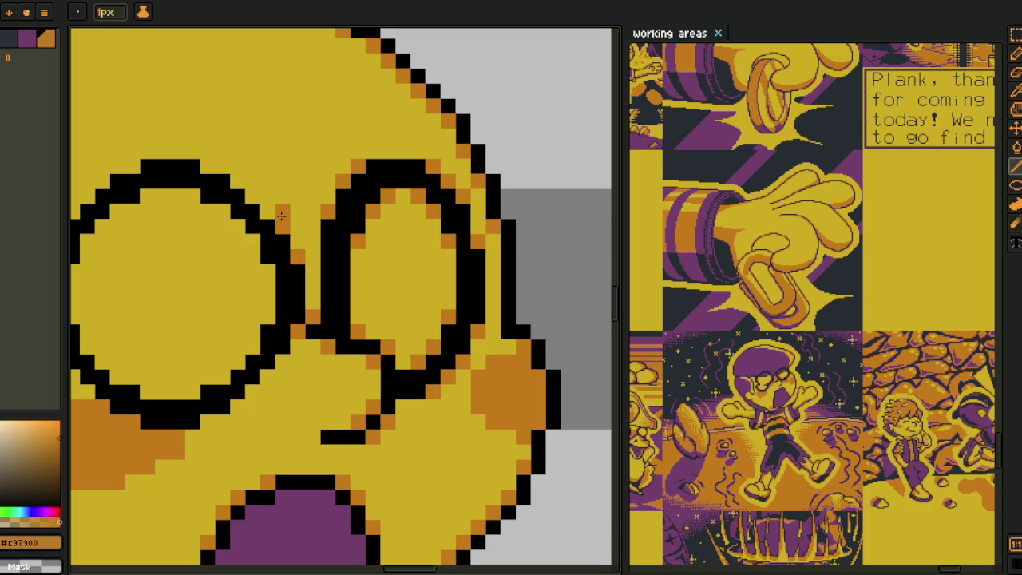
mouse_move(283, 222)
left_mouse_down()
mouse_move(230, 171)
mouse_move(208, 174)
left_mouse_up()
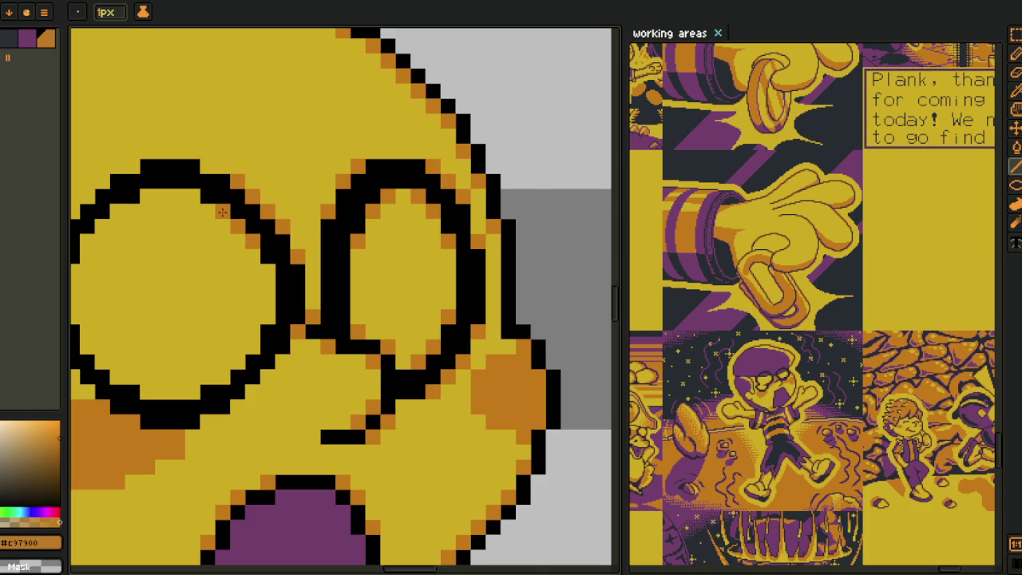
mouse_move(128, 164)
left_mouse_down()
mouse_move(300, 176)
mouse_move(215, 264)
left_mouse_up()
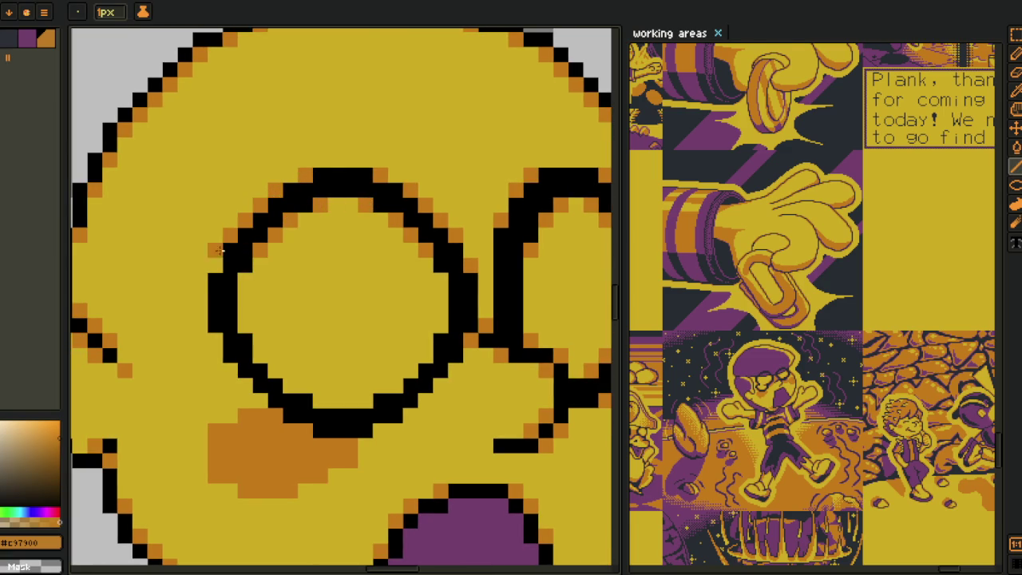
left_click_drag(246, 310, 239, 227)
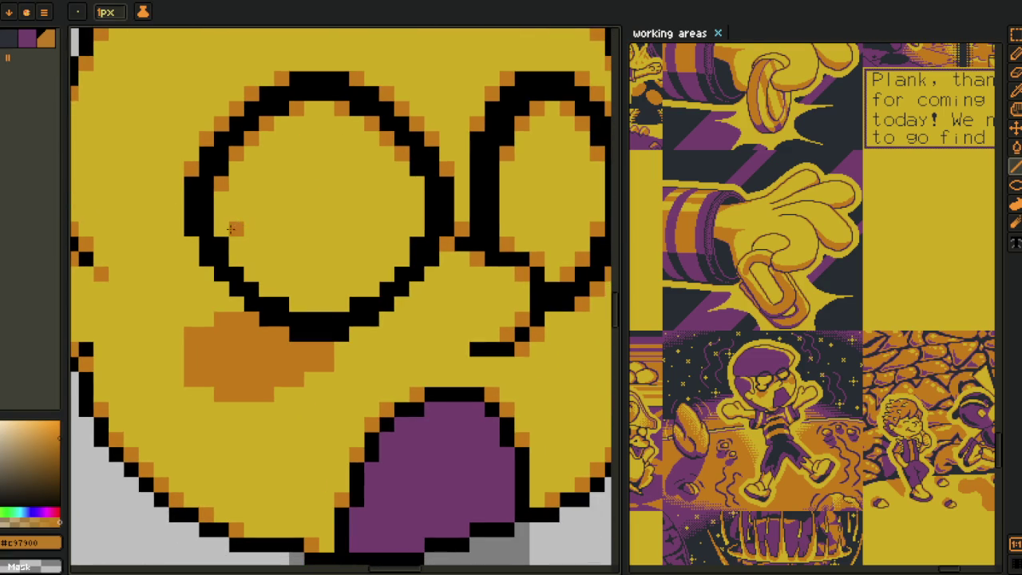
mouse_move(268, 292)
left_mouse_down()
mouse_move(240, 302)
mouse_move(192, 244)
left_mouse_up()
- Add orange pixels along the left lens's bottom and lower-right outline
left_click(296, 303)
left_click(341, 303)
left_click(356, 333)
left_click(387, 315)
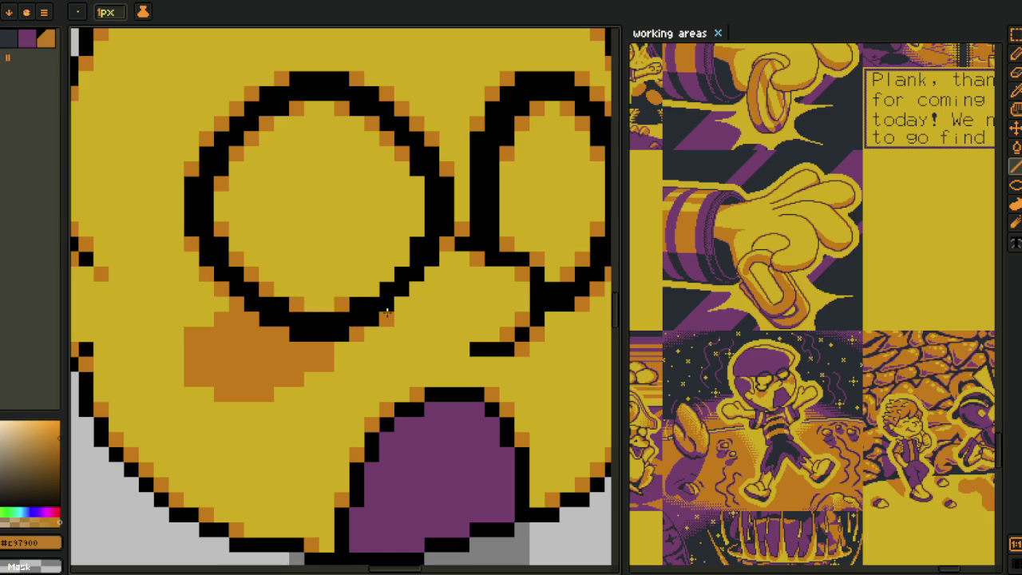
left_click(383, 284)
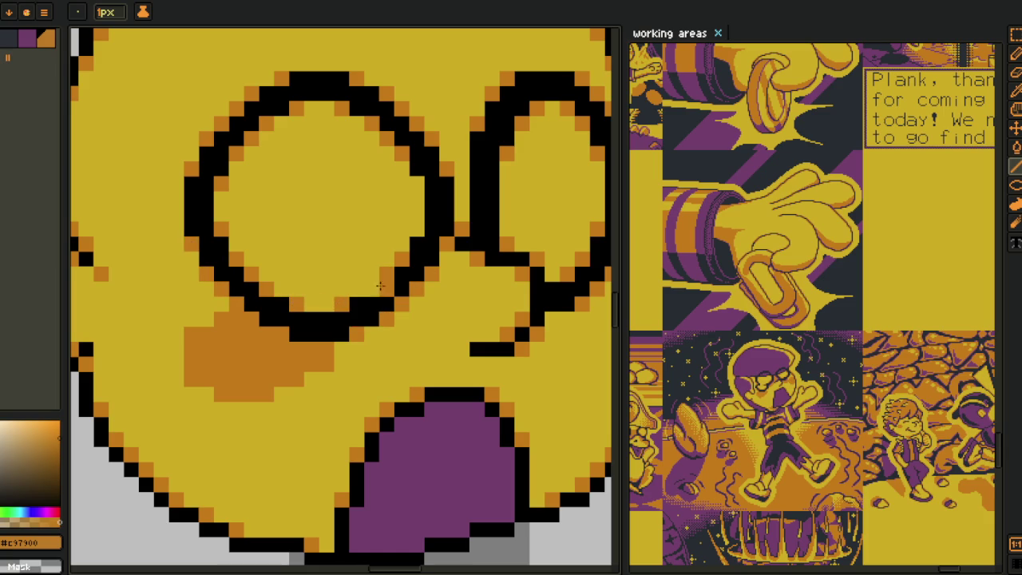
left_click(429, 199)
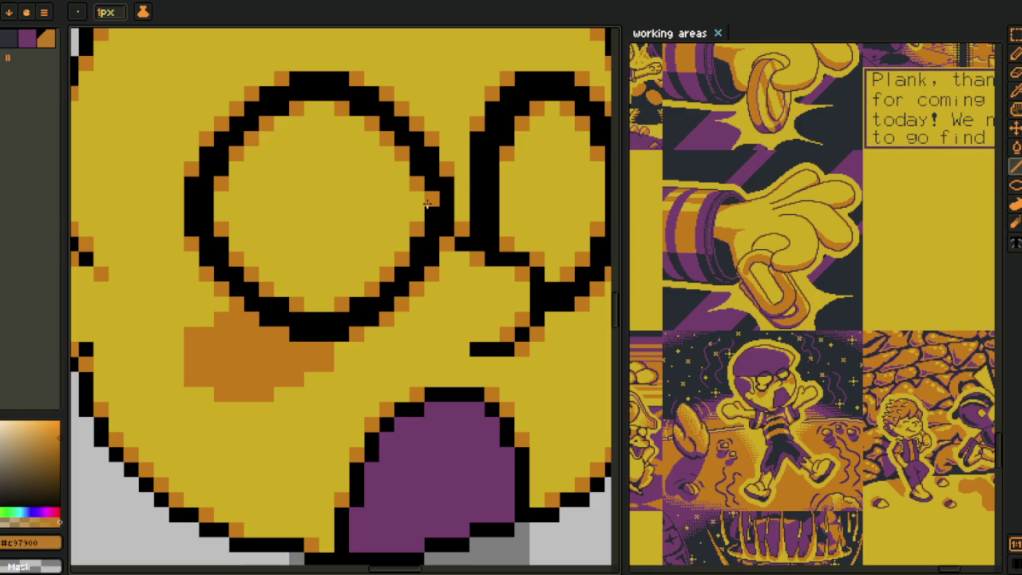
scroll(428, 204, "down", 4)
scroll(419, 311, "up", 1)
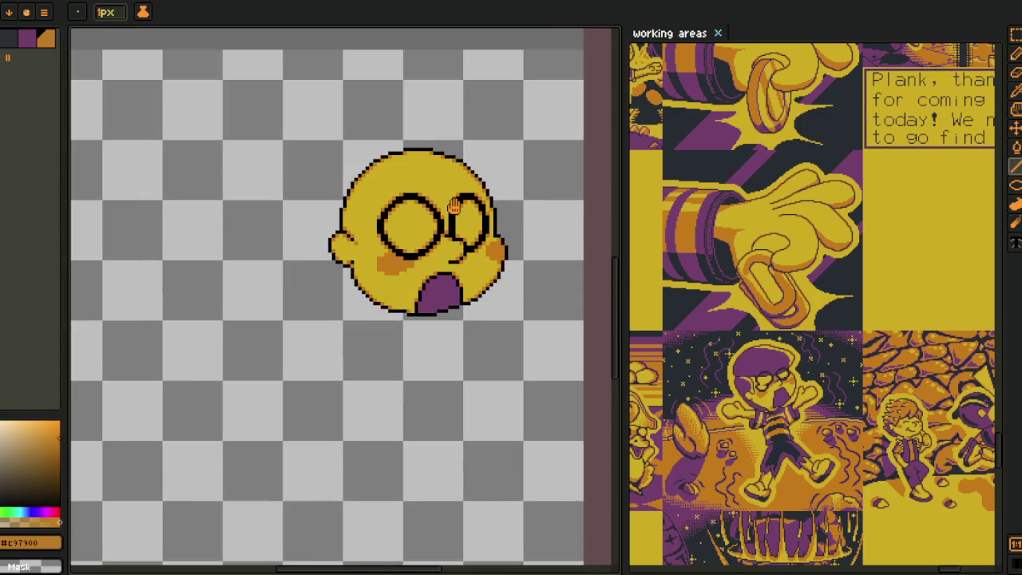
- Delete Layer 4 and create a new empty layer above Layer 3
scroll(419, 311, "up", 1)
key("i")
left_click(445, 278)
key("Tab")
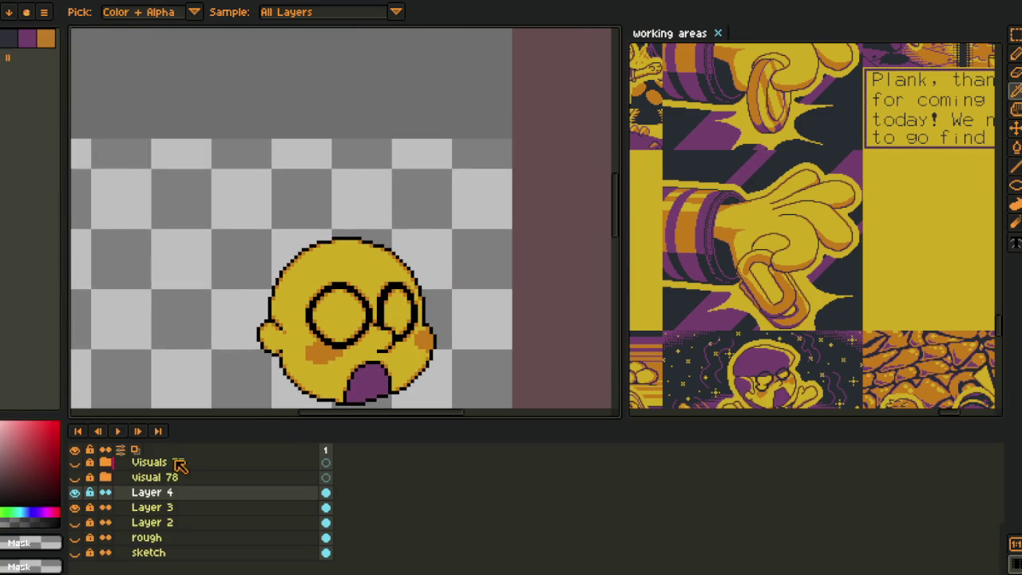
right_click(153, 505)
left_click(180, 505)
right_click(152, 507)
mouse_move(168, 496)
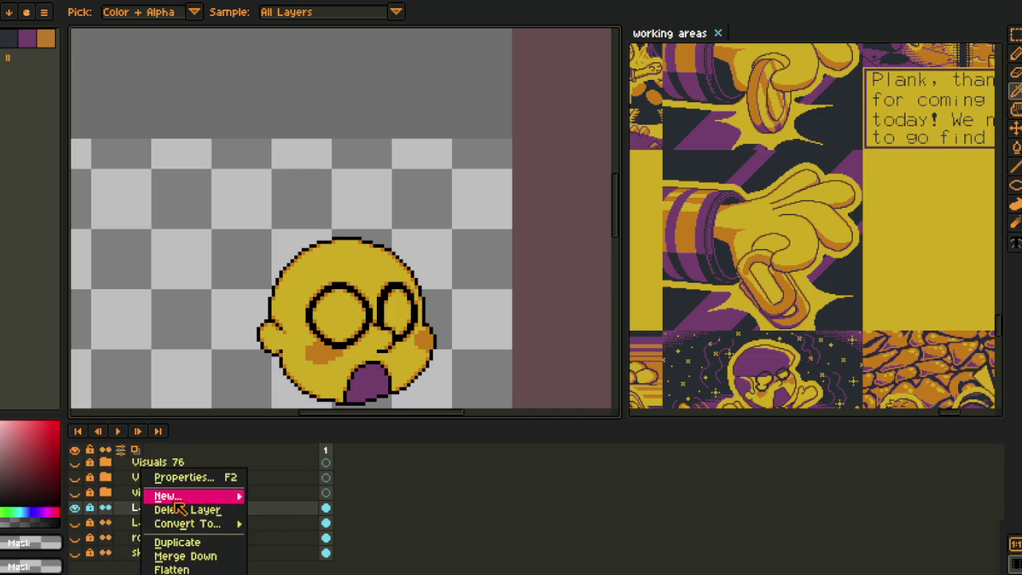
left_click(307, 496)
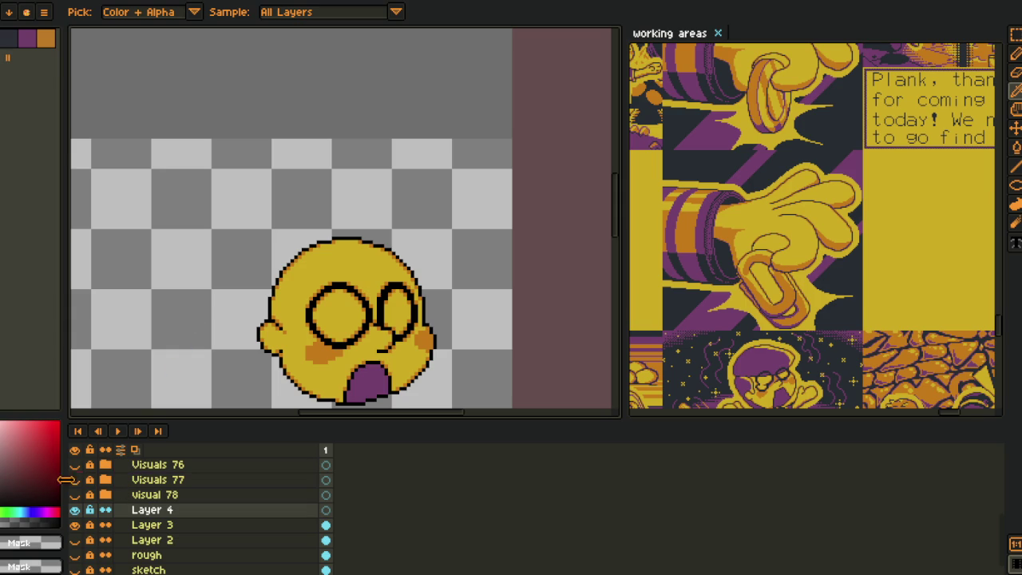
- Hide the layers timeline and save the sprite with Ctrl+S
key("Tab")
scroll(321, 251, "up", 1)
scroll(328, 257, "up", 1)
key("ctrl+s")
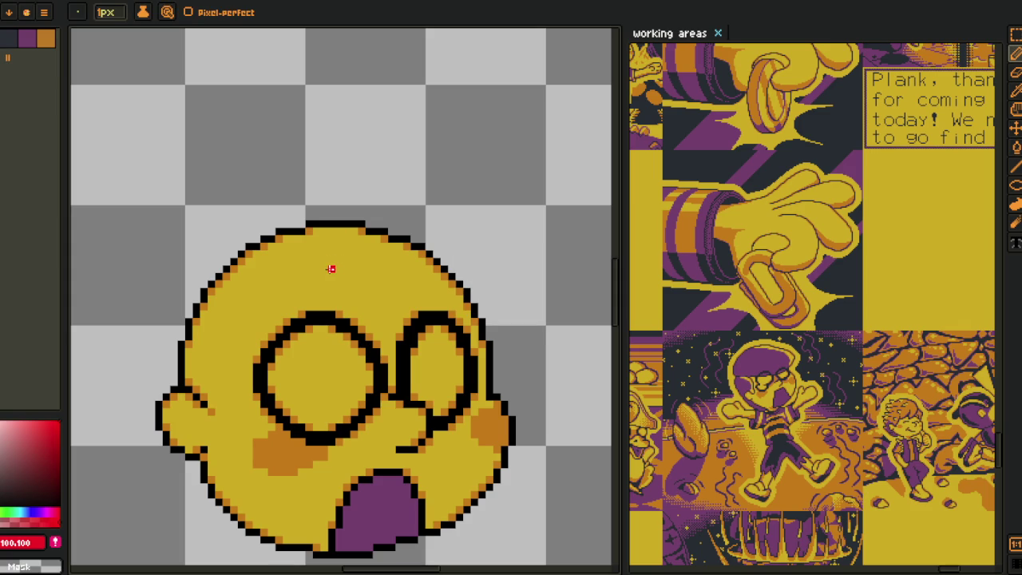
- Draw red hair strokes on the head's upper left and bucket-fill the lock solid red
scroll(360, 238, "up", 1)
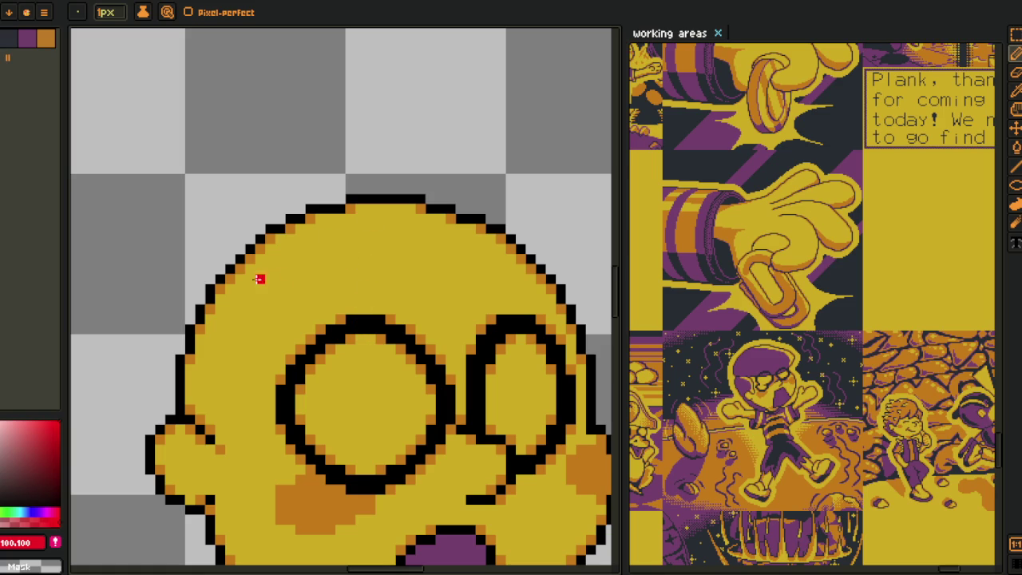
left_click_drag(270, 299, 398, 199)
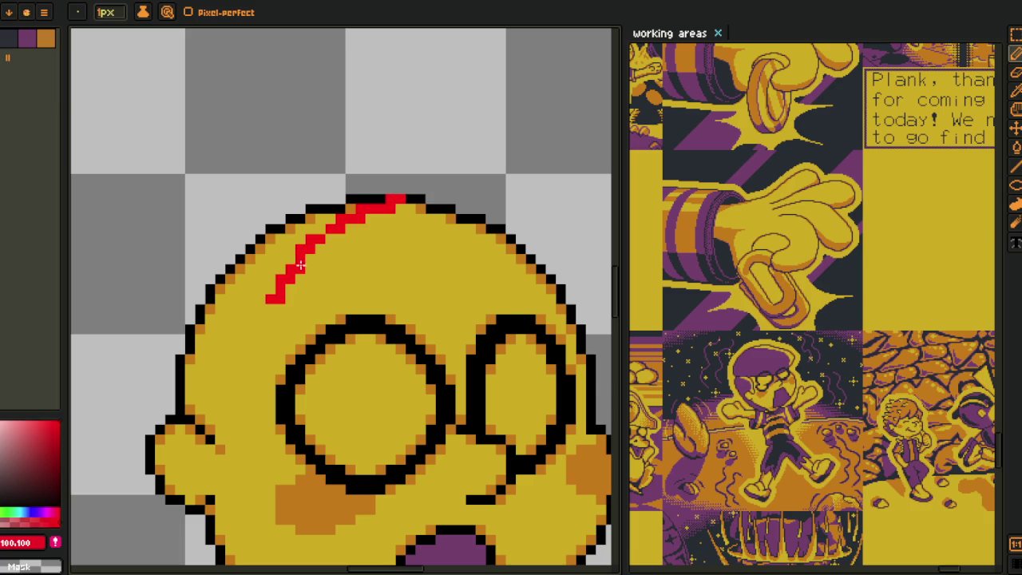
mouse_move(391, 197)
left_mouse_down()
mouse_move(359, 152)
mouse_move(327, 180)
mouse_move(265, 274)
left_mouse_up()
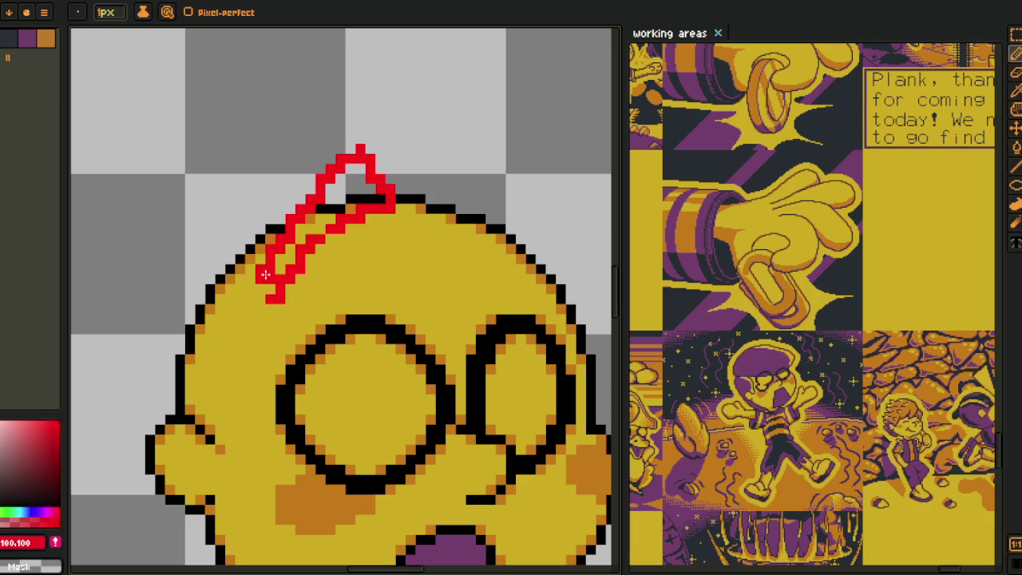
left_click_drag(270, 316, 272, 294)
key("g")
left_click(270, 286)
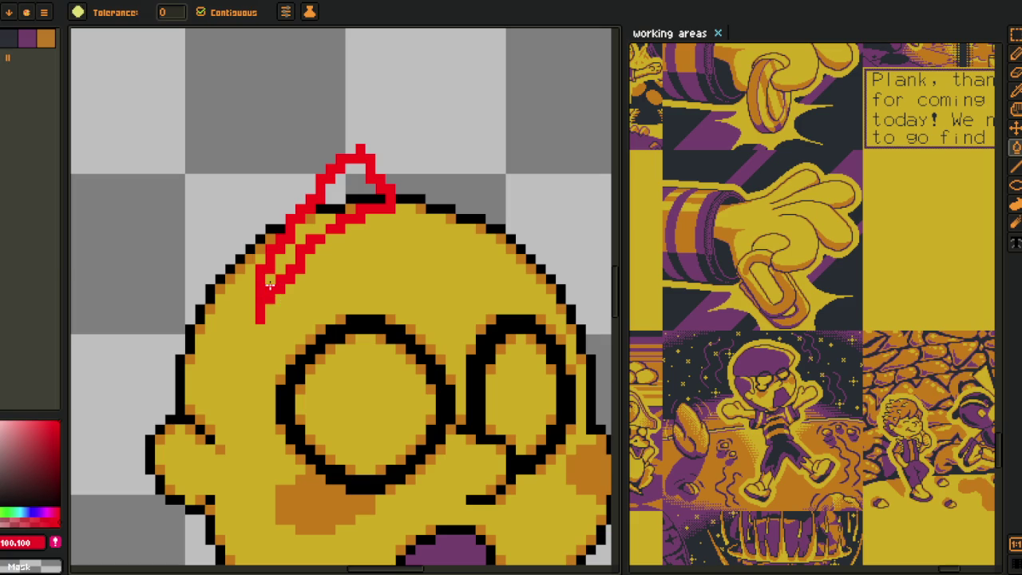
left_click(289, 257)
left_click(302, 236)
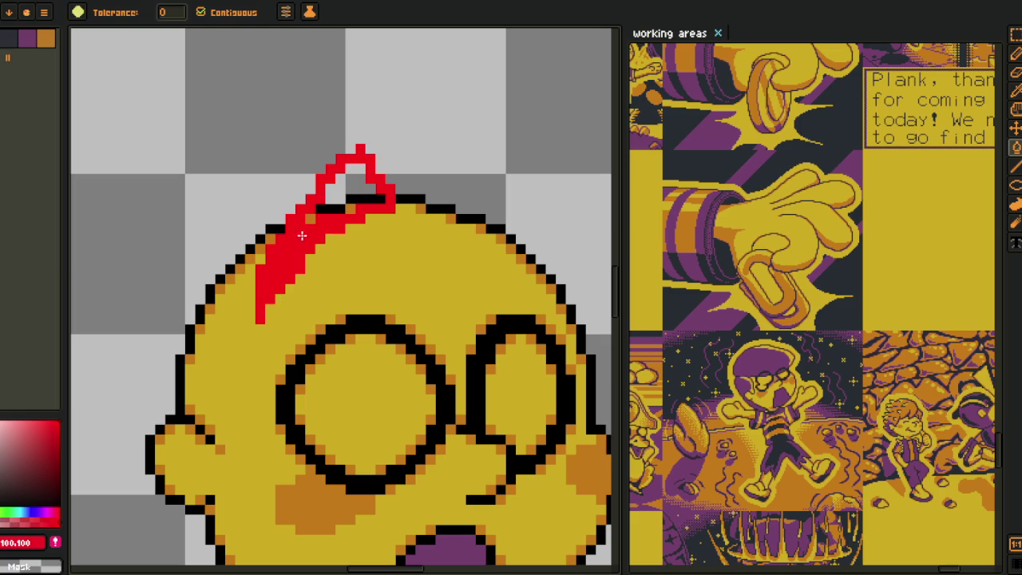
left_click(337, 202)
left_click(333, 209)
left_click(359, 200)
- Marquee-select the area around the hair and move it down onto the head
key("i")
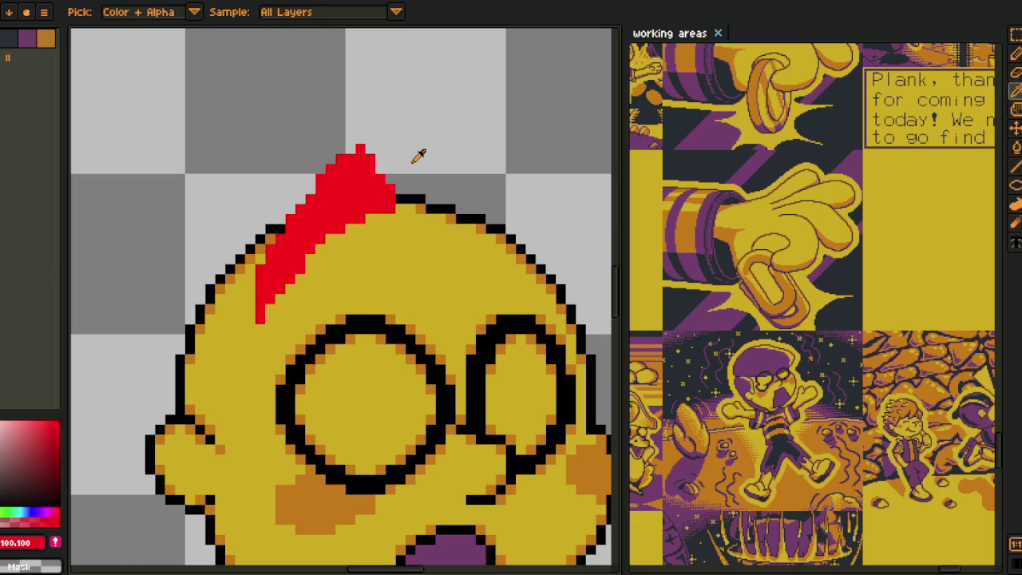
key("m")
left_click_drag(192, 90, 499, 366)
mouse_move(356, 246)
left_mouse_down()
mouse_move(354, 279)
mouse_move(349, 269)
left_mouse_up()
key("ctrl+d")
- Lasso-select the hair lock, nudge it down and left, then sample its red
key("q")
left_click_drag(355, 125, 517, 128)
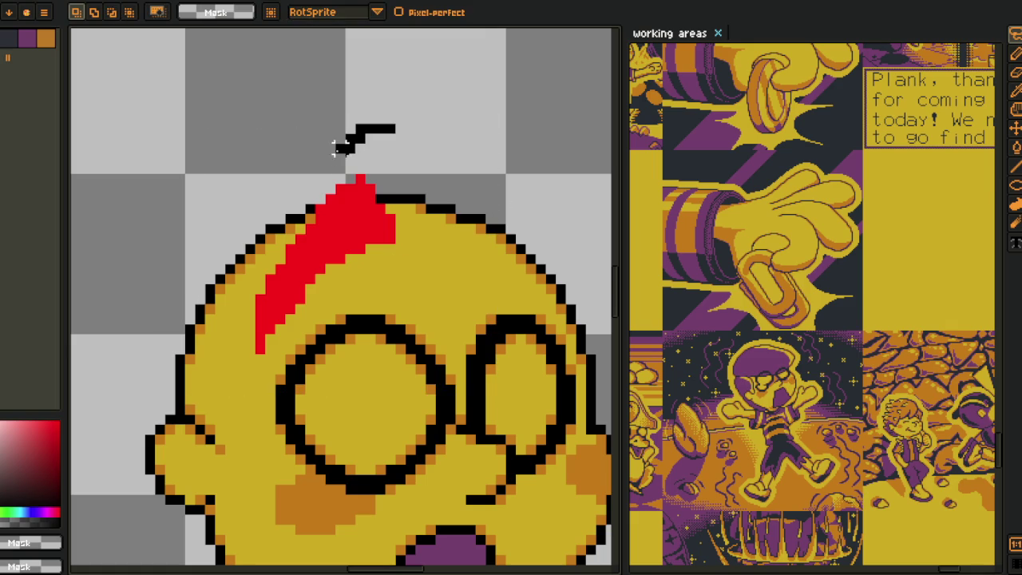
left_click_drag(369, 214, 359, 234)
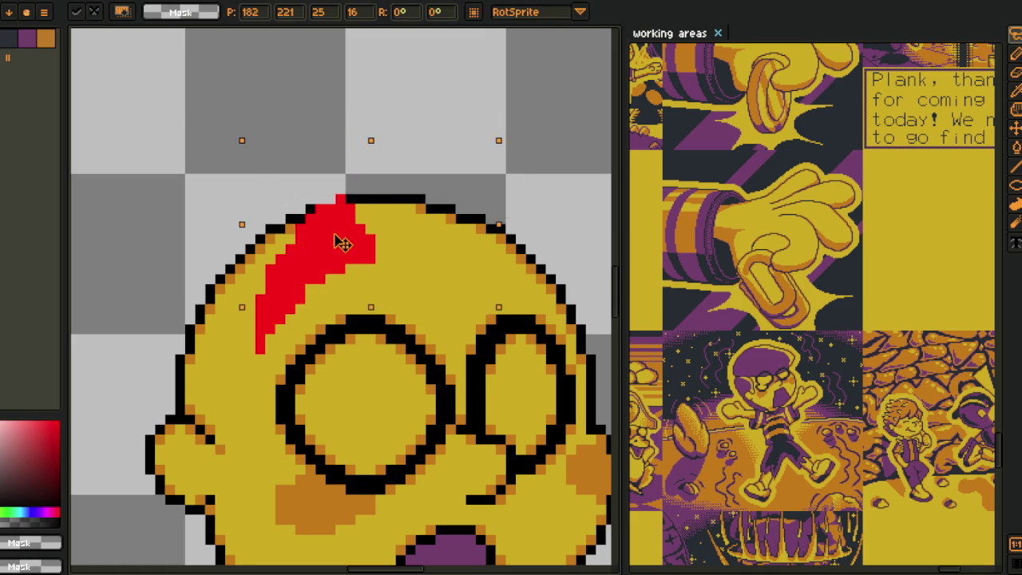
key("ctrl+d")
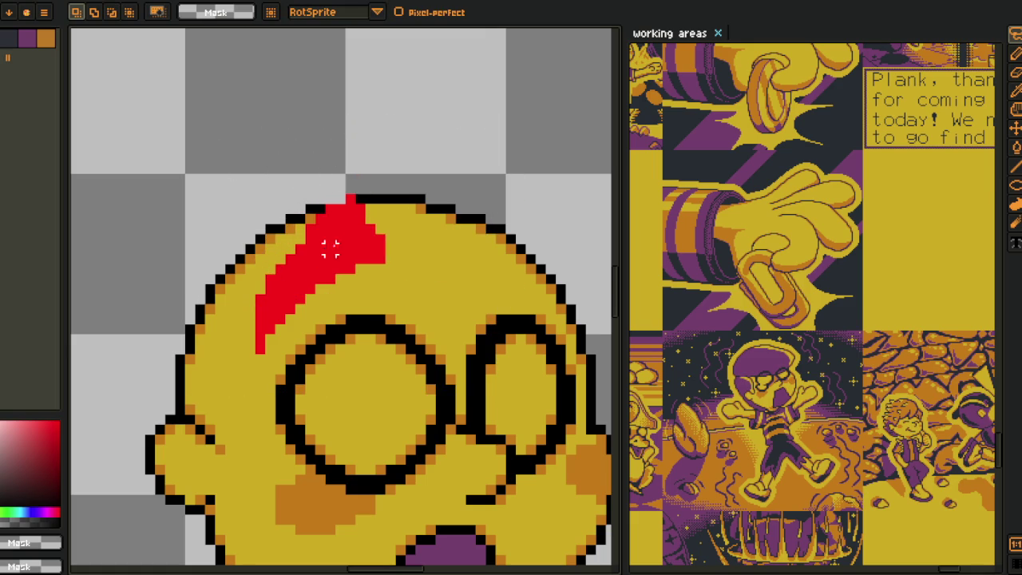
key("i")
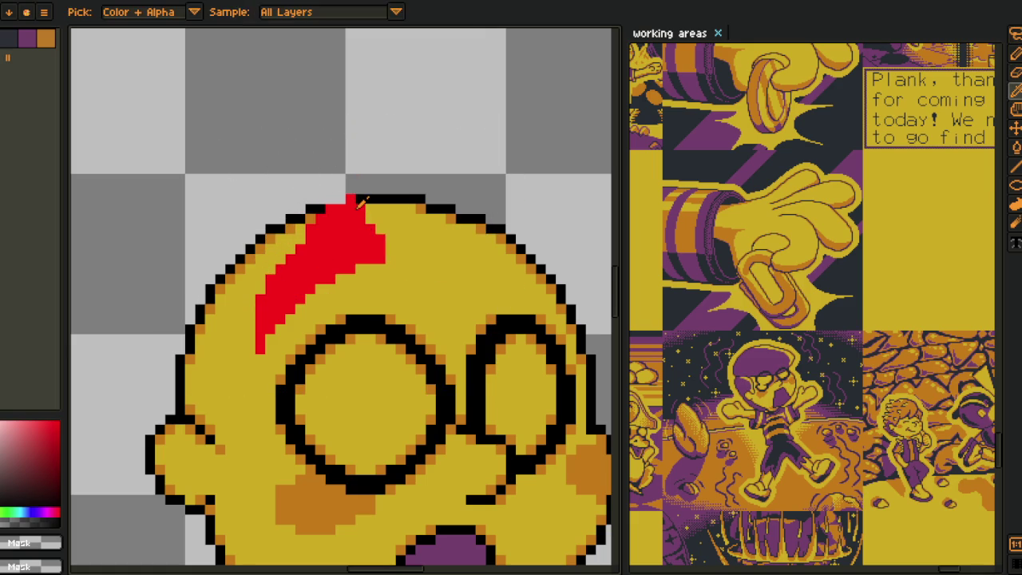
left_click(342, 200, "alt")
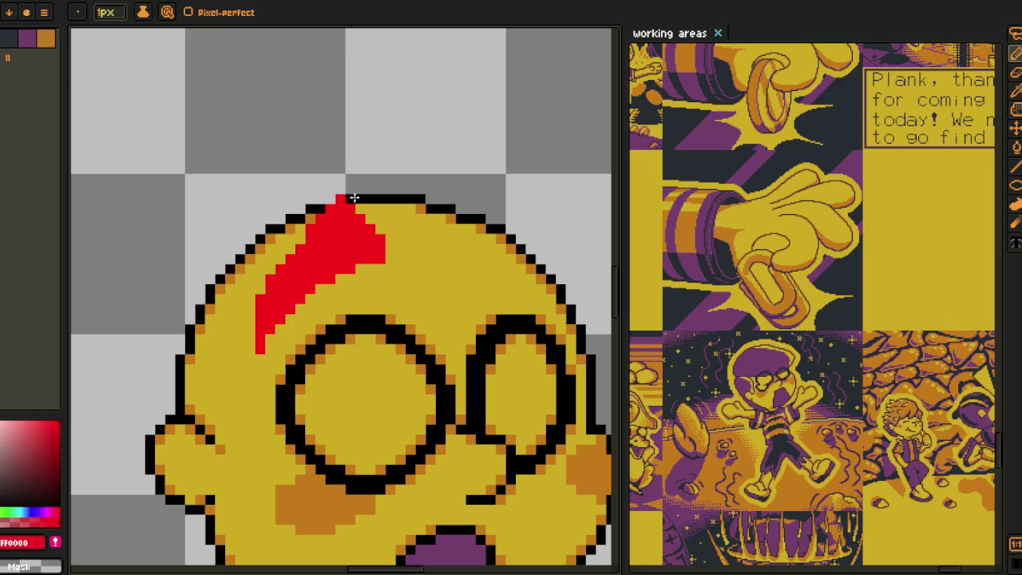
left_click_drag(452, 256, 433, 258)
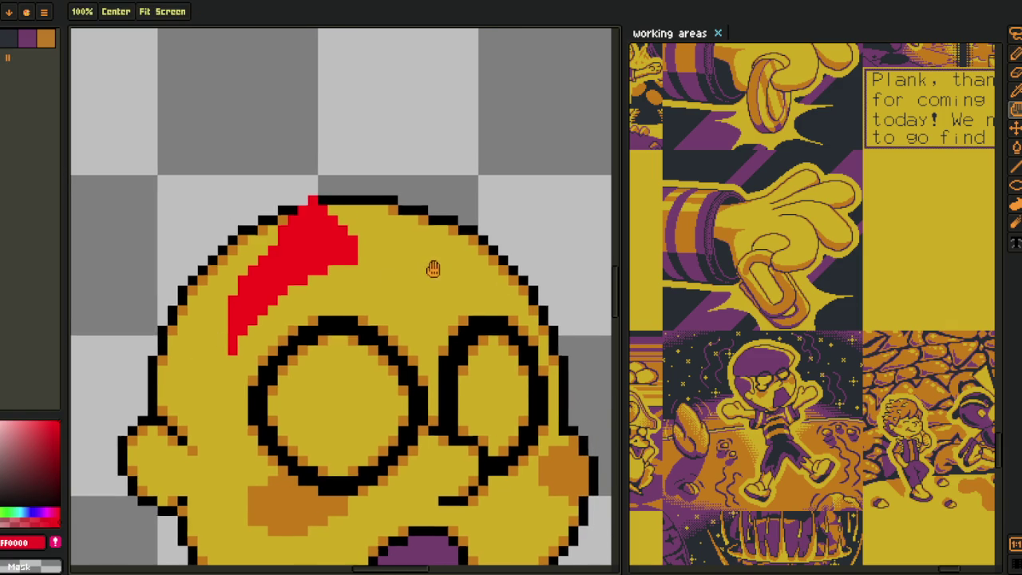
- Paint a red tuft along the head's upper-right edge with the pencil
scroll(433, 268, "up", 2)
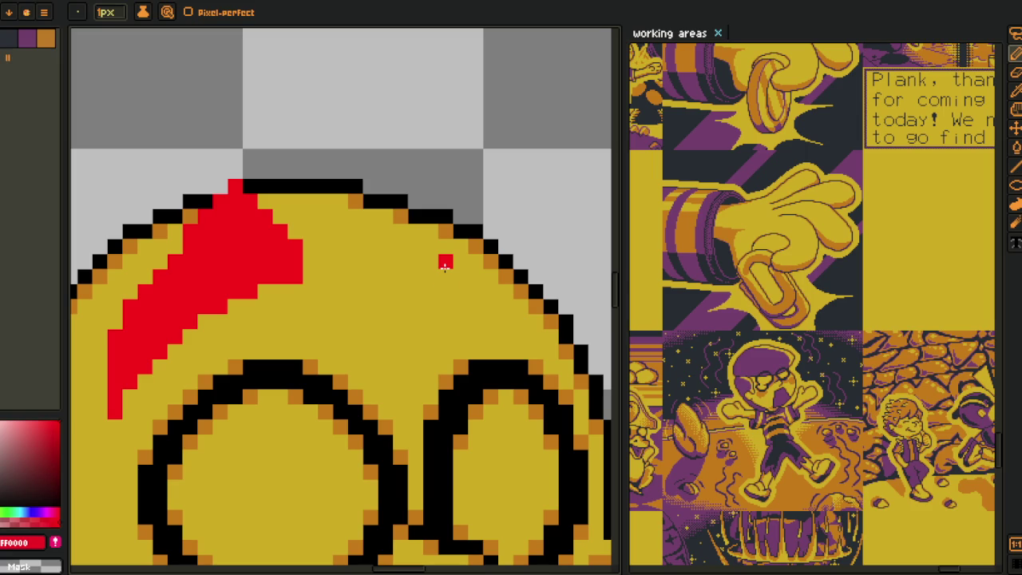
left_click_drag(445, 266, 476, 277)
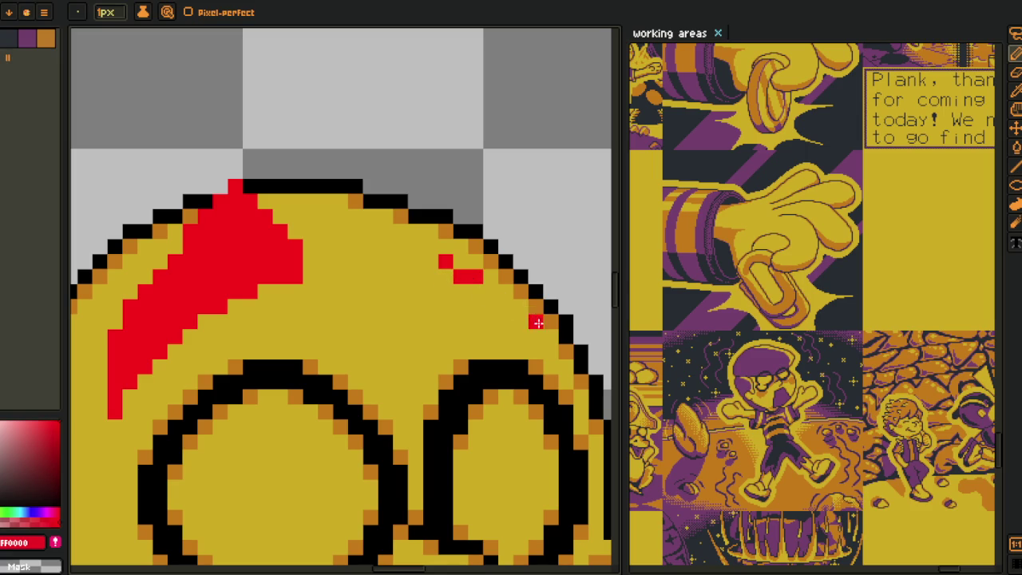
left_click_drag(536, 335, 472, 277)
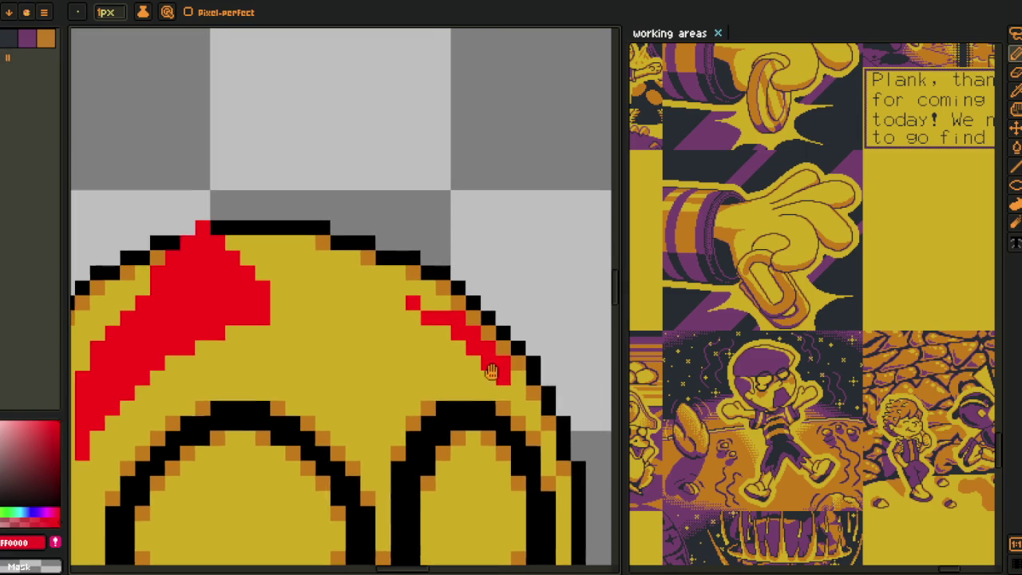
left_click_drag(487, 382, 489, 369)
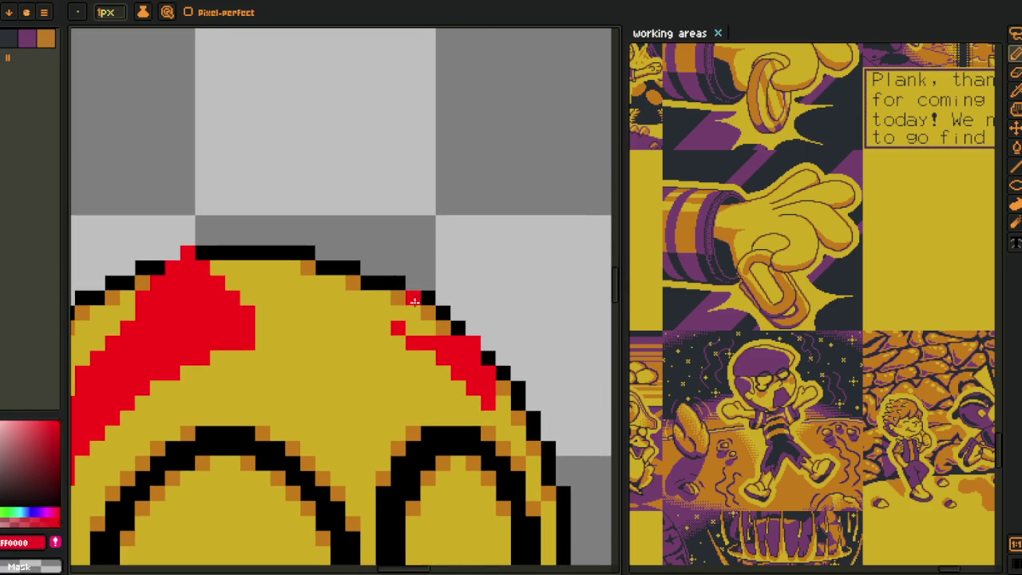
mouse_move(413, 336)
left_mouse_down()
mouse_move(380, 315)
mouse_move(390, 264)
mouse_move(416, 237)
mouse_move(476, 350)
mouse_move(420, 298)
mouse_move(426, 269)
mouse_move(401, 283)
mouse_move(397, 302)
left_mouse_up()
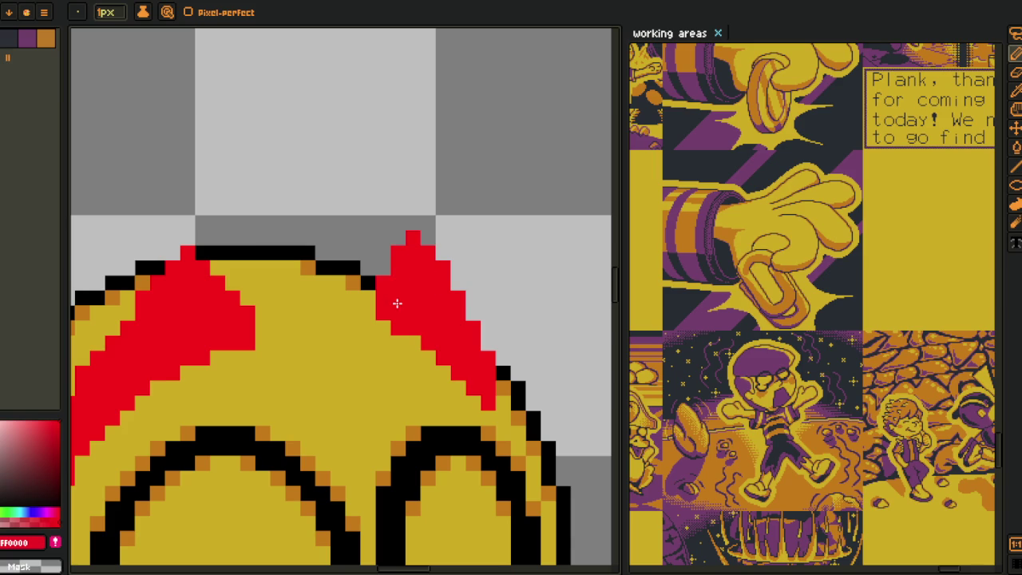
- Marquee-select the right tuft and shift it slightly right and down
scroll(397, 302, "down", 1)
scroll(424, 264, "down", 1)
scroll(445, 270, "up", 1)
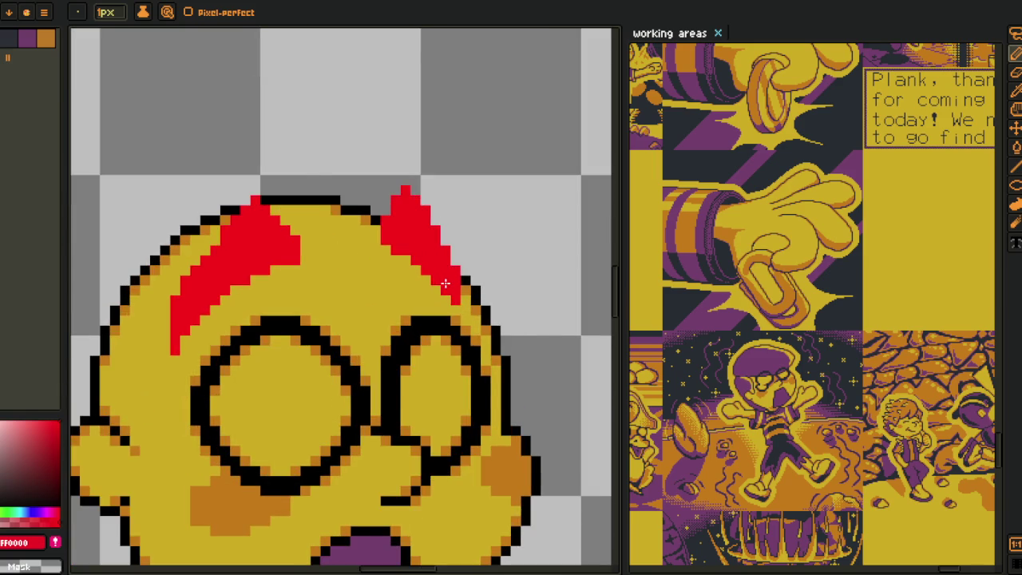
scroll(445, 283, "down", 2)
left_click(468, 250, "alt")
scroll(468, 248, "up", 1)
key("m")
left_click_drag(388, 189, 539, 384)
left_click_drag(445, 283, 449, 295)
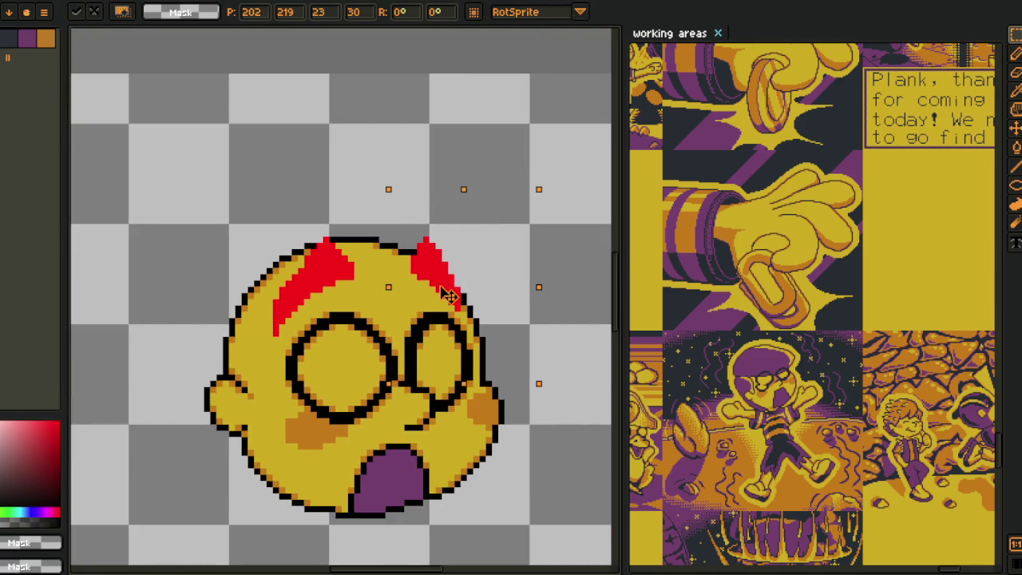
- Commit the tuft move and pick a colour from the canvas for the pencil
key("ctrl+d")
key("b")
scroll(424, 263, "up", 2)
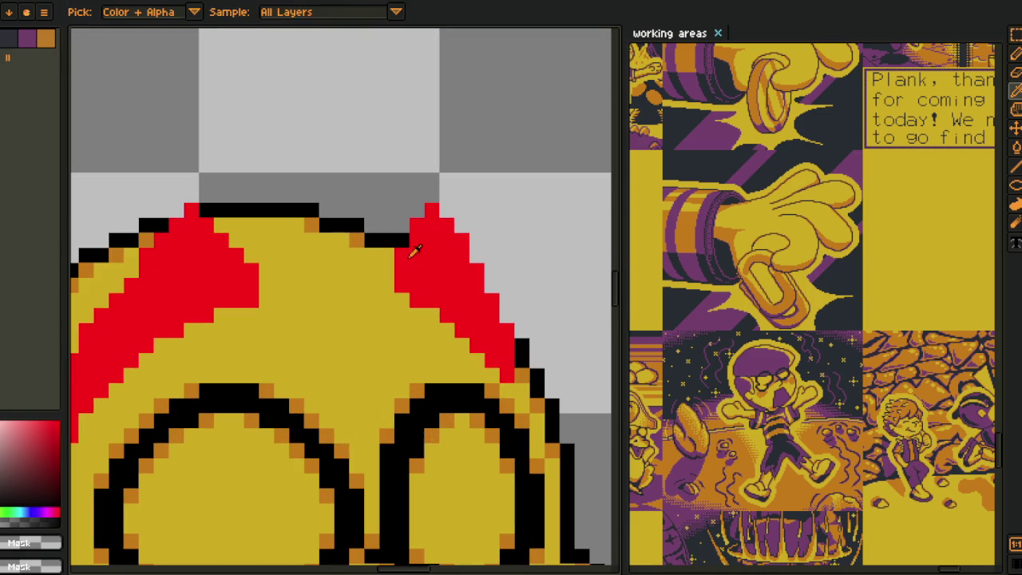
scroll(395, 272, "down", 2)
left_click(439, 244, "alt")
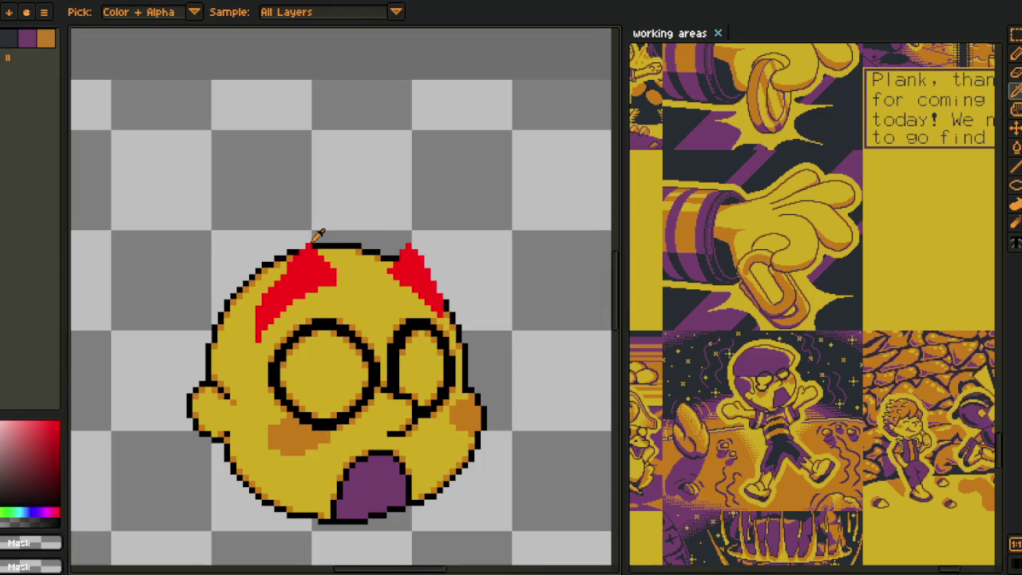
- Try outline strokes over the left tuft, undo them, and show the layers timeline
scroll(318, 234, "up", 2)
left_click_drag(308, 221, 260, 239)
left_click_drag(261, 295, 365, 318)
key("ctrl+z")
key("ctrl+z")
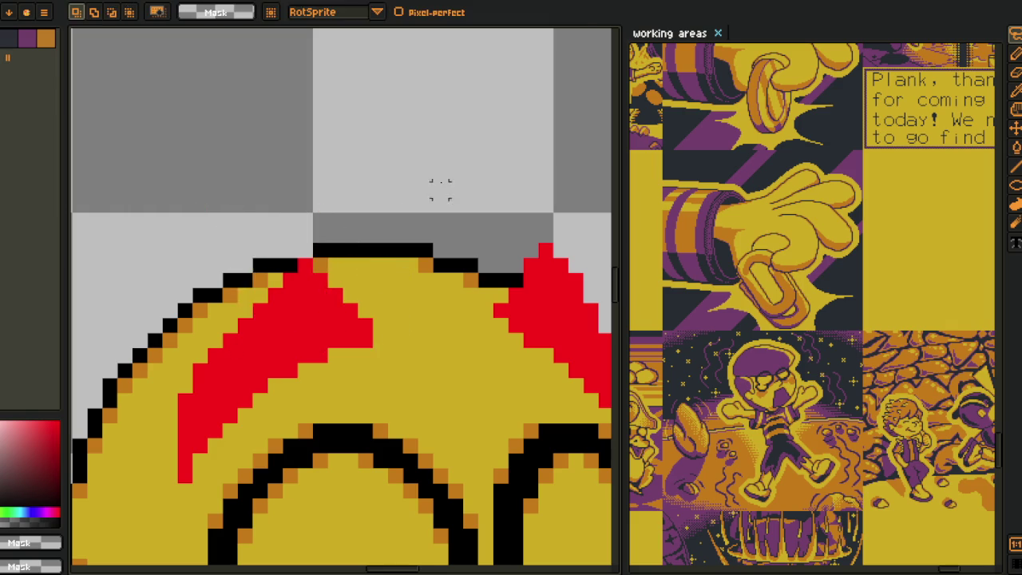
scroll(440, 174, "down", 5)
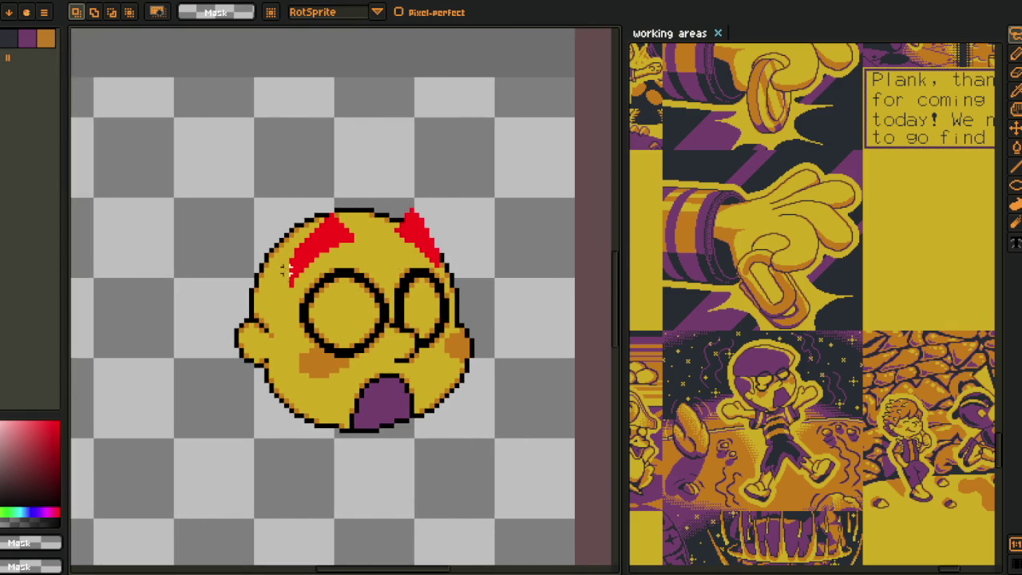
scroll(284, 269, "up", 2)
key("Tab")
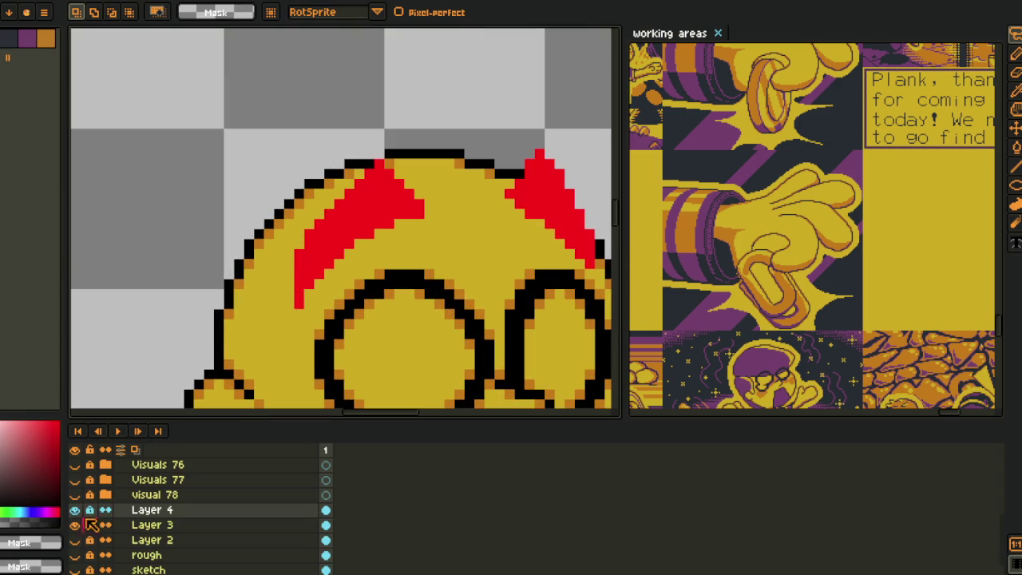
- Create Layer 5 above Layer 3 from its context menu, recentre the face, and hide the timeline
left_click(144, 525)
right_click(143, 524)
left_click(287, 493)
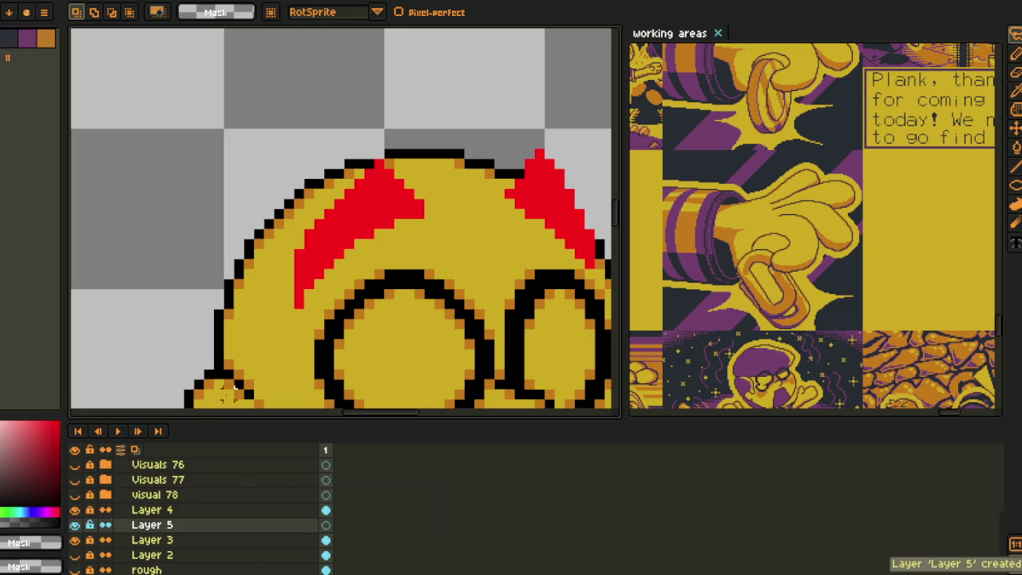
scroll(149, 333, "down", 3)
scroll(149, 333, "up", 2)
left_click_drag(178, 313, 210, 251)
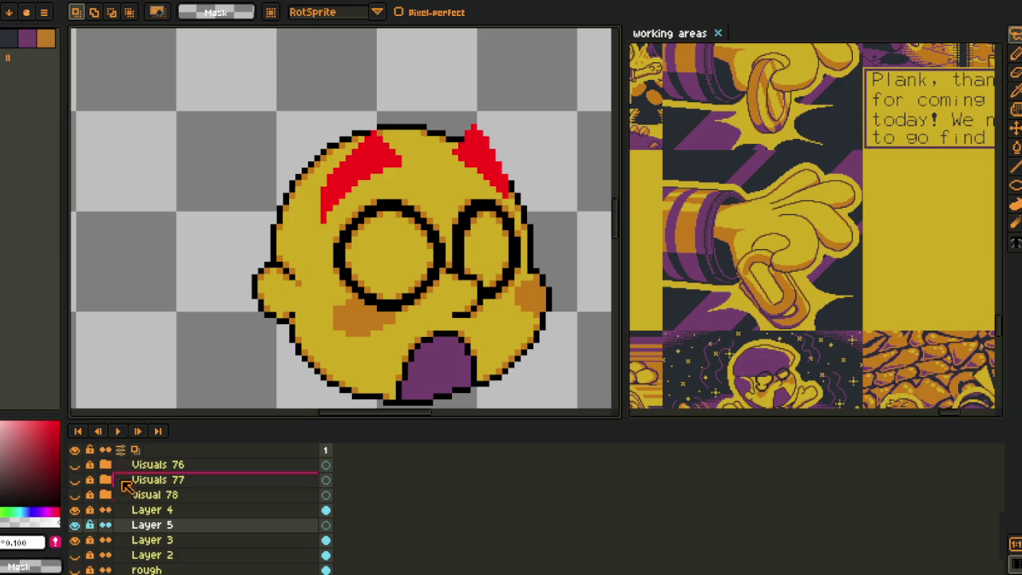
scroll(318, 237, "up", 1)
key("Tab")
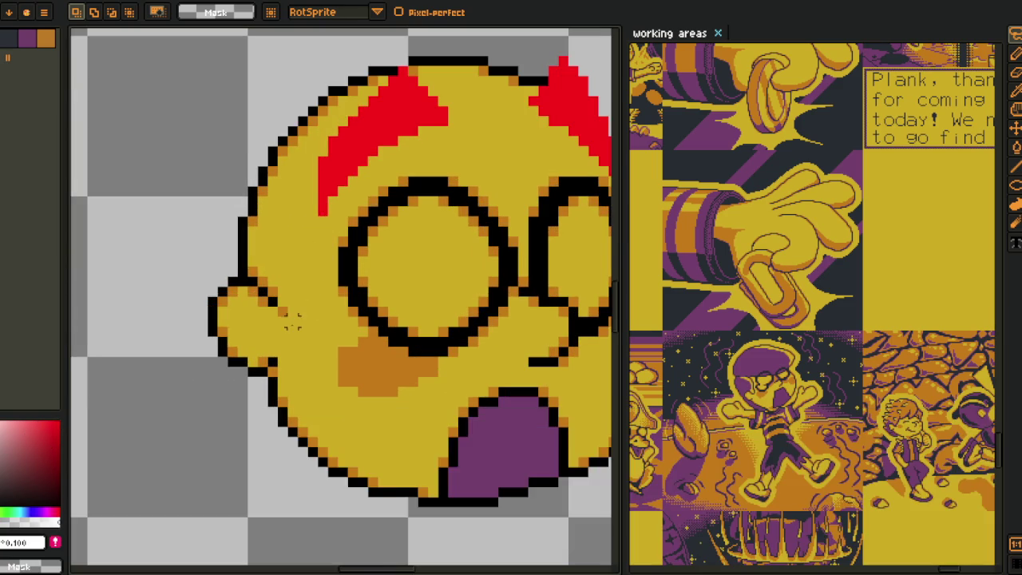
- With the 1px pencil in white, sketch an L-shape on the cheek and a U-shaped hand outline
scroll(288, 313, "up", 1)
key("b")
mouse_move(288, 309)
left_mouse_down()
mouse_move(287, 333)
mouse_move(333, 340)
left_mouse_up()
left_click_drag(321, 289, 373, 385)
left_click_drag(249, 209, 328, 222)
left_click_drag(384, 424, 393, 372)
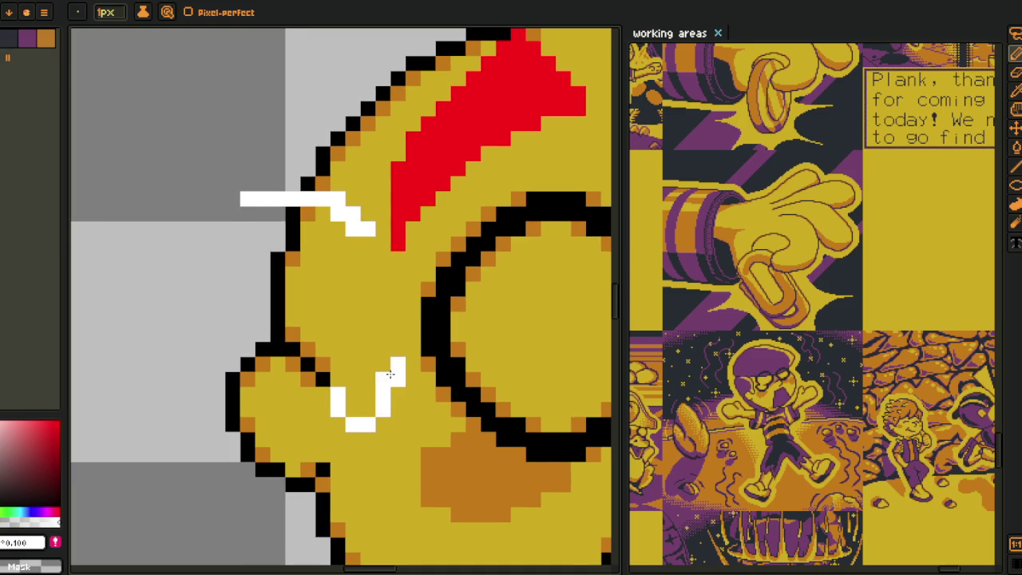
mouse_move(397, 375)
left_mouse_down()
mouse_move(397, 297)
mouse_move(356, 232)
left_mouse_up()
- Redraw the hand's upper diagonal, extend it down-left, and add a short stroke below
mouse_move(395, 276)
left_mouse_down()
mouse_move(323, 207)
mouse_move(240, 200)
left_mouse_up()
left_click(322, 214)
mouse_move(319, 216)
left_mouse_down()
mouse_move(272, 216)
mouse_move(262, 243)
left_mouse_up()
left_click_drag(374, 132, 327, 223)
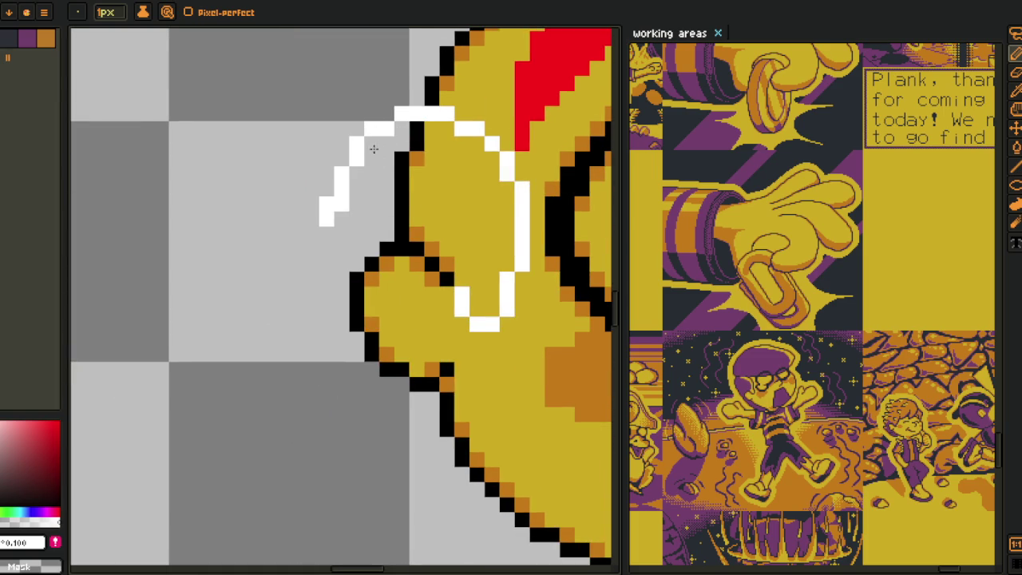
scroll(400, 319, "down", 3)
mouse_move(438, 425)
left_mouse_down()
mouse_move(452, 475)
mouse_move(417, 490)
mouse_move(351, 377)
mouse_move(327, 369)
left_mouse_up()
left_click(470, 490)
- Undo the stray pixel and draw a white diagonal joining the upper and lower strokes
key("ctrl+z")
left_click_drag(418, 467, 377, 417)
left_click_drag(351, 384, 329, 339)
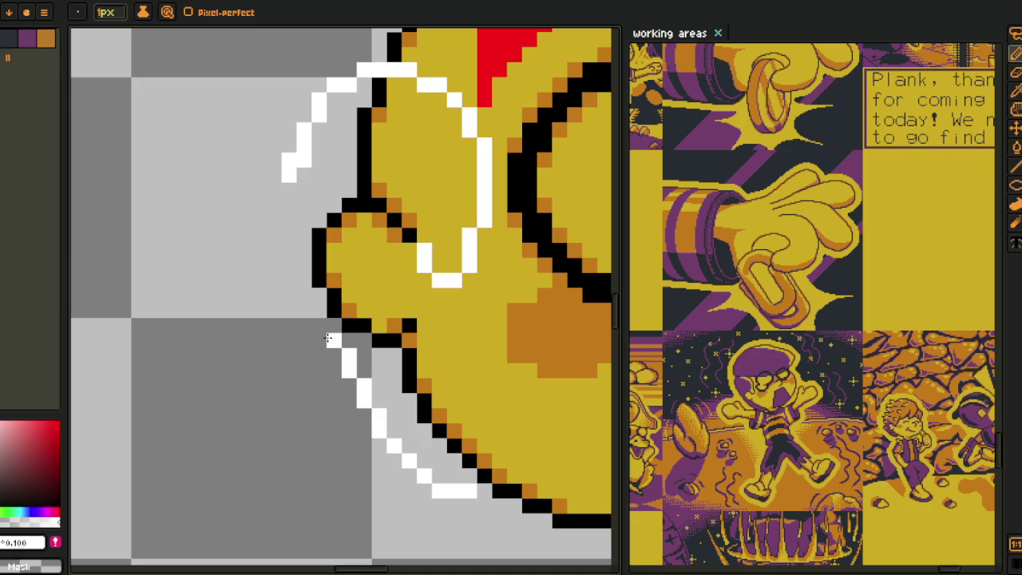
left_click_drag(289, 192, 364, 416)
scroll(404, 447, "up", 1)
- Add one white pixel and erase stray pixels along the hand's staircase edge
left_click(352, 397)
right_click(332, 335)
right_click(313, 317)
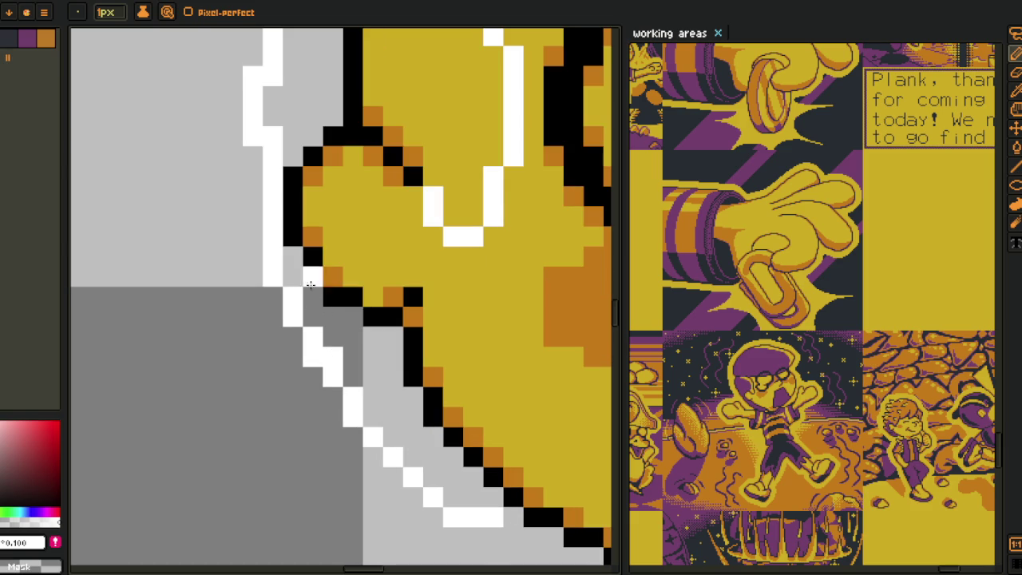
right_click(313, 356)
scroll(313, 357, "up", 3)
scroll(214, 367, "up", 2)
- Erase three pixels on the hand's far-left edge and redraw it as a short vertical line
right_click(204, 377)
right_click(204, 398)
right_click(204, 418)
left_click_drag(183, 418, 184, 398)
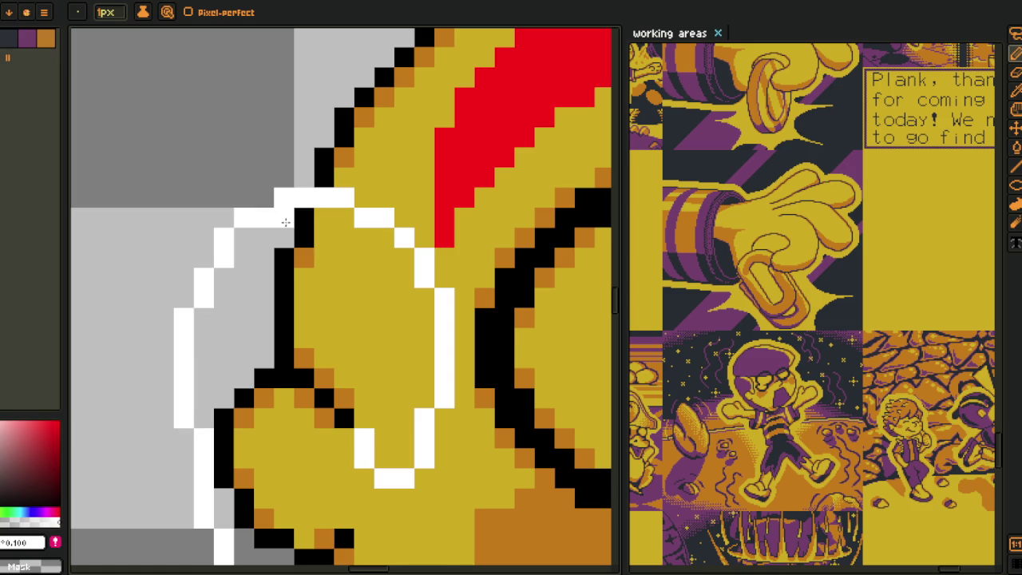
scroll(329, 339, "down", 3)
scroll(329, 339, "up", 1)
scroll(327, 339, "up", 1)
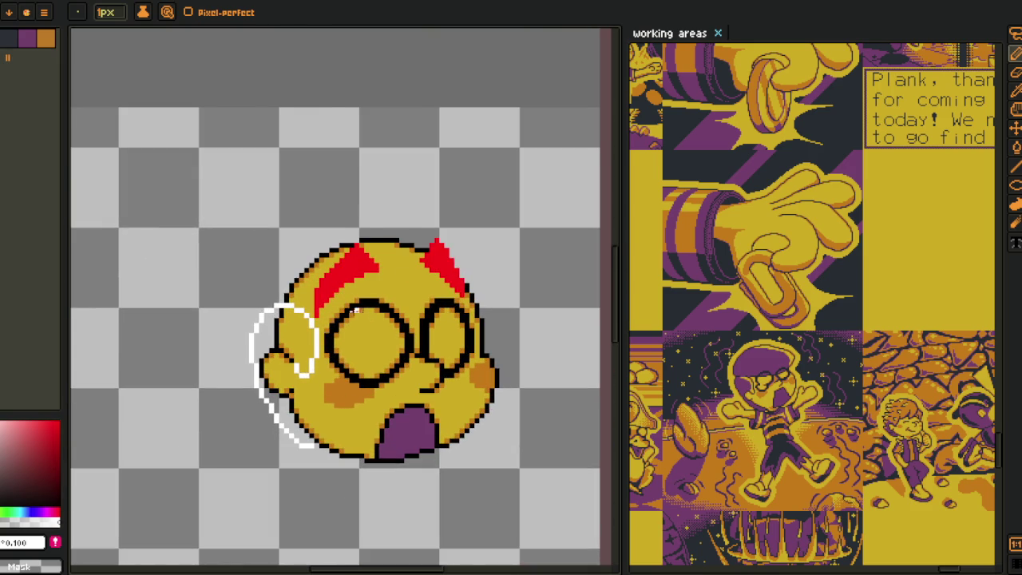
- Draw a white line across the right lens, continuing across the left lens
scroll(411, 274, "up", 1)
left_click_drag(449, 338, 425, 315)
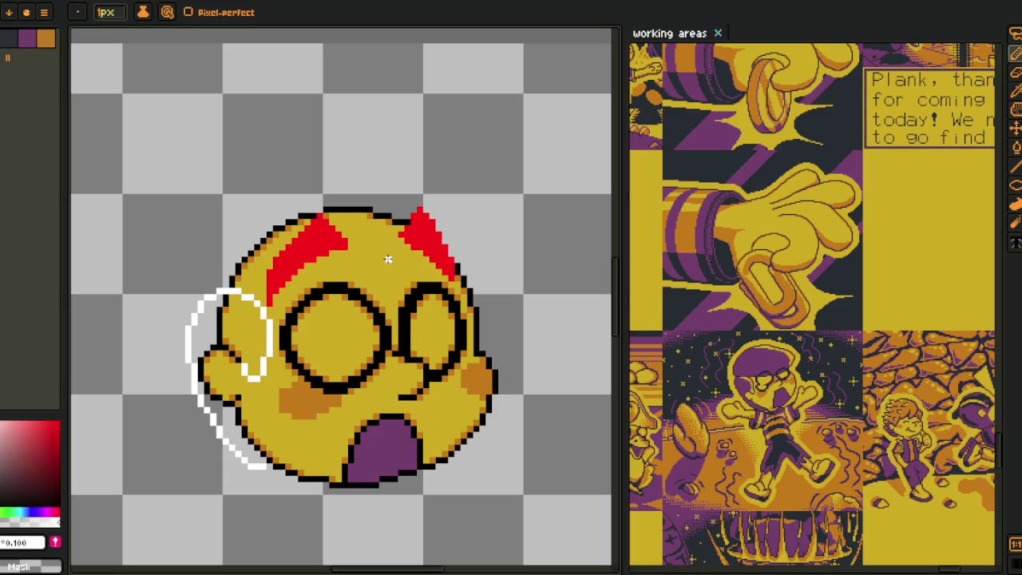
left_click_drag(391, 264, 363, 243)
scroll(363, 243, "up", 1)
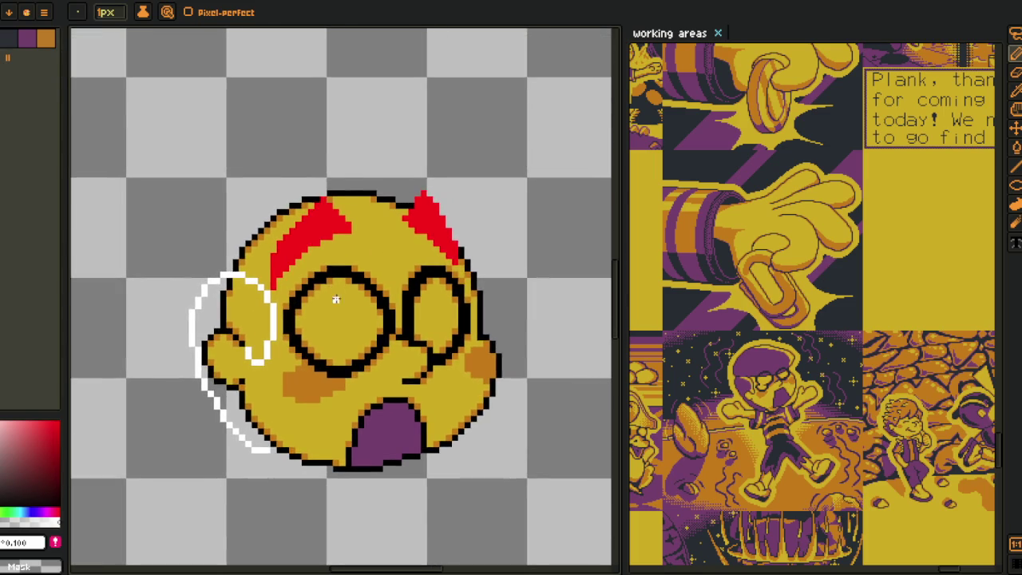
scroll(363, 243, "up", 1)
scroll(511, 264, "up", 2)
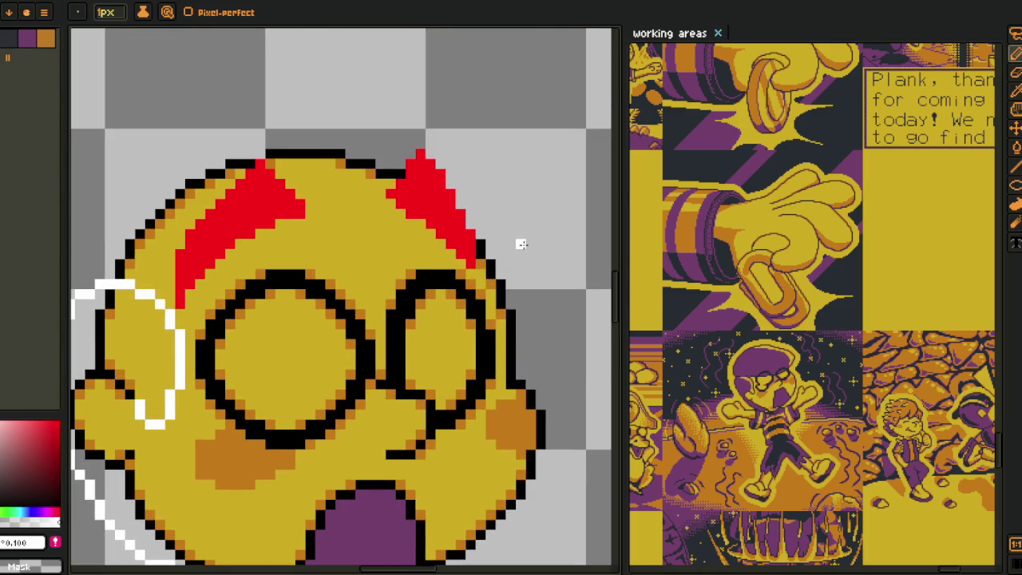
left_click_drag(520, 242, 369, 324)
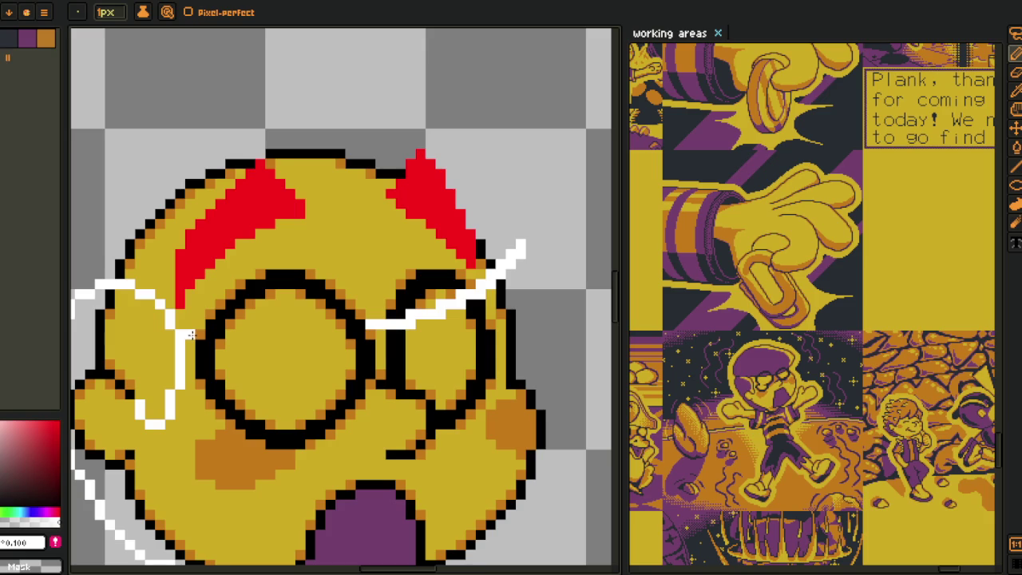
left_click_drag(190, 334, 378, 322)
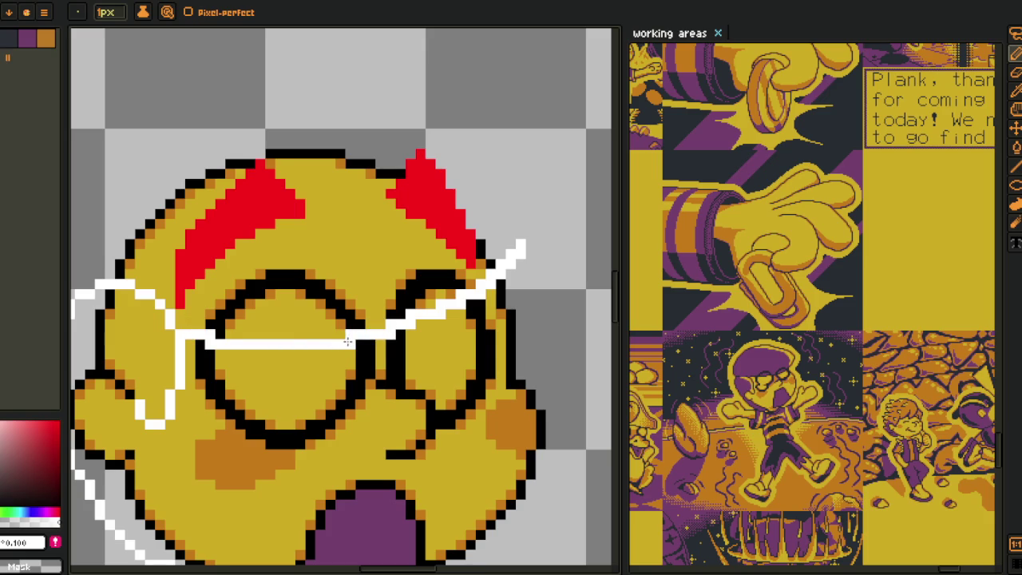
- Shift where the lens-line segments join, re-angle the stroke above the right eye, and extend its tip
scroll(201, 343, "up", 2)
left_click_drag(223, 345, 459, 335)
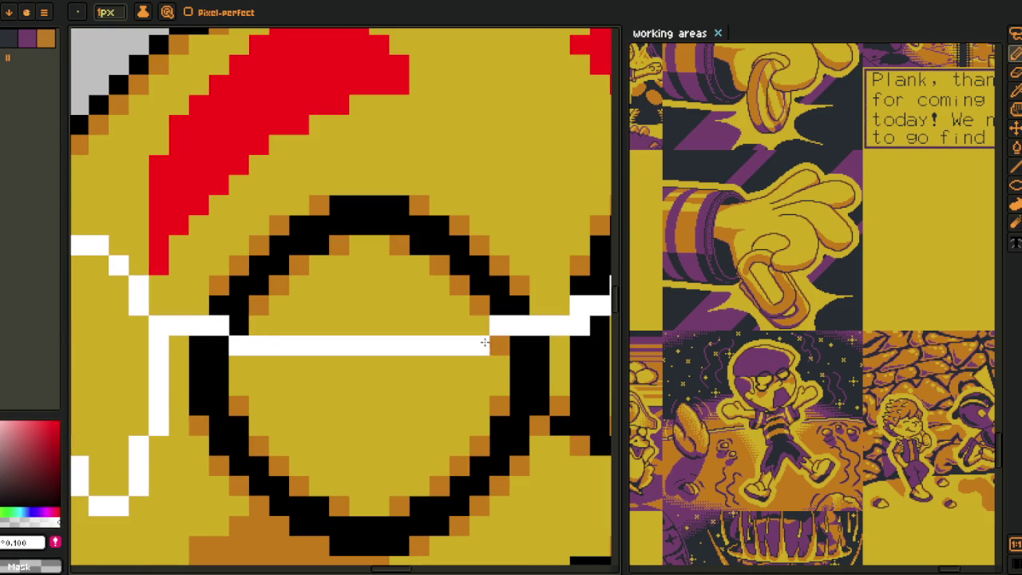
scroll(459, 336, "down", 2)
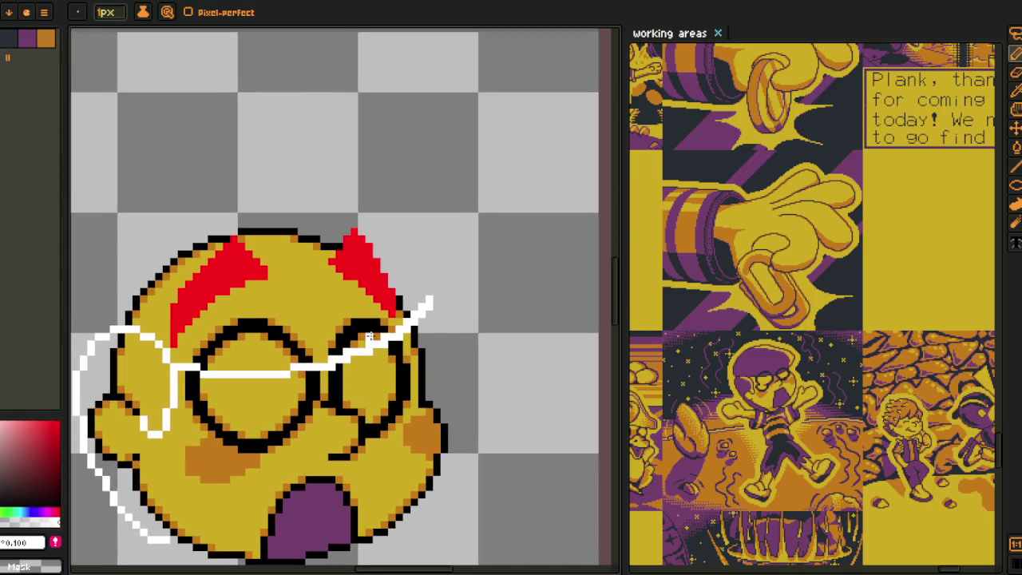
left_click_drag(468, 205, 397, 338)
left_click_drag(402, 255, 414, 281)
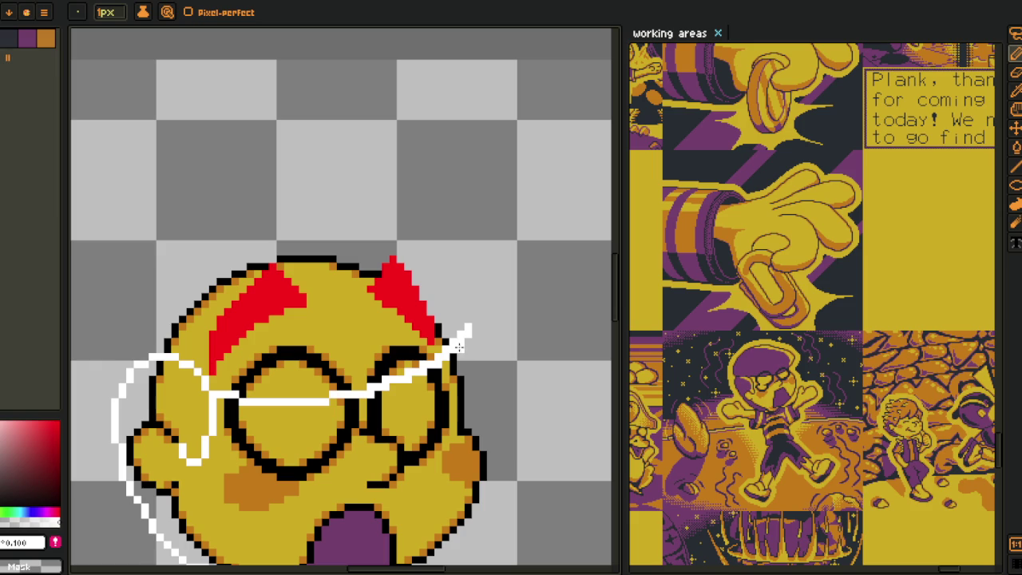
scroll(459, 345, "up", 1)
scroll(459, 345, "up", 1)
scroll(479, 348, "down", 2)
scroll(533, 351, "up", 3)
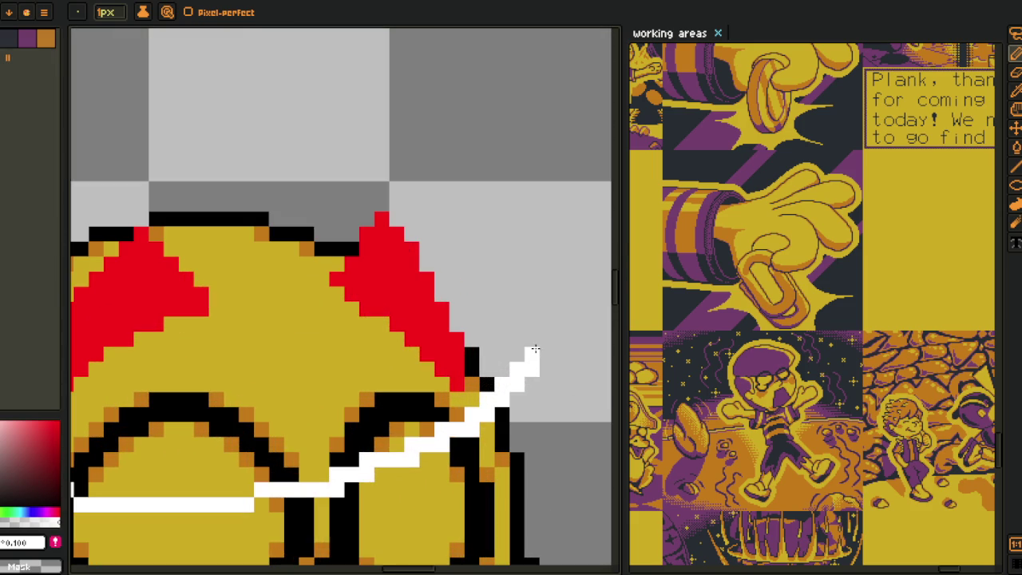
left_click(546, 341)
- Draw a white vertical stroke rising beside the left cheek
scroll(546, 323, "down", 3)
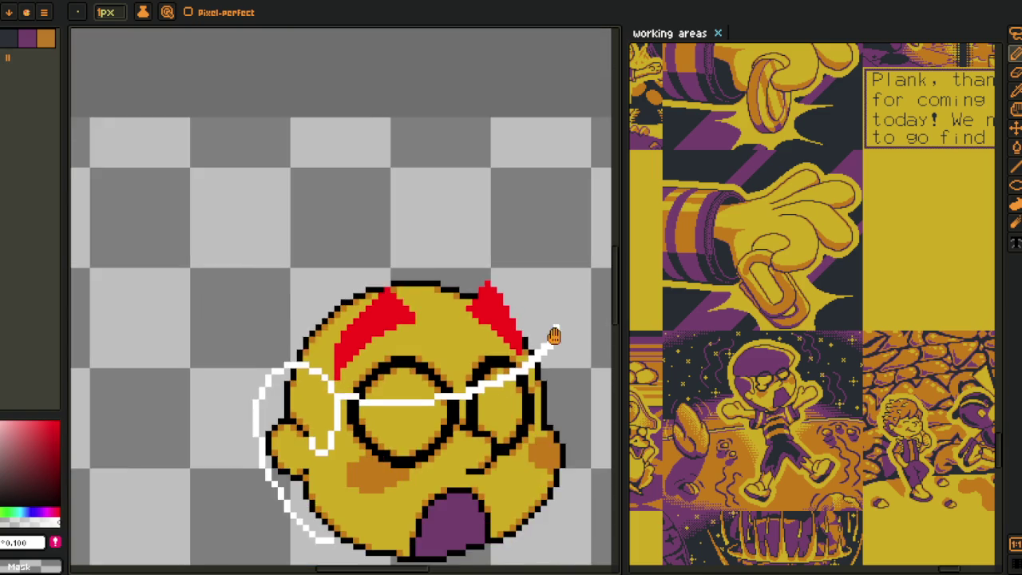
scroll(479, 383, "up", 1)
scroll(442, 421, "down", 2)
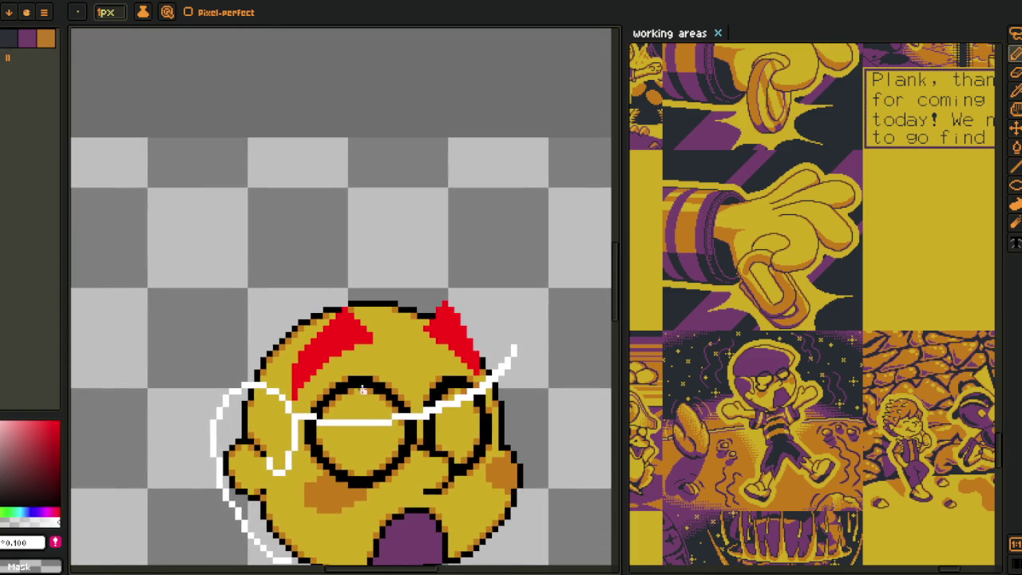
scroll(152, 364, "right", 2)
scroll(153, 366, "left", 1)
scroll(152, 370, "up", 1)
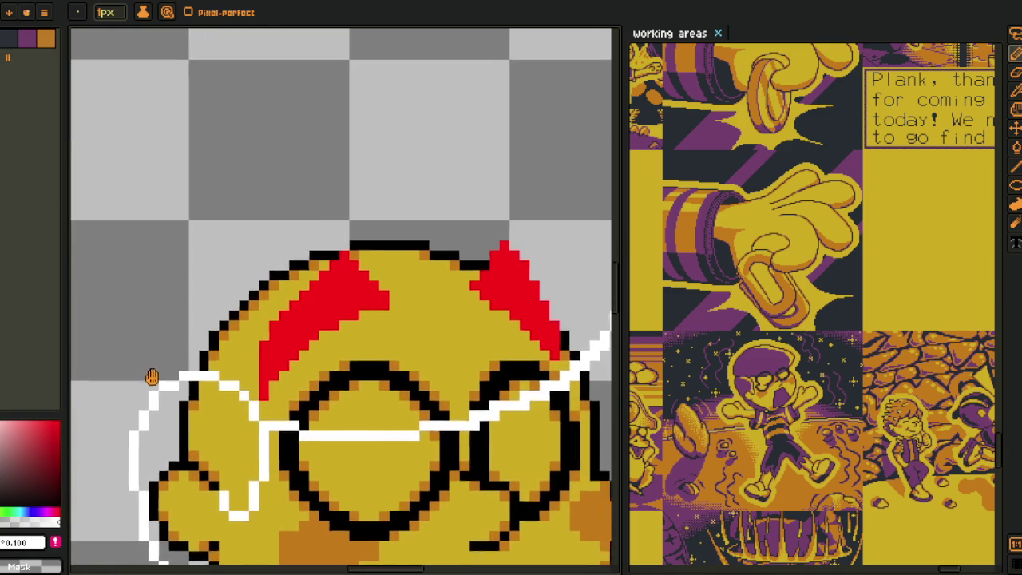
left_click_drag(133, 382, 143, 307)
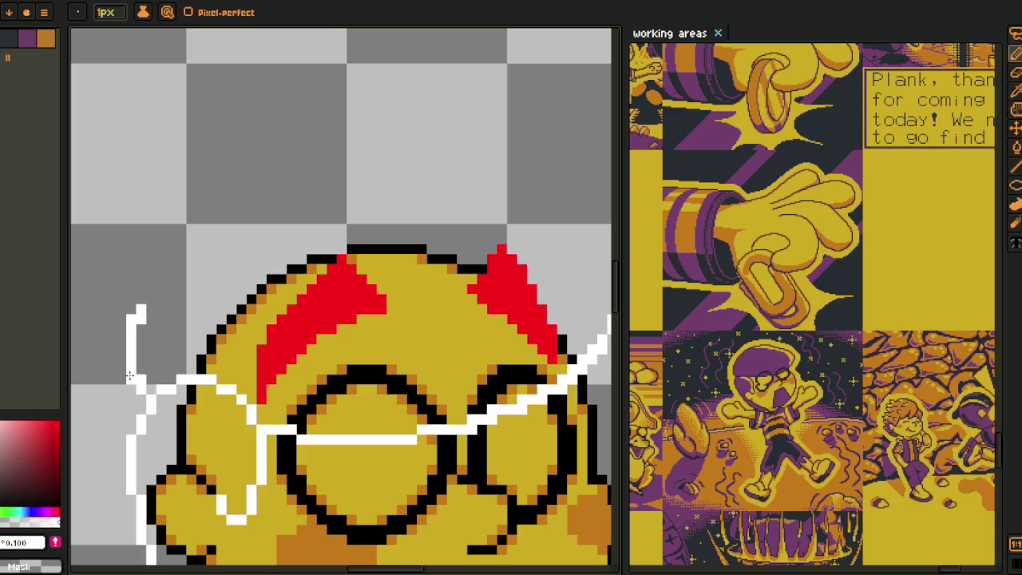
scroll(132, 375, "down", 2)
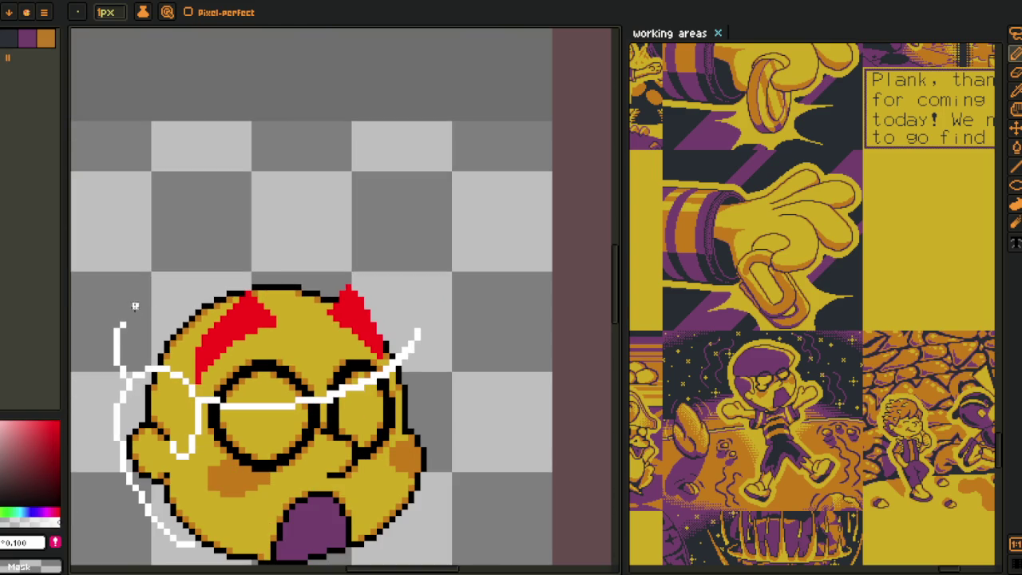
- Arc a white stroke over the head, then select and delete its top part
mouse_move(122, 321)
left_mouse_down()
mouse_move(207, 258)
mouse_move(381, 260)
left_mouse_up()
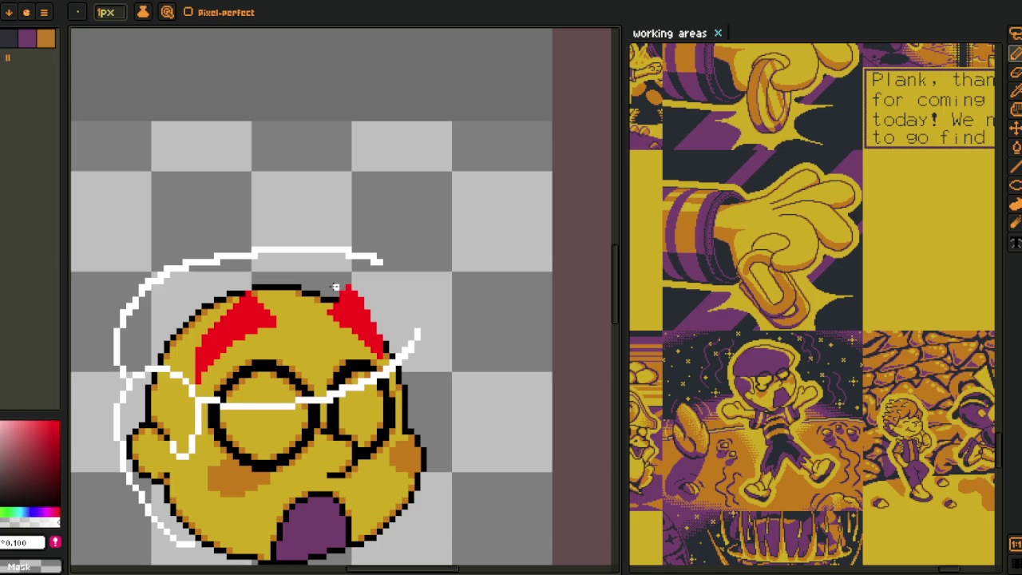
key("m")
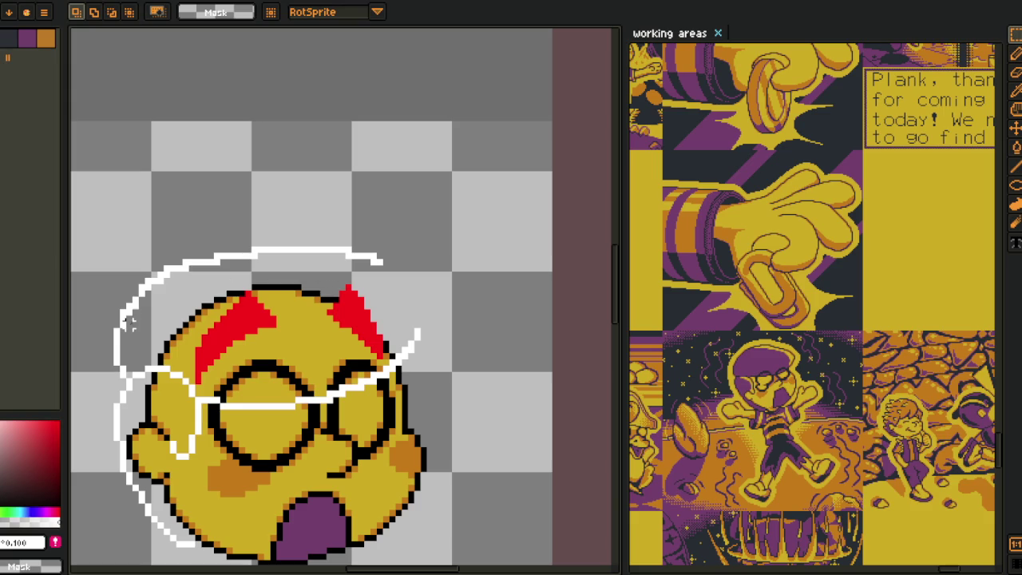
left_click_drag(123, 325, 391, 192)
key("Delete")
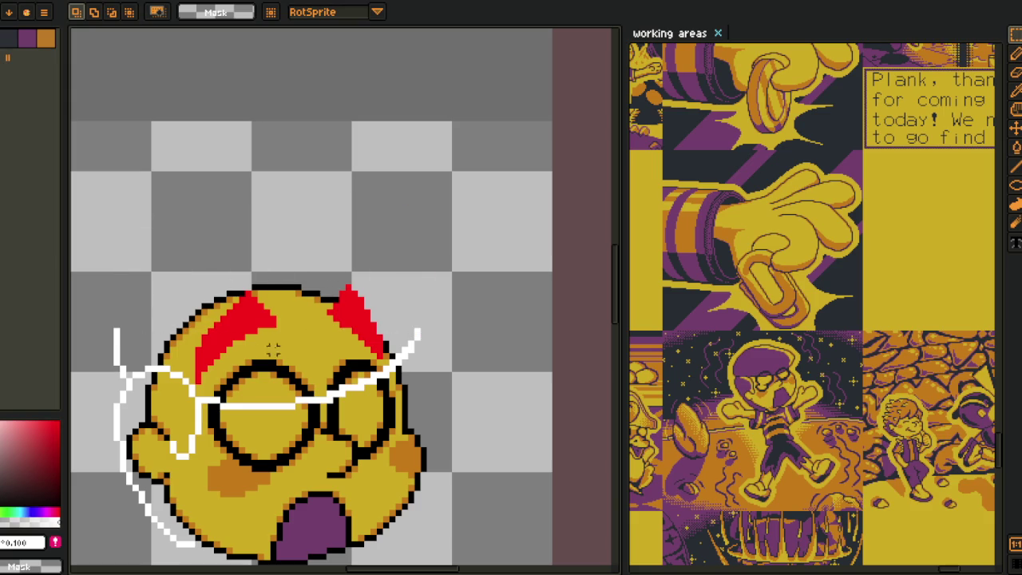
key("i")
- Redraw the hat arc over the red horn and extend it up and to the right
scroll(122, 342, "up", 1)
key("b")
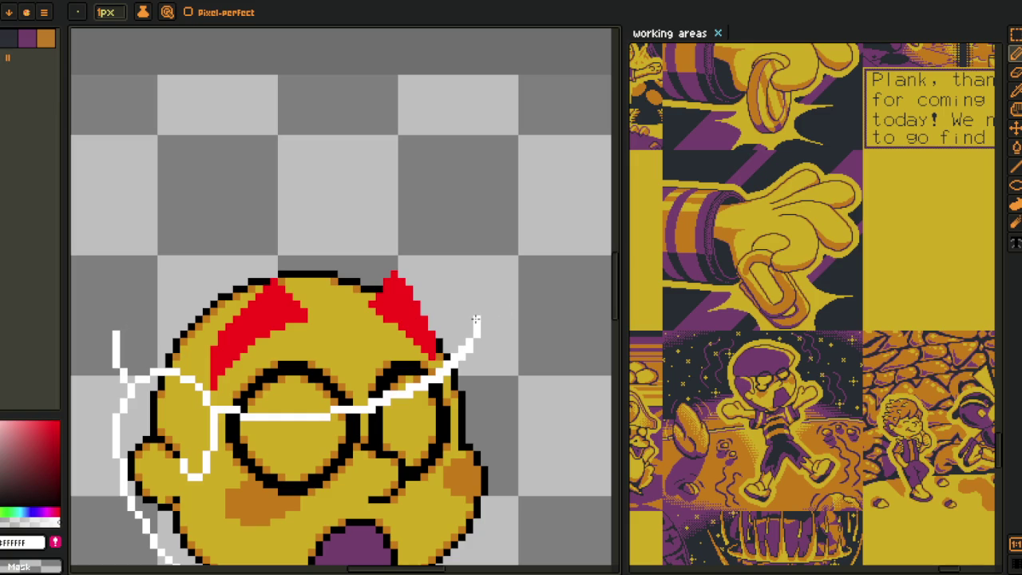
left_click_drag(476, 321, 369, 251)
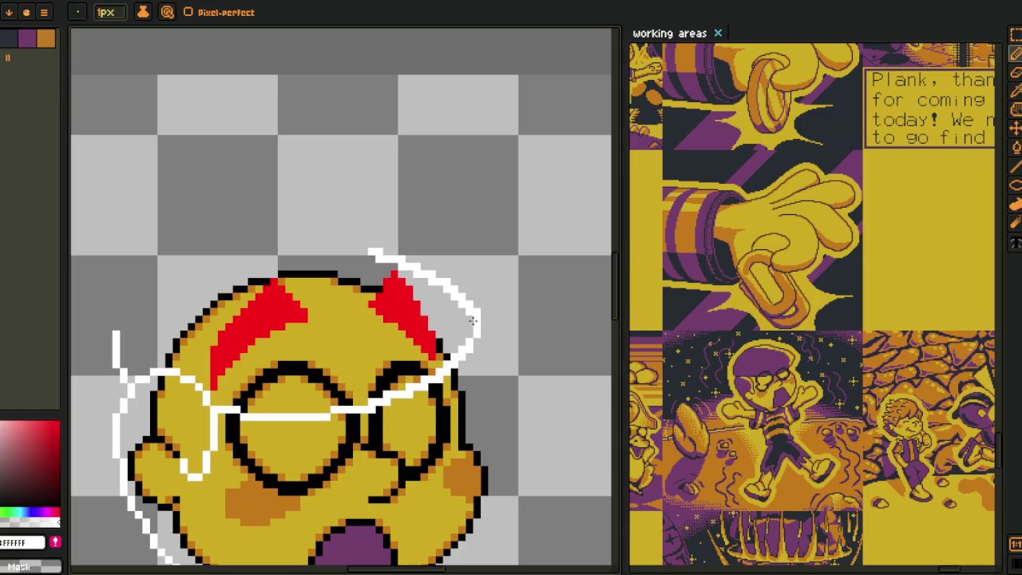
mouse_move(392, 242)
left_mouse_down()
mouse_move(473, 226)
mouse_move(185, 226)
mouse_move(396, 193)
left_mouse_up()
scroll(473, 225, "up", 1)
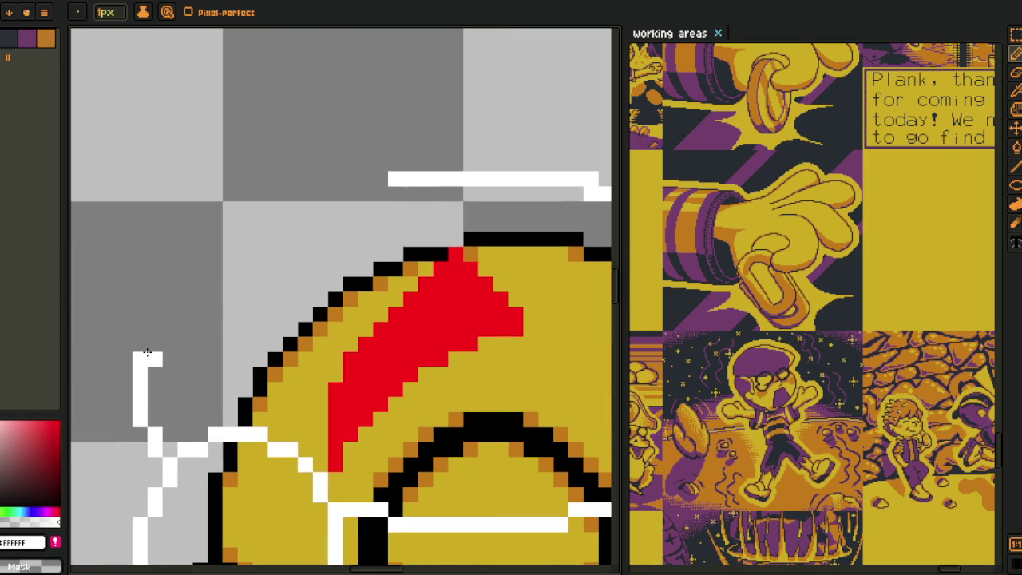
mouse_move(152, 344)
left_mouse_down()
mouse_move(365, 168)
mouse_move(479, 133)
mouse_move(271, 192)
left_mouse_up()
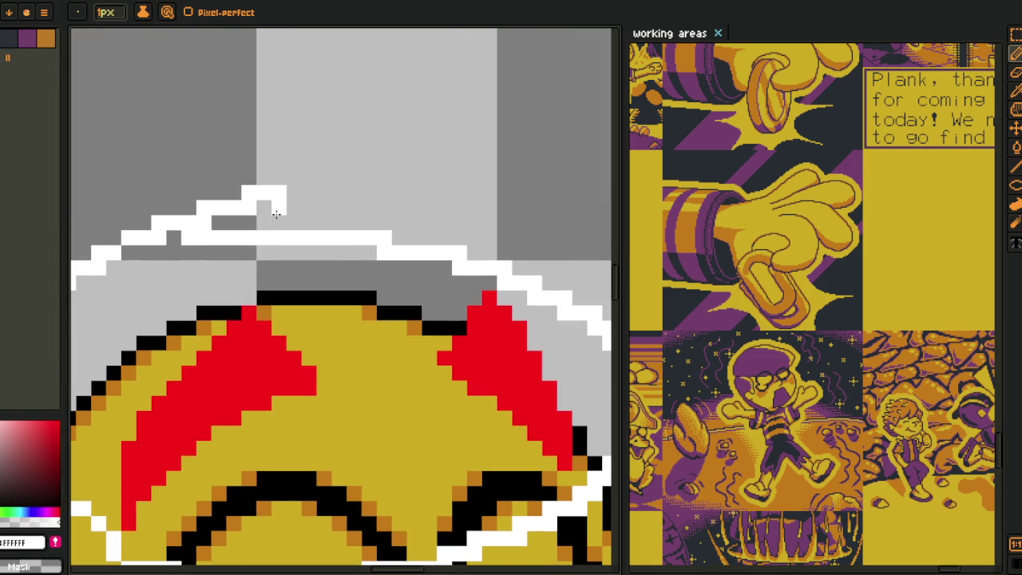
- Erase a stray section, then redraw the hat outline's top row and diagonal edge
left_click_drag(231, 239, 263, 240)
left_click(352, 224)
mouse_move(347, 228)
left_mouse_down()
mouse_move(225, 195)
mouse_move(485, 272)
mouse_move(387, 254)
left_mouse_up()
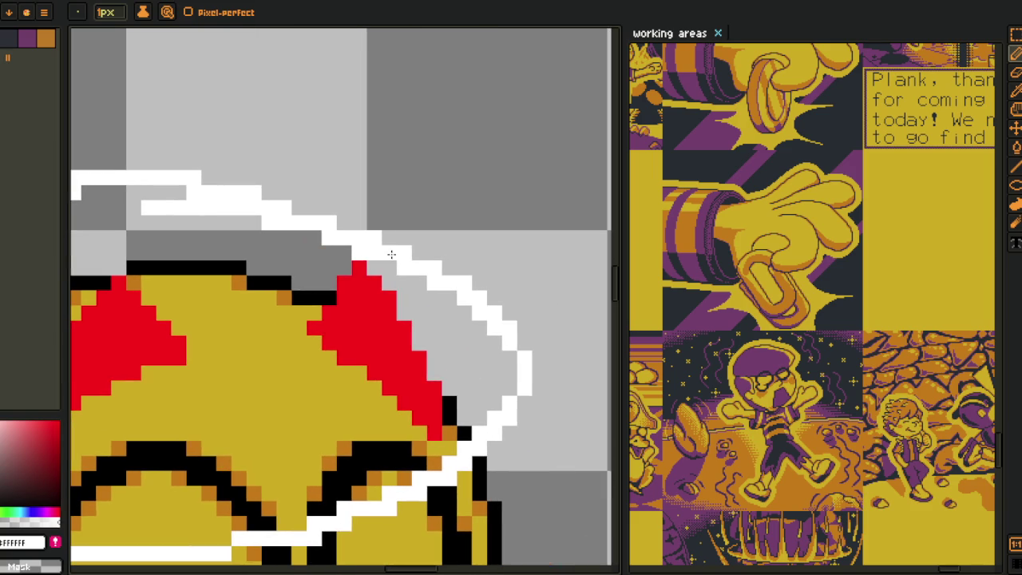
left_click_drag(464, 375, 487, 247)
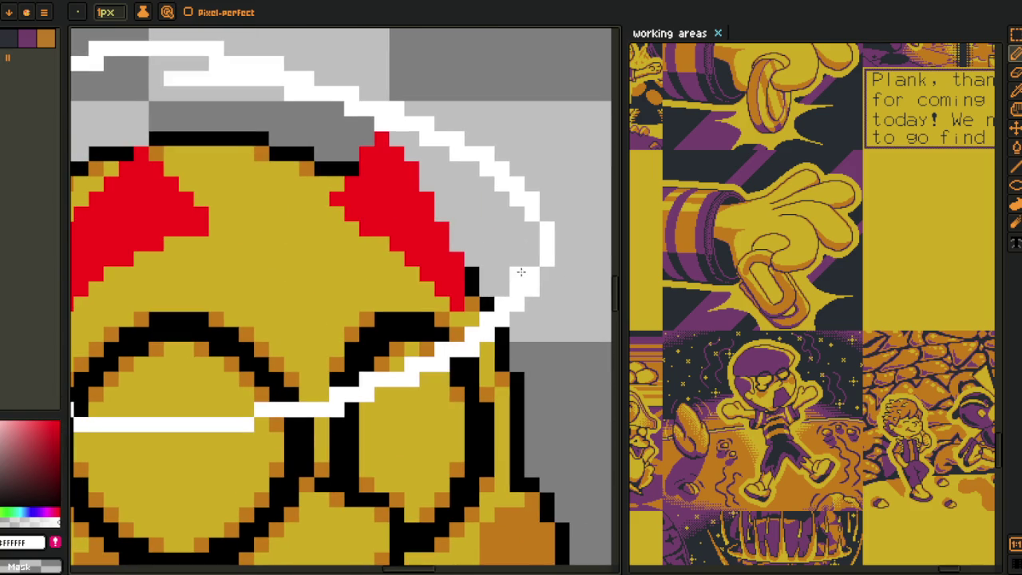
left_click(491, 306)
left_click_drag(491, 306, 381, 366)
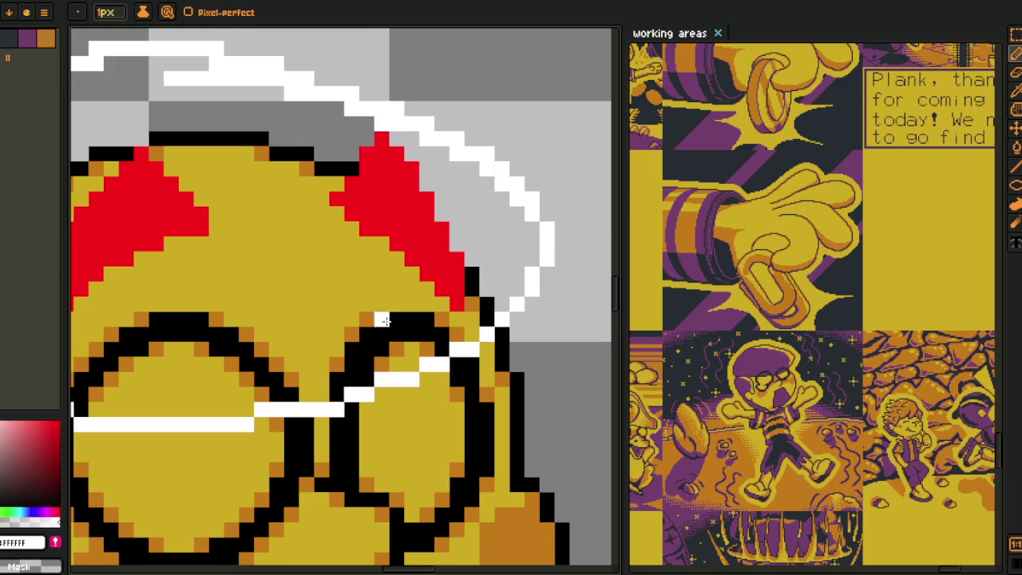
- Add a white pixel and remove two jagged pixels from the right of the hat outline
scroll(446, 313, "up", 3)
left_click(446, 314)
scroll(460, 295, "up", 1)
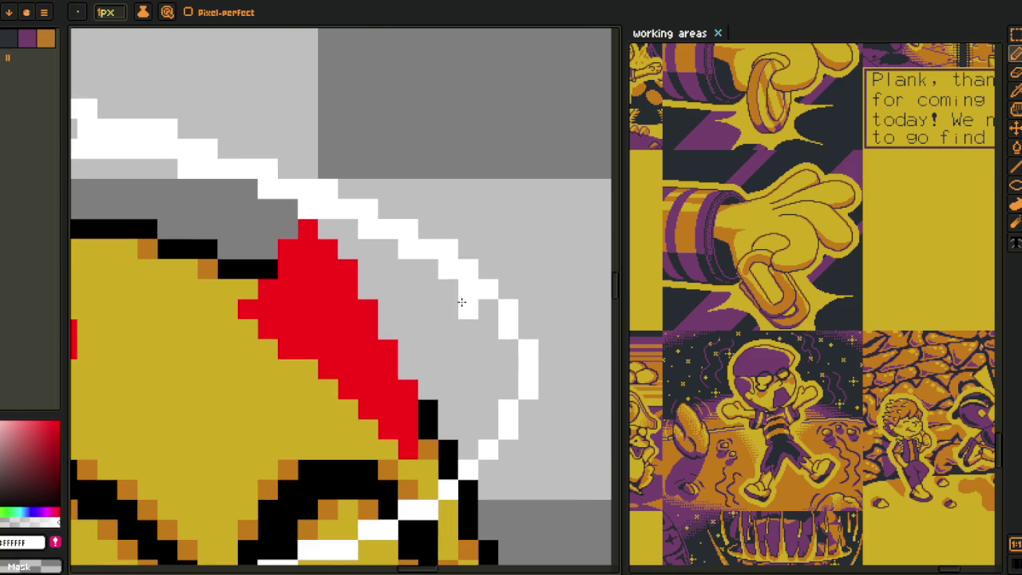
right_click(427, 268)
right_click(448, 249)
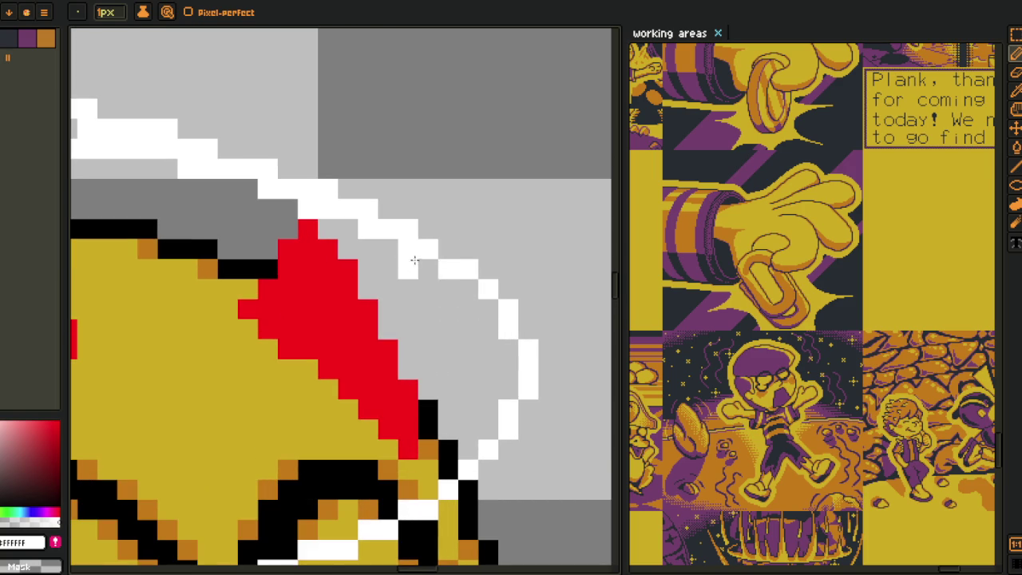
scroll(403, 246, "up", 2)
scroll(404, 247, "left", 2)
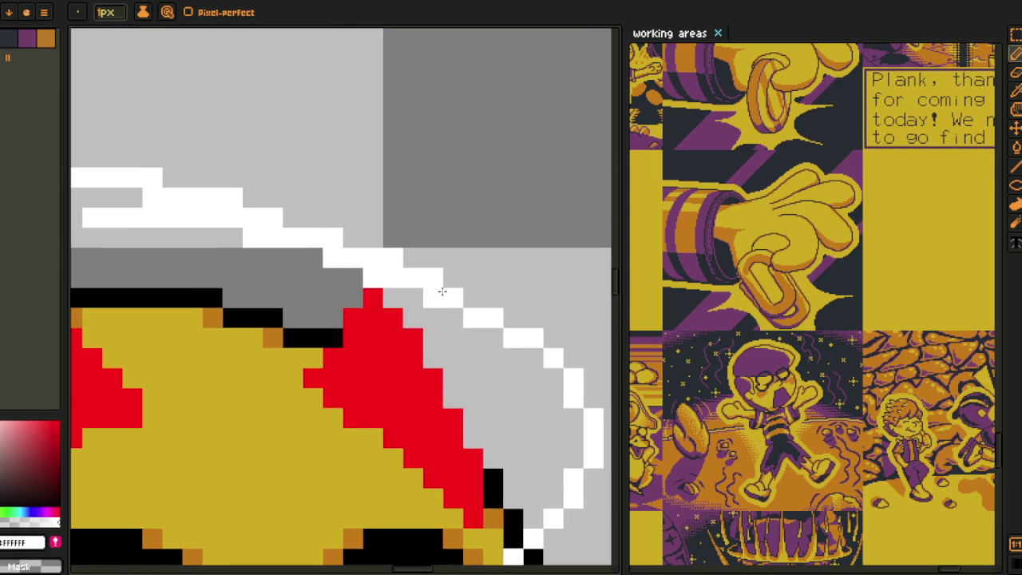
- Erase stray pixels to straighten the hat's steps and trim part of its lower row
right_click(393, 257)
right_click(373, 277)
right_click(333, 257)
scroll(344, 263, "up", 1)
scroll(344, 263, "left", 3)
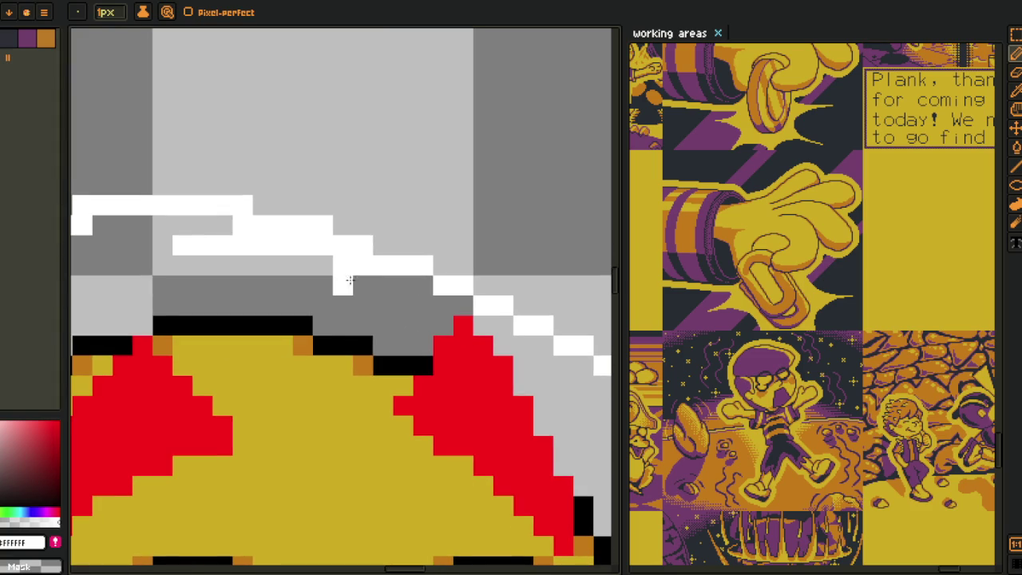
right_click(323, 227)
right_click(361, 265)
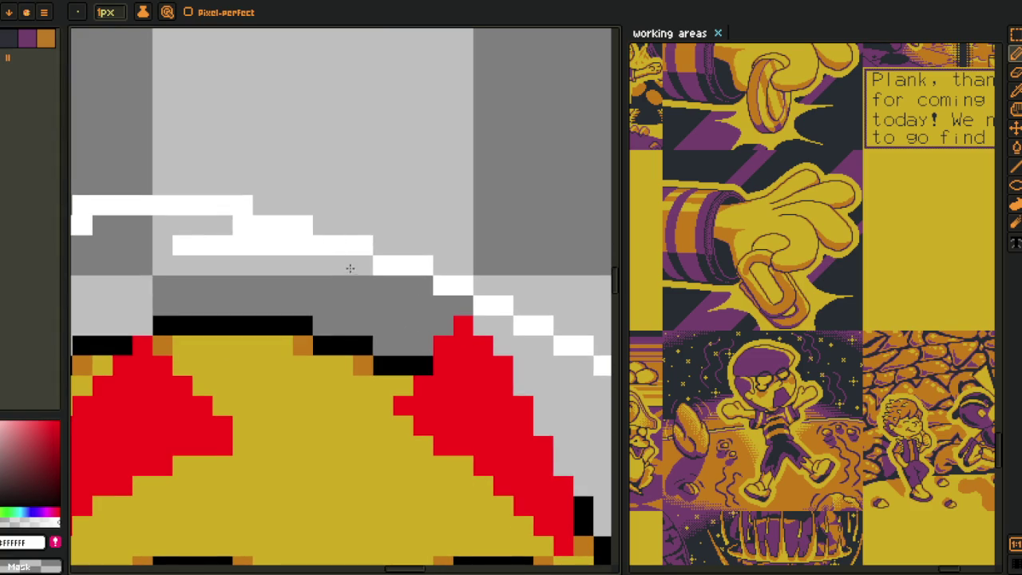
mouse_move(305, 246)
left_mouse_down()
mouse_move(183, 247)
mouse_move(140, 233)
left_mouse_up()
- Remove two more stray white pixels from the top of the hat outline
scroll(201, 262, "left", 3)
left_click(359, 194)
scroll(344, 240, "left", 9)
scroll(343, 239, "down", 2)
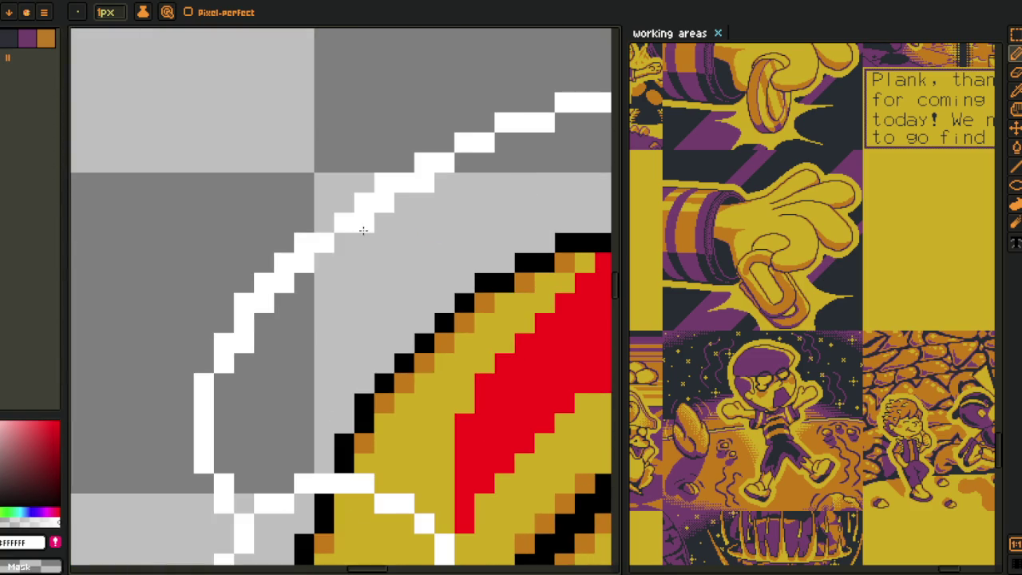
right_click(424, 184)
- Reshape the hat outline's pixel staircase by adding and removing individual white pixels
left_click_drag(308, 261, 285, 282)
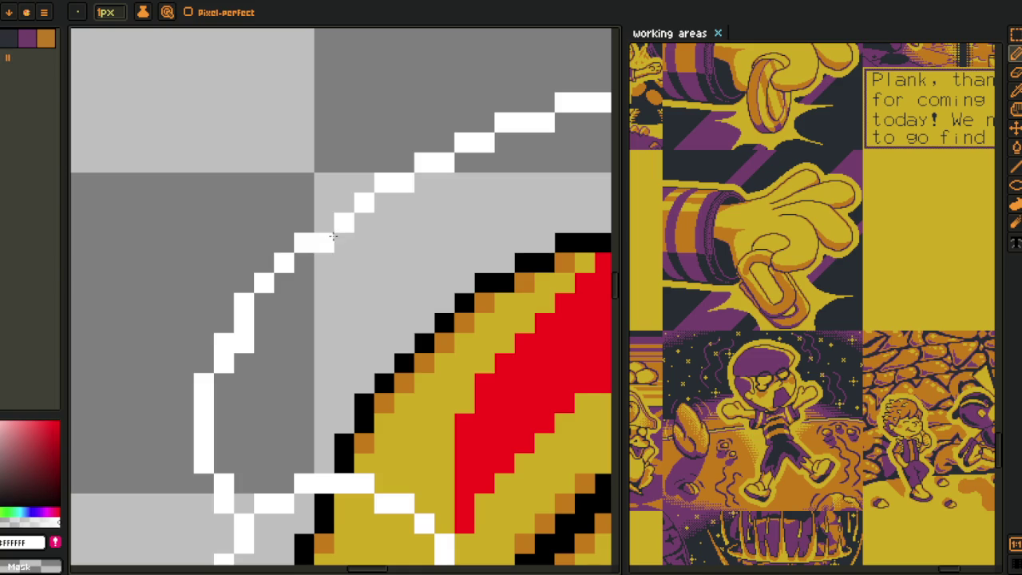
left_click(324, 227)
left_click(344, 202)
right_click(344, 222)
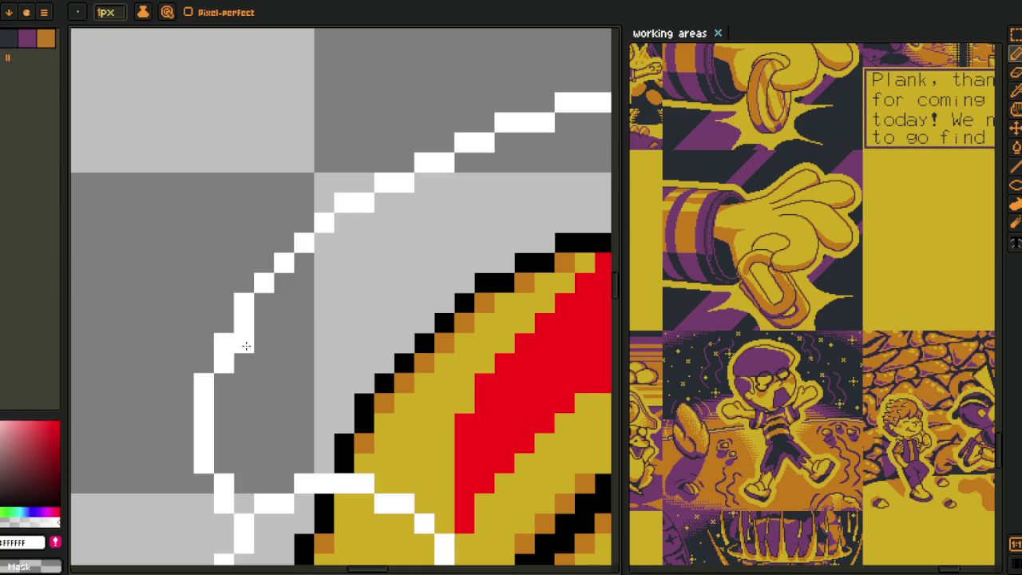
scroll(236, 333, "down", 2)
scroll(251, 283, "down", 1)
scroll(343, 280, "down", 2)
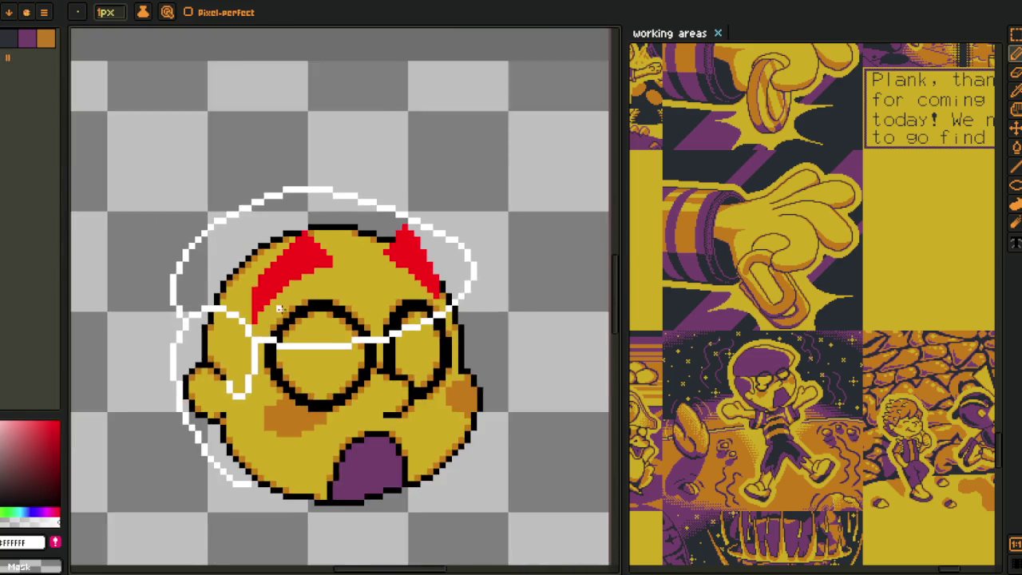
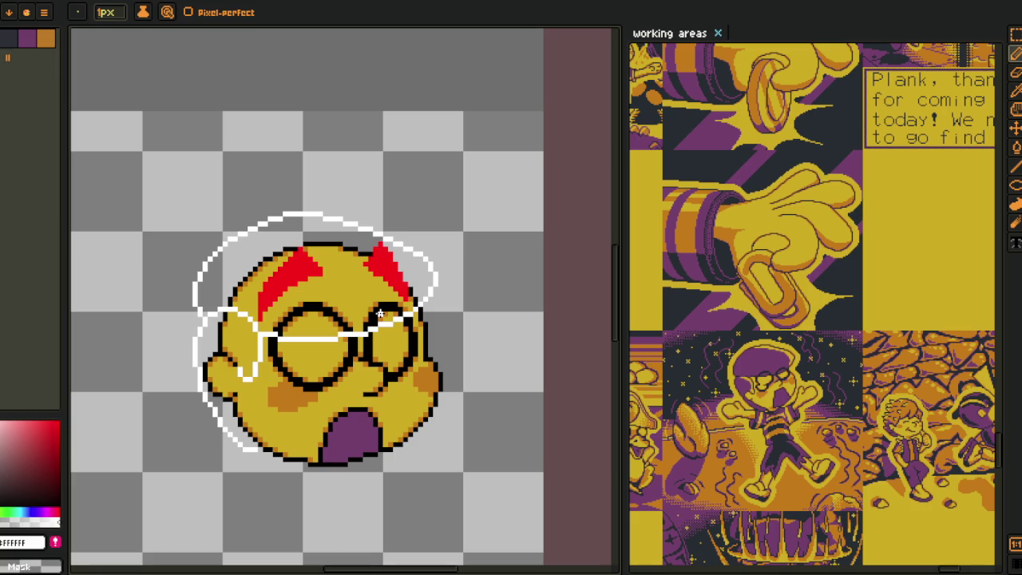
- Zoom in on the hat outline and add missing white pixels along its right edge
left_click_drag(349, 442, 380, 423)
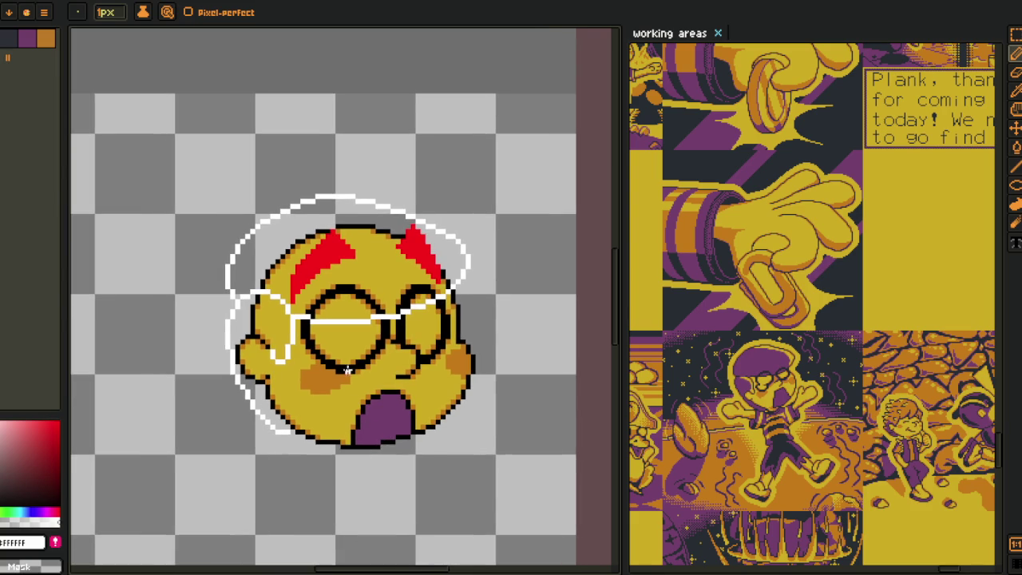
scroll(431, 247, "up", 1)
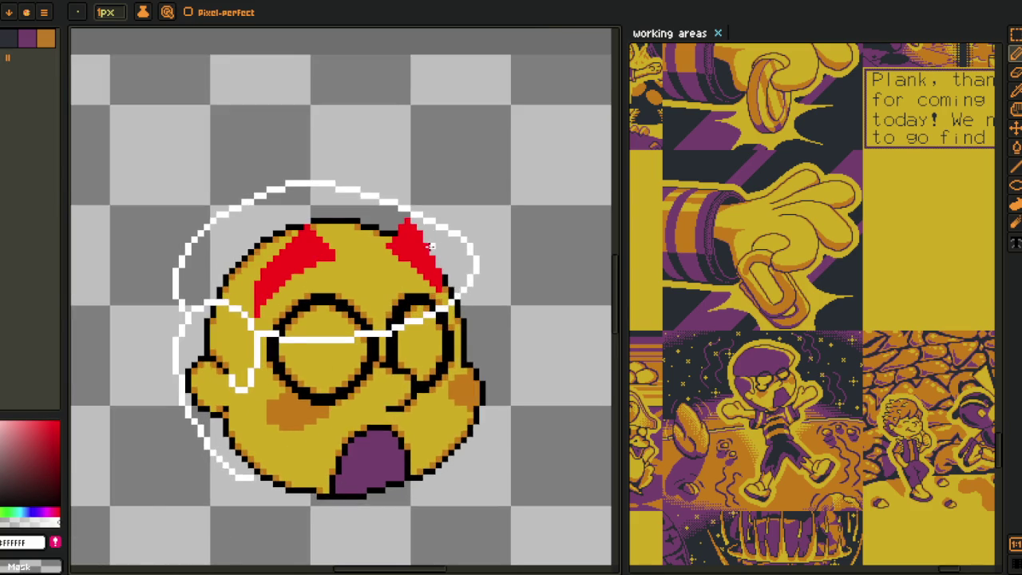
scroll(429, 247, "up", 1)
left_click_drag(429, 247, 381, 244)
scroll(371, 221, "up", 2)
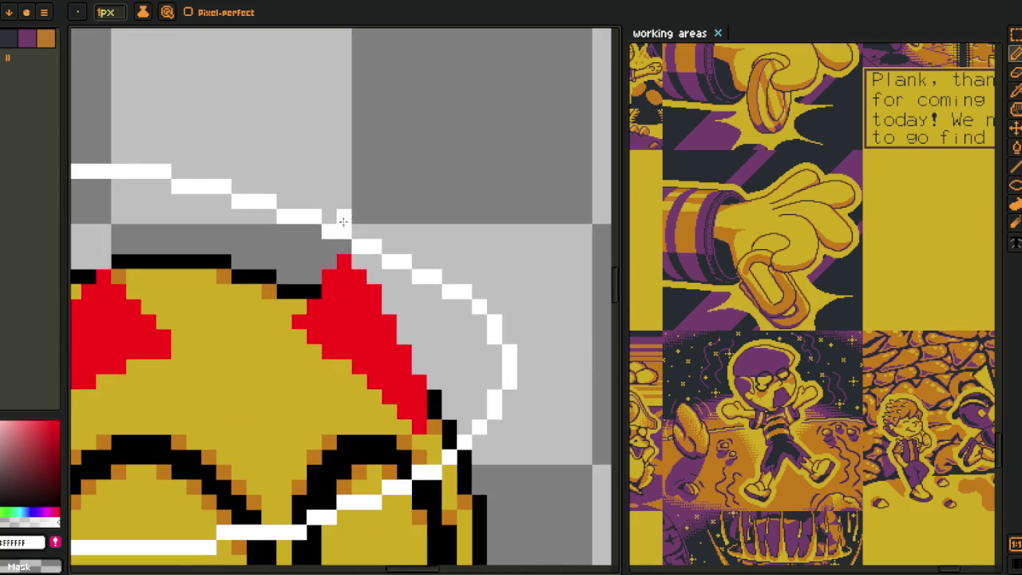
scroll(371, 220, "up", 1)
left_click(571, 365)
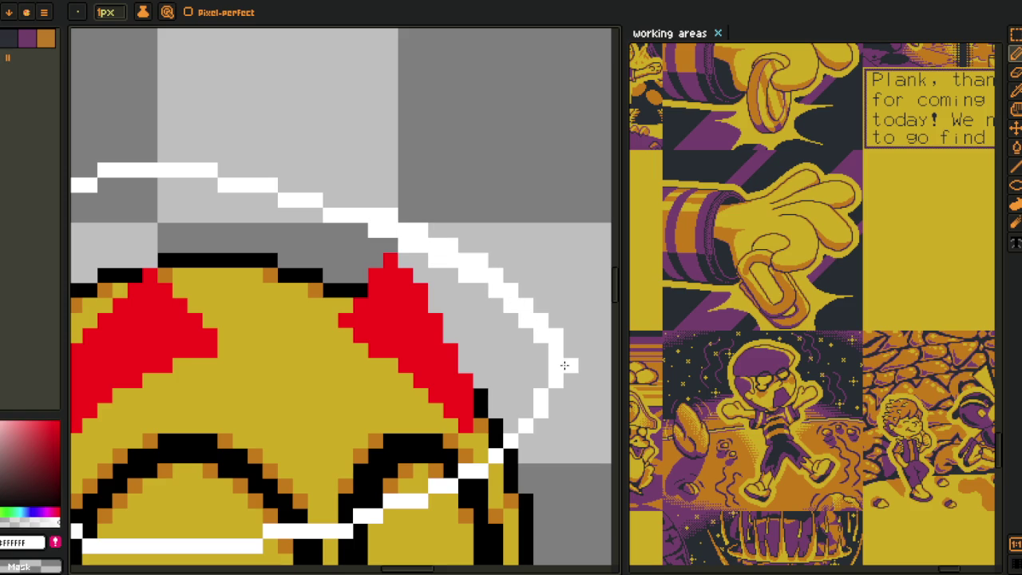
scroll(552, 388, "up", 1)
left_click(577, 378)
- Erase doubled pixels along the outline's right curve to thin its stair steps
left_click_drag(562, 363, 583, 232)
scroll(562, 229, "up", 3)
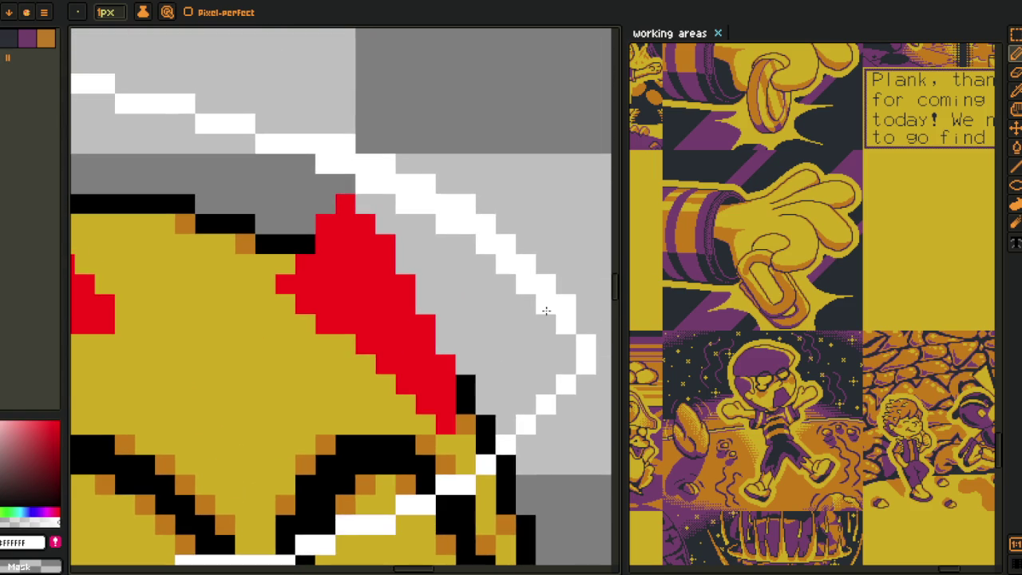
left_click_drag(575, 329, 519, 292)
mouse_move(475, 254)
left_mouse_down()
mouse_move(471, 206)
mouse_move(429, 206)
mouse_move(392, 187)
mouse_move(390, 171)
mouse_move(329, 158)
left_mouse_up()
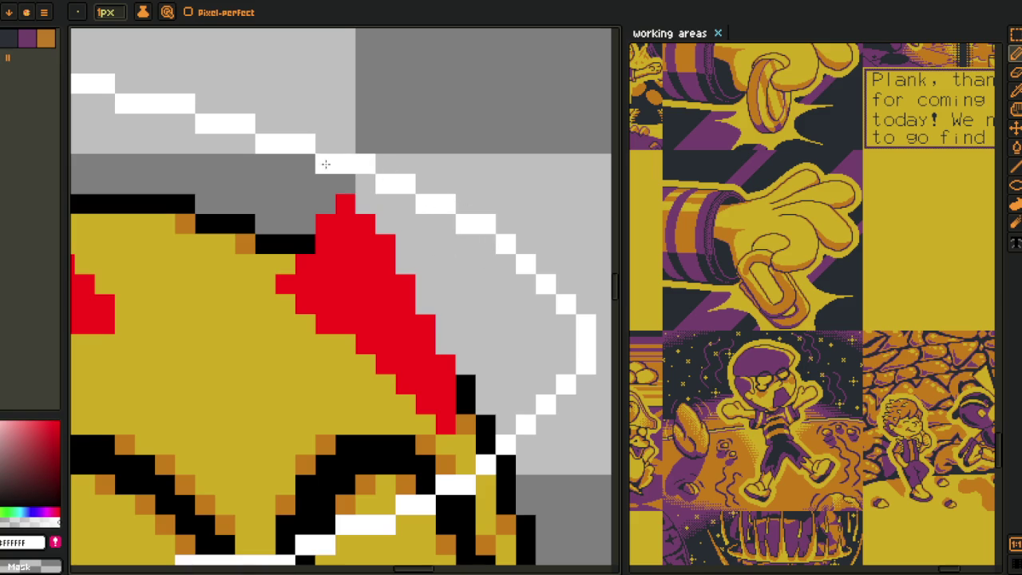
scroll(324, 163, "down", 3)
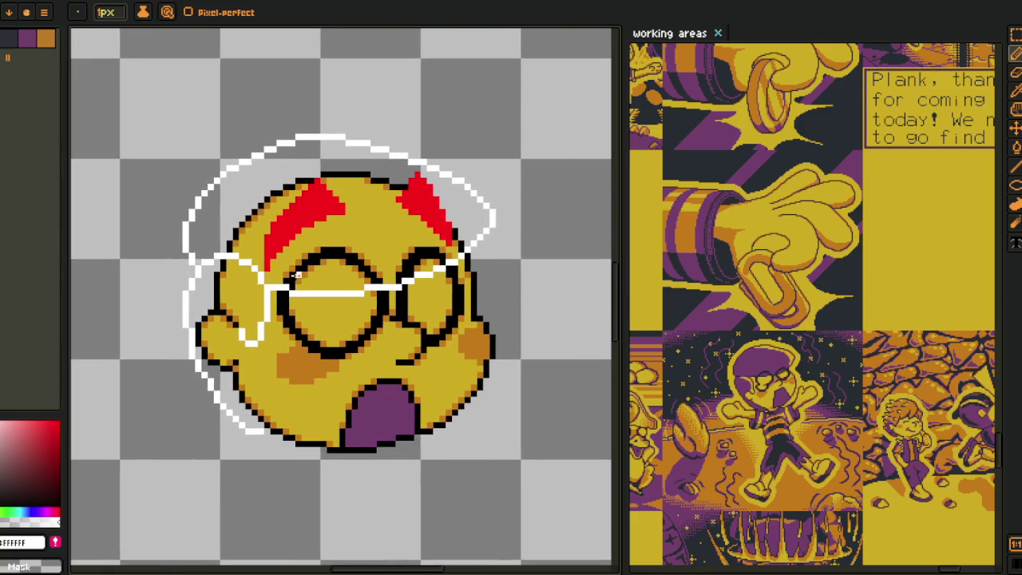
scroll(263, 296, "up", 1)
scroll(259, 300, "up", 1)
scroll(260, 300, "down", 1)
scroll(260, 299, "down", 2)
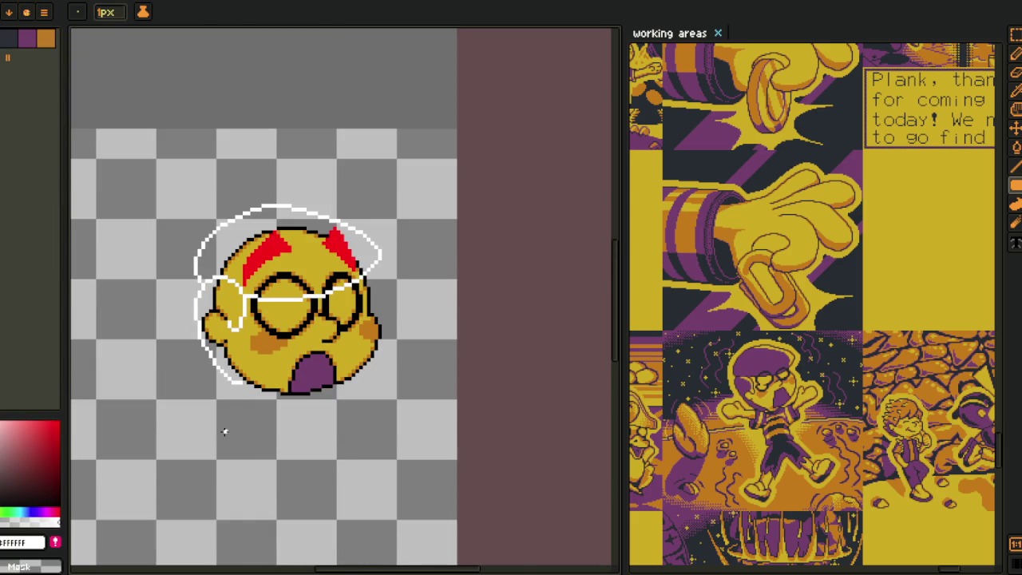
- Fill the area beside the left cheek and a leftover pixel purple
key("i")
scroll(215, 409, "up", 1)
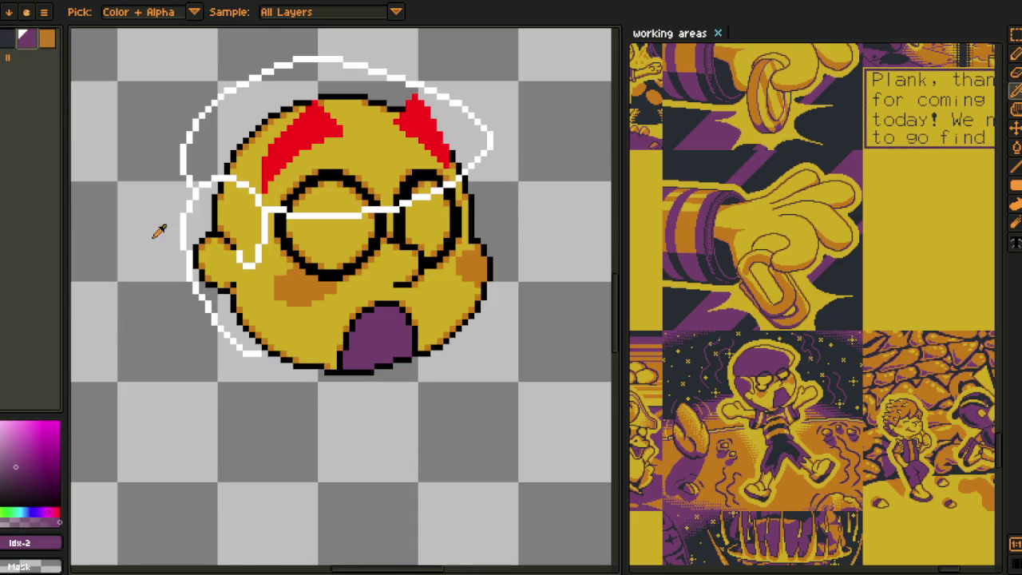
key("g")
scroll(123, 164, "up", 3)
left_click(267, 322)
left_click(186, 206)
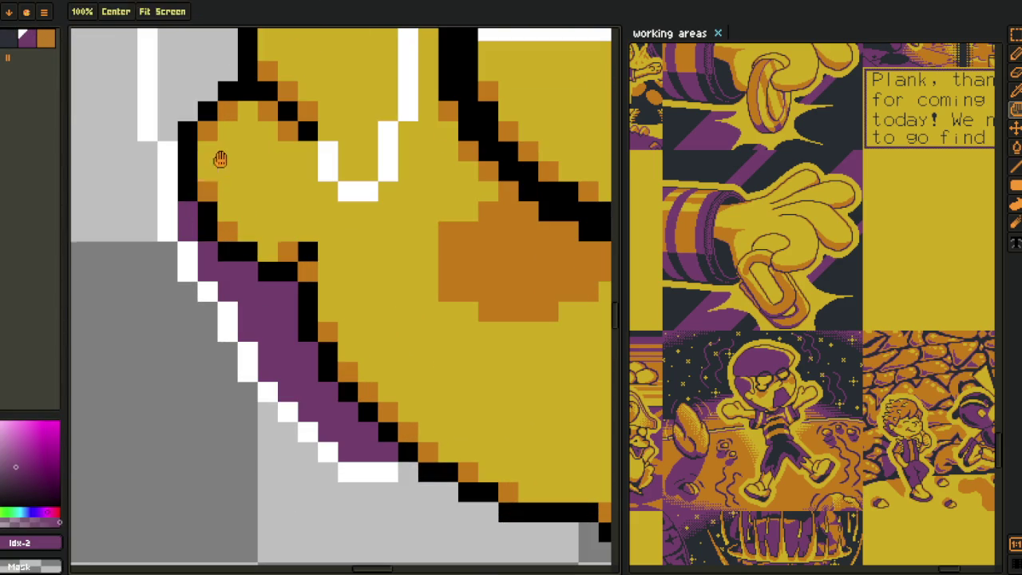
scroll(219, 159, "up", 3)
- Fill the region beside the cheek with the face's orange and recolour nearby outline pixels orange
key("i")
left_click(244, 269)
key("g")
left_click(269, 271)
key("b")
left_click_drag(203, 247, 205, 210)
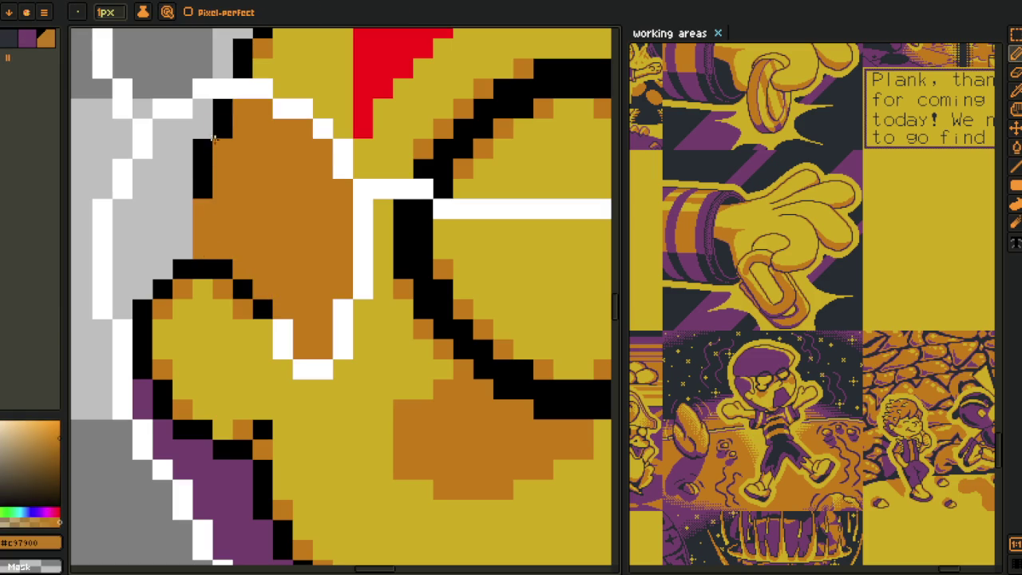
left_click_drag(214, 142, 203, 192)
left_click_drag(224, 108, 201, 109)
- Fill the grey region left of the face orange, then refill the cheek-side region purple
key("i")
key("g")
left_click(174, 183)
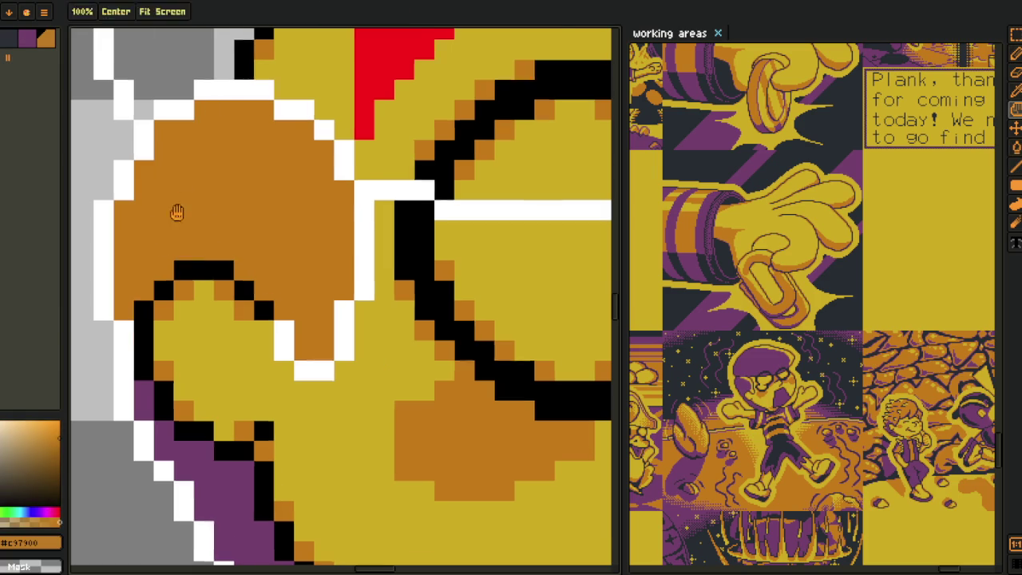
key("i")
left_click(171, 491)
key("g")
left_click(237, 327)
left_click_drag(237, 327, 166, 461)
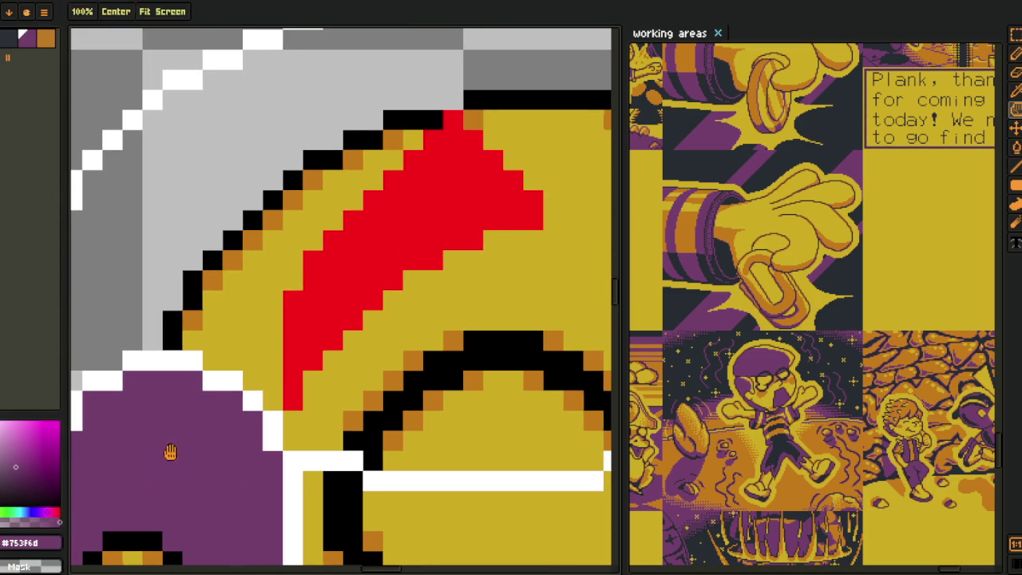
- Fill the hat area inside the outline with the outline's black
key("i")
left_click(172, 304)
key("g")
left_click(155, 296)
scroll(155, 297, "down", 2)
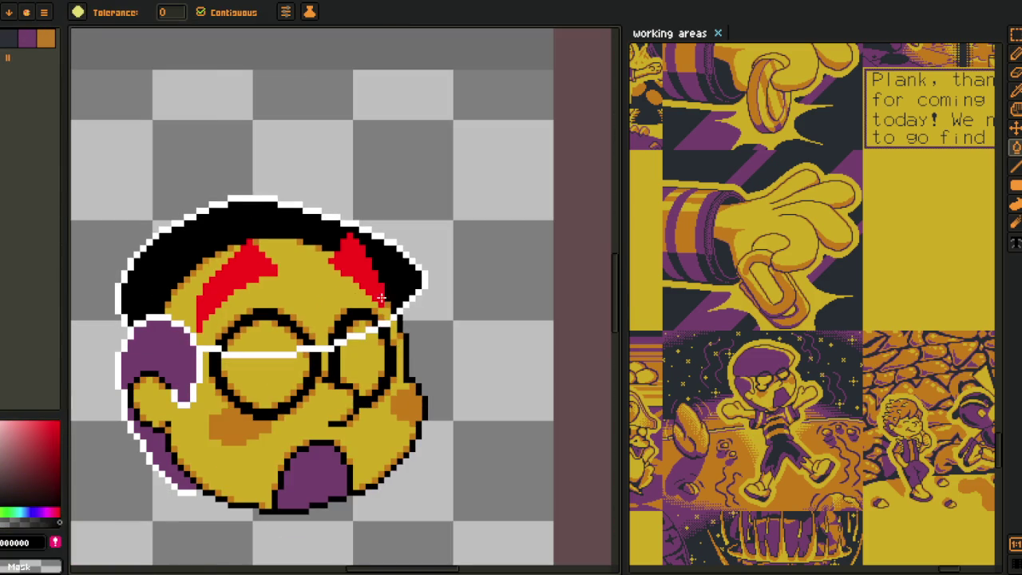
- Fill the hat, yellow gaps on both sides of the red horn, and upper left lens orange
key("i")
scroll(141, 337, "up", 1)
scroll(142, 337, "up", 1)
left_click(327, 329)
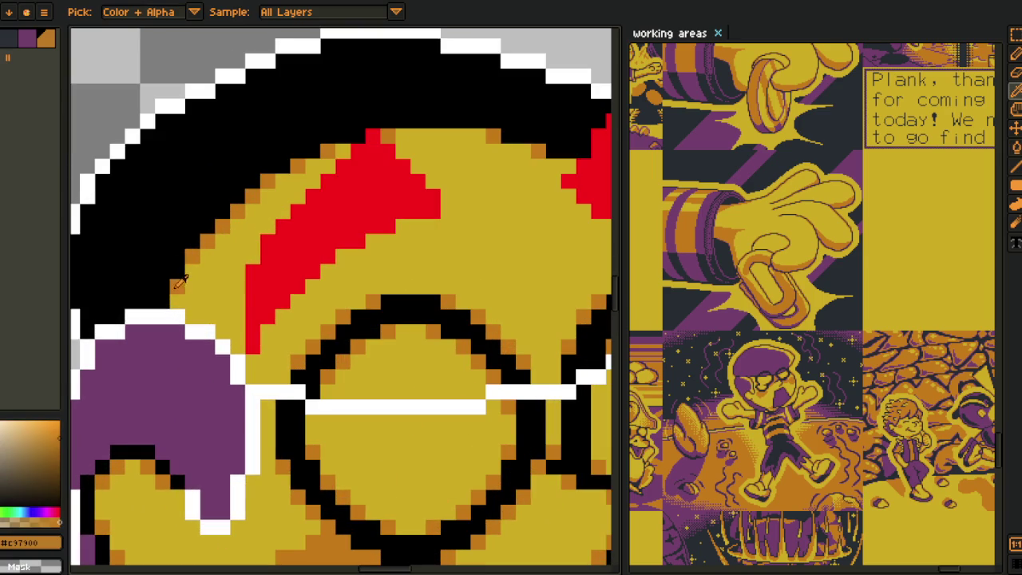
key("g")
left_click(160, 200)
left_click(347, 283)
left_click_drag(458, 269, 409, 276)
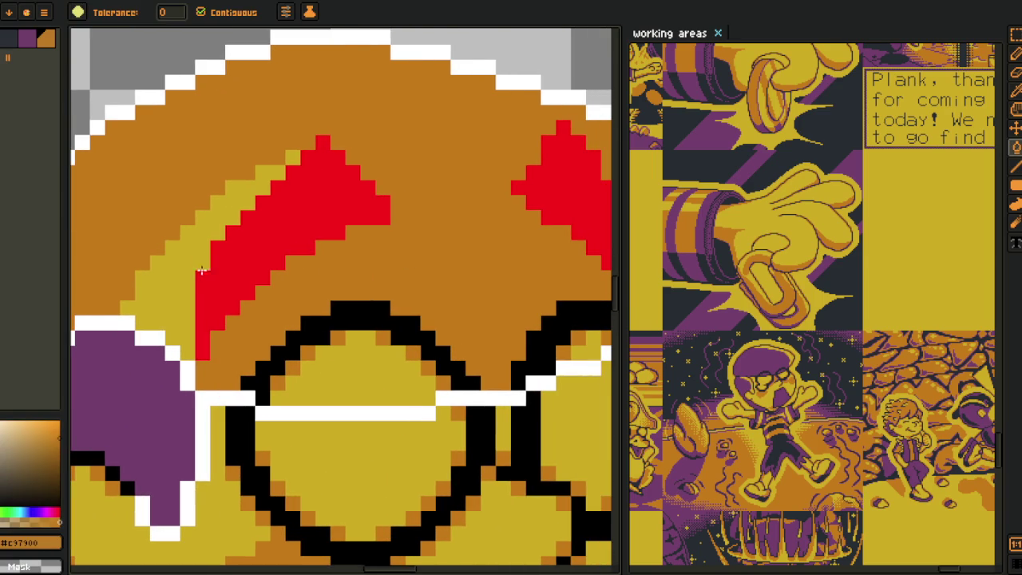
left_click(192, 260)
scroll(192, 260, "down", 2)
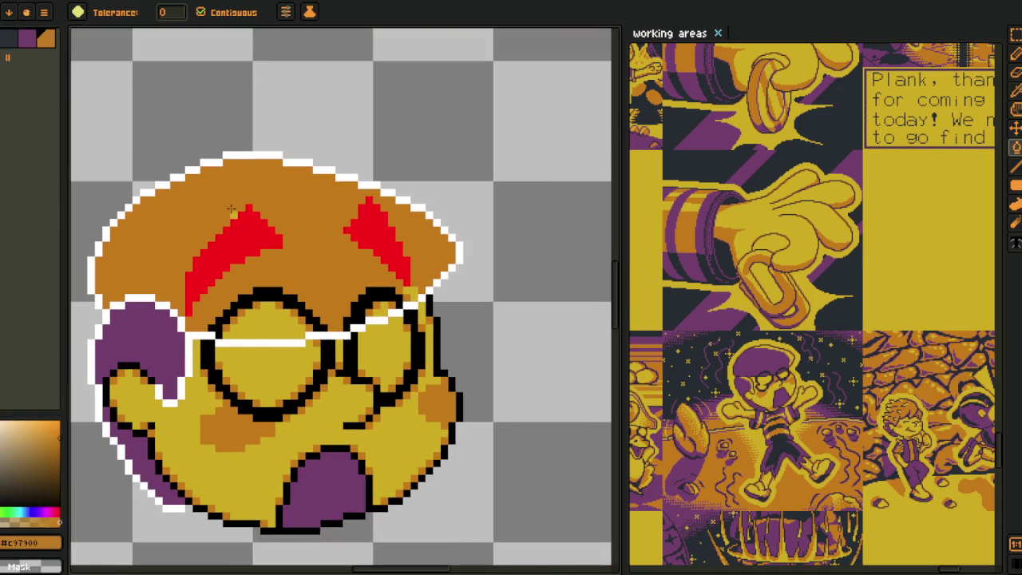
left_click(284, 321)
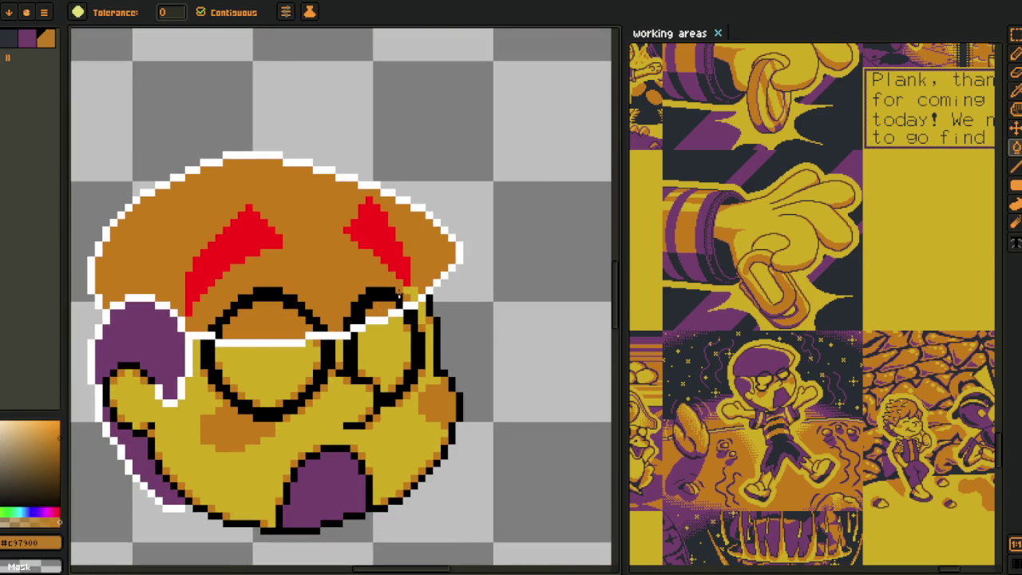
- Fill the hat and upper left-lens area purple, then save with Ctrl+S
left_click(128, 336, "alt")
left_click(269, 267)
left_click(267, 320)
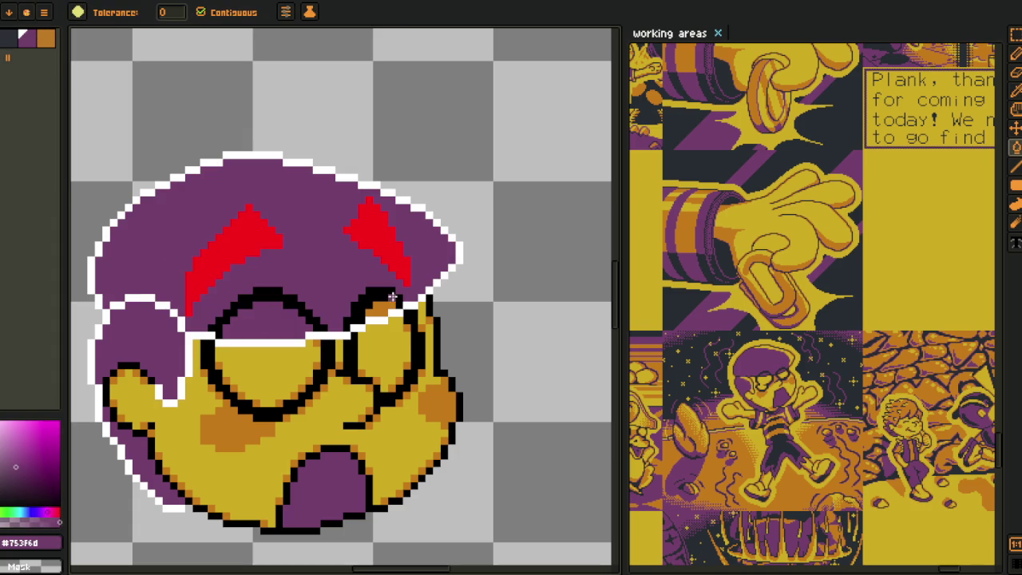
scroll(384, 308, "down", 3)
key("ctrl+s")
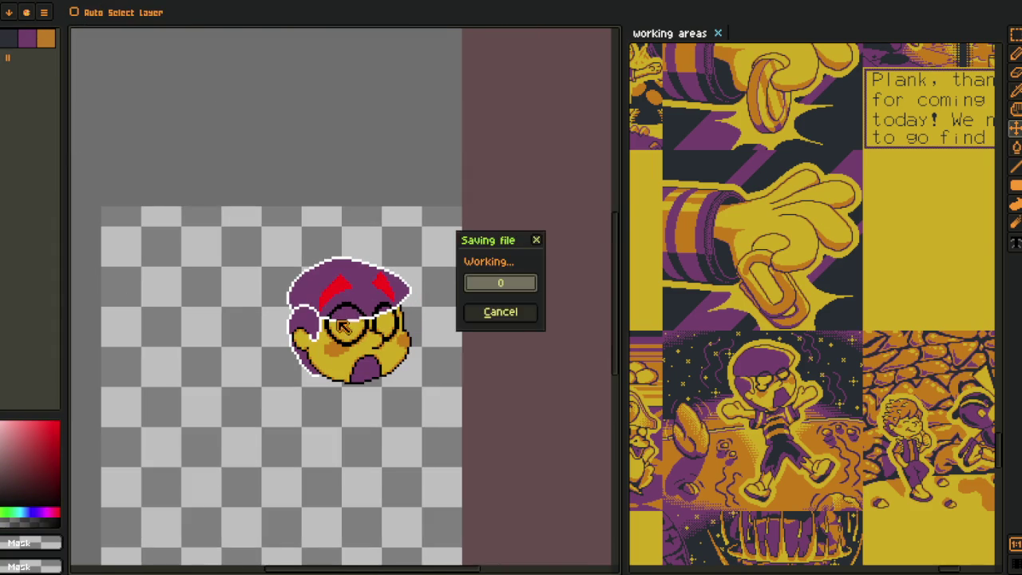
- Draw a yellow pencil stroke through the purple on the left and reshape it pixel by pixel
scroll(344, 335, "up", 3)
left_click(335, 356)
key("b")
scroll(232, 267, "up", 2)
left_click_drag(199, 227, 273, 429)
left_click(278, 447)
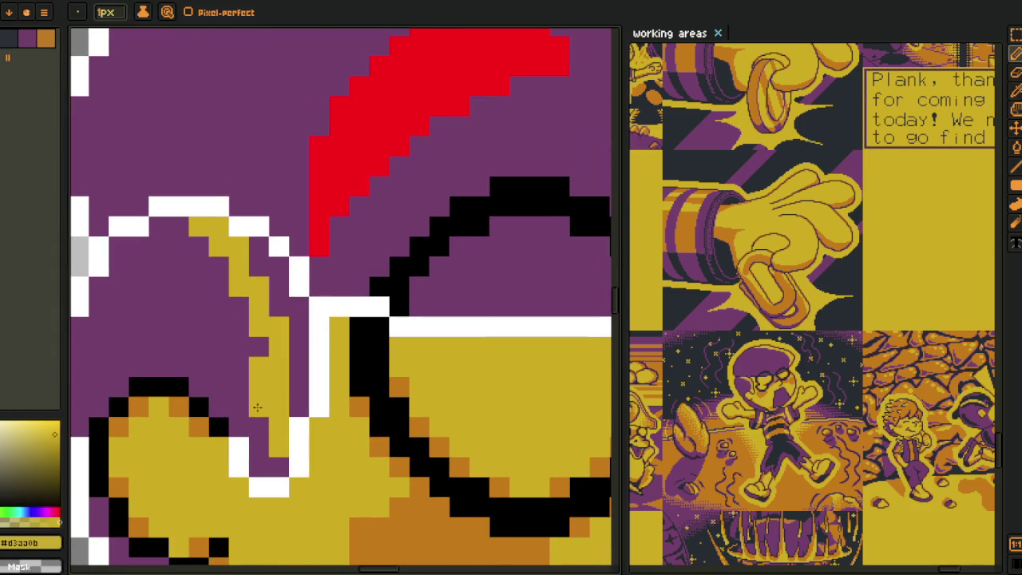
left_click(264, 402, "alt")
left_click(258, 377, "alt")
left_click(256, 353)
left_click(268, 450)
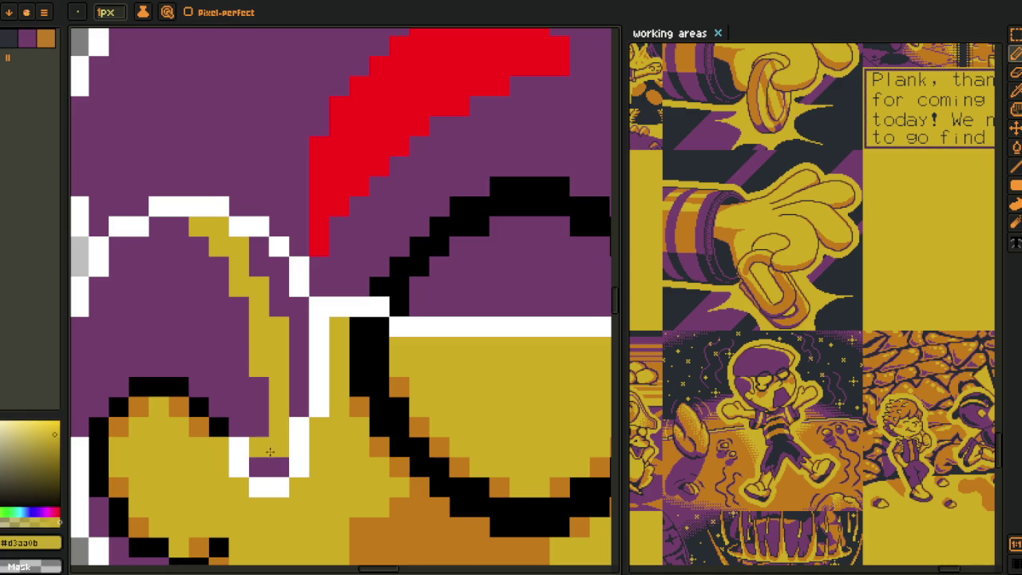
- Fill the small purple wedge beside the yellow stroke
key("g")
left_click(281, 409)
scroll(285, 432, "down", 3)
scroll(393, 349, "down", 4)
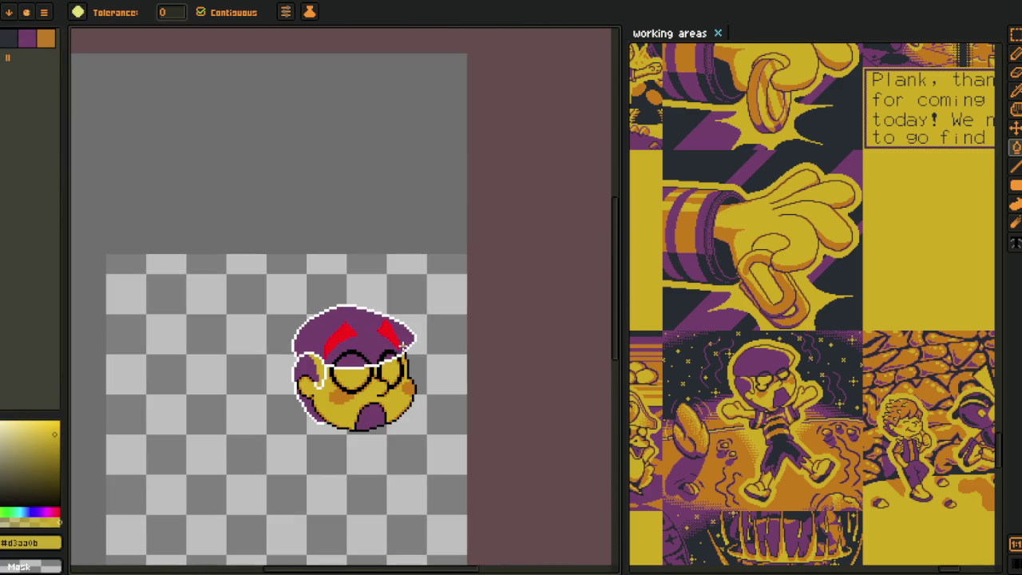
scroll(387, 341, "up", 4)
- Draw yellow pixel lines along the hat's top edge and down its right side
left_click_drag(342, 274, 274, 248)
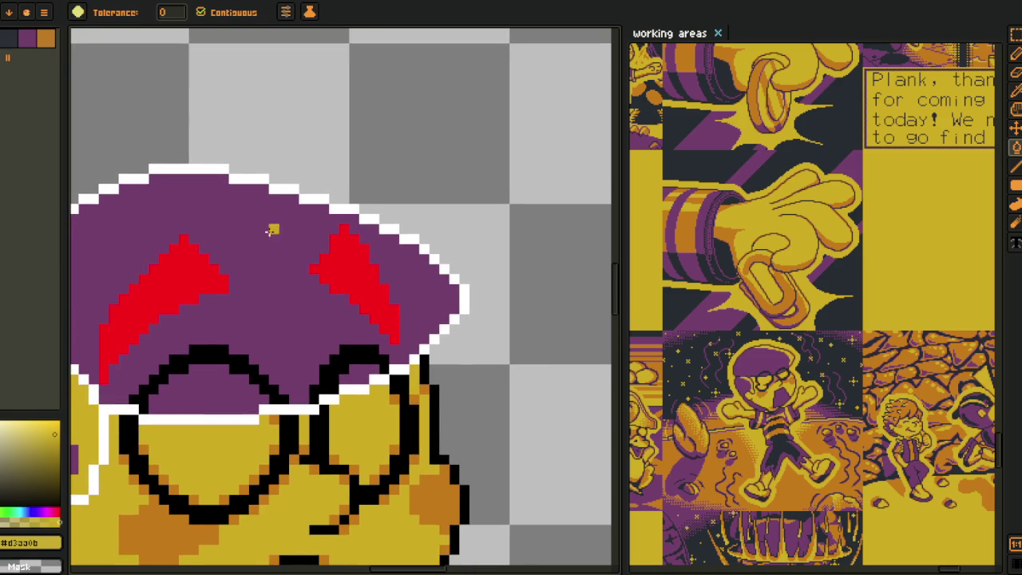
key("b")
scroll(274, 247, "up", 1)
left_click_drag(165, 156, 264, 174)
mouse_move(486, 387)
left_mouse_down()
mouse_move(483, 428)
mouse_move(504, 387)
mouse_move(509, 345)
mouse_move(465, 263)
mouse_move(429, 232)
mouse_move(278, 187)
left_mouse_up()
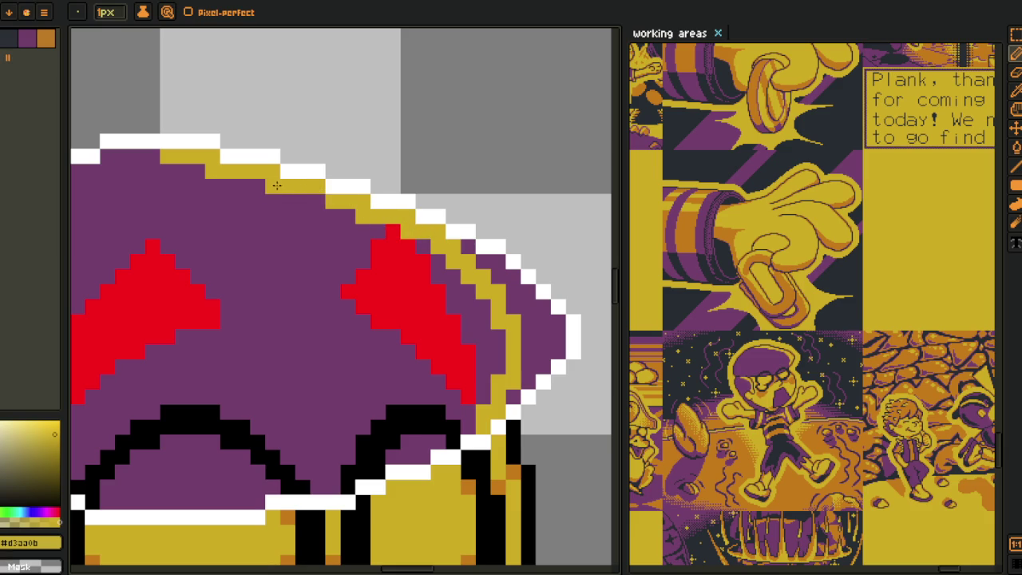
- Fill the hat's right-edge band yellow and paint a stray purple brim pixel yellow
key("g")
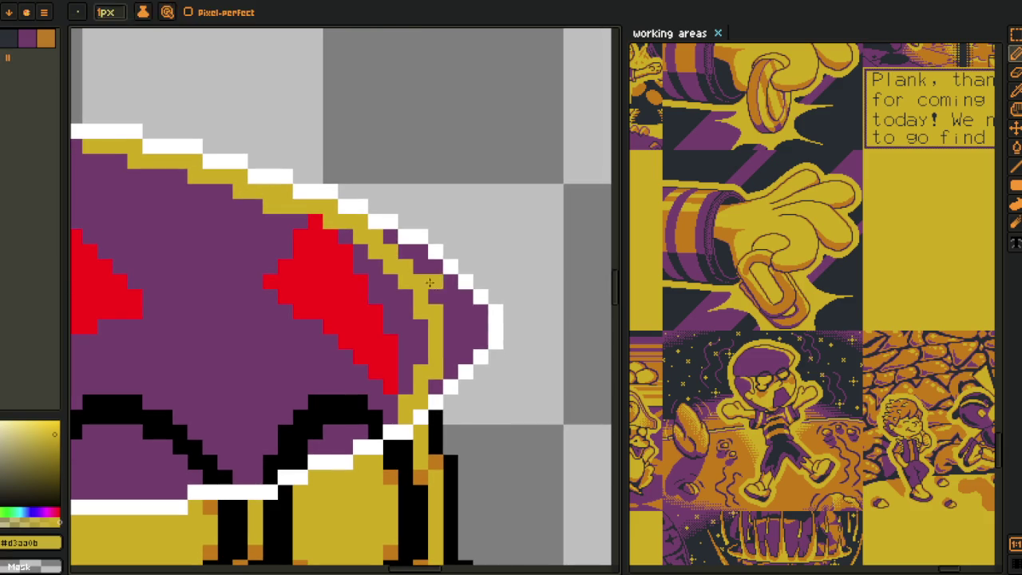
left_click(451, 313)
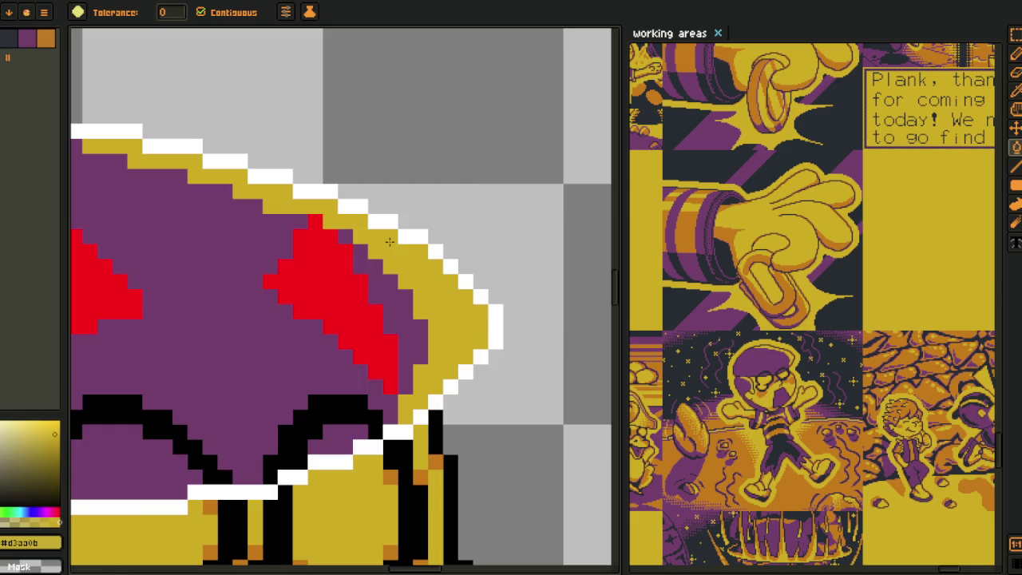
key("i")
scroll(423, 228, "down", 3)
scroll(423, 228, "down", 2)
scroll(423, 221, "up", 2)
scroll(421, 240, "up", 3)
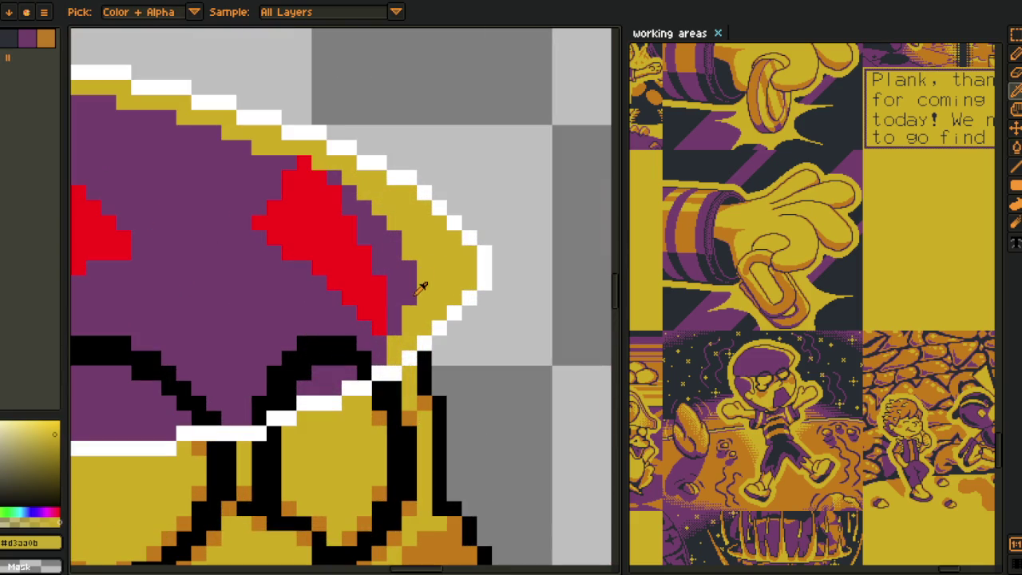
key("b")
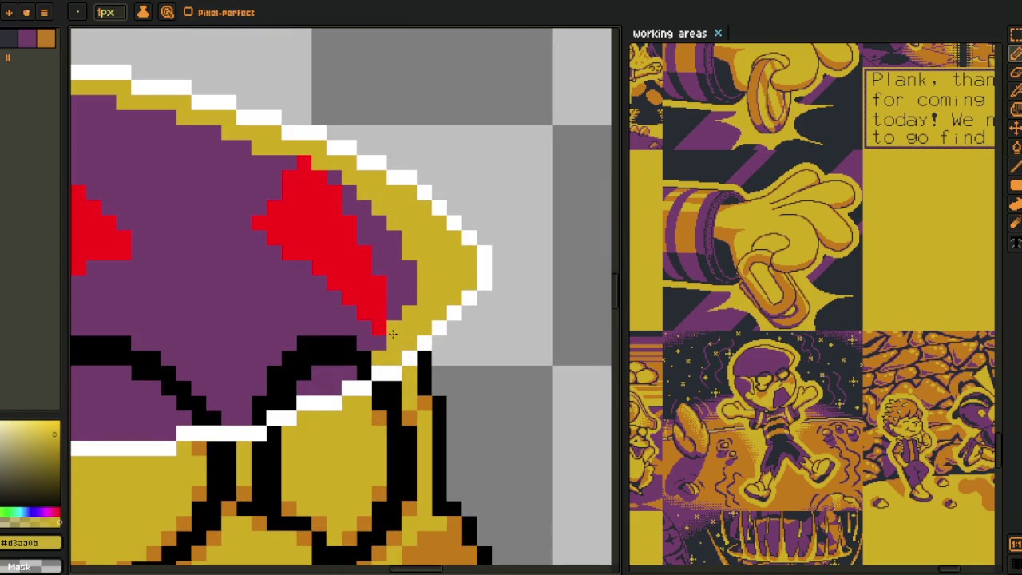
left_click(366, 217)
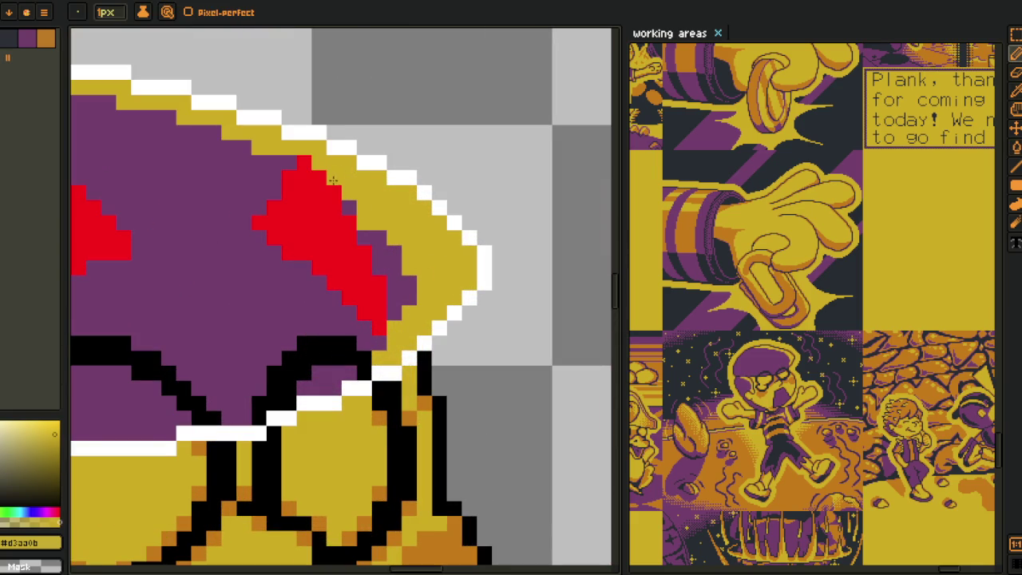
- Pick the orange shade and add single orange shading pixels down the raised yellow arm
left_click(344, 204, "alt")
scroll(343, 208, "down", 5)
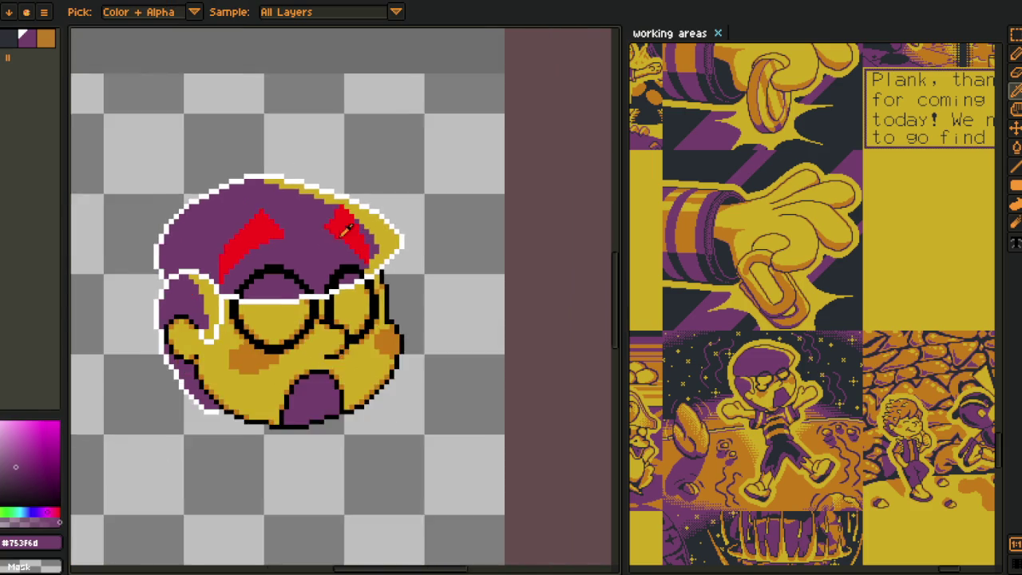
scroll(221, 394, "up", 2)
left_click(220, 393, "alt")
scroll(221, 394, "up", 3)
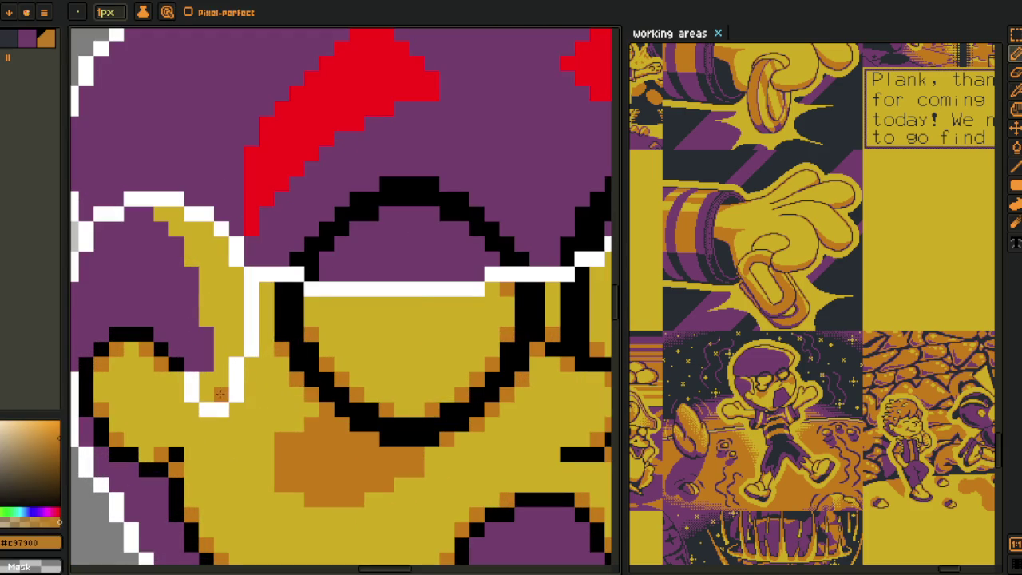
left_click(235, 349)
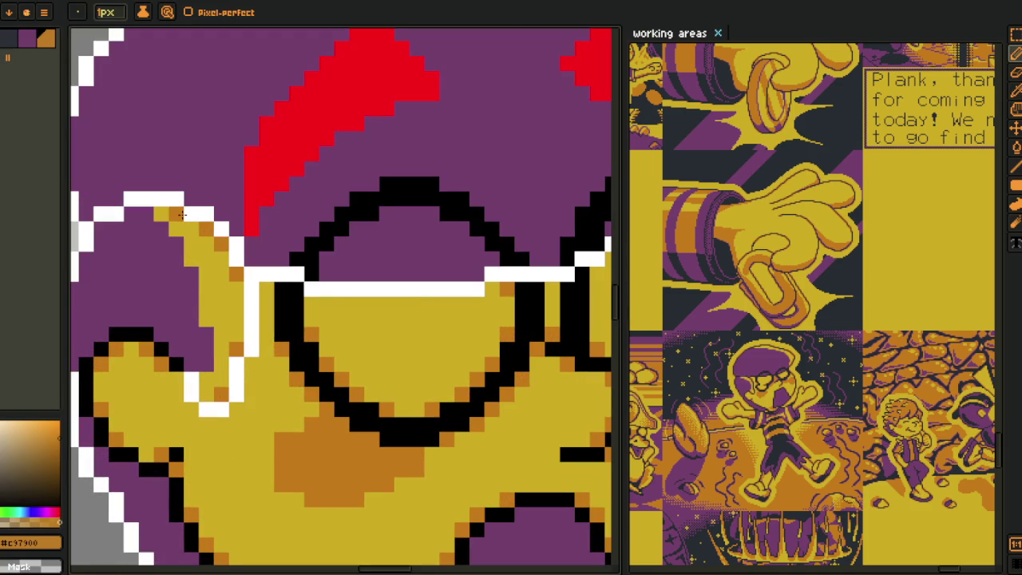
left_click(207, 319)
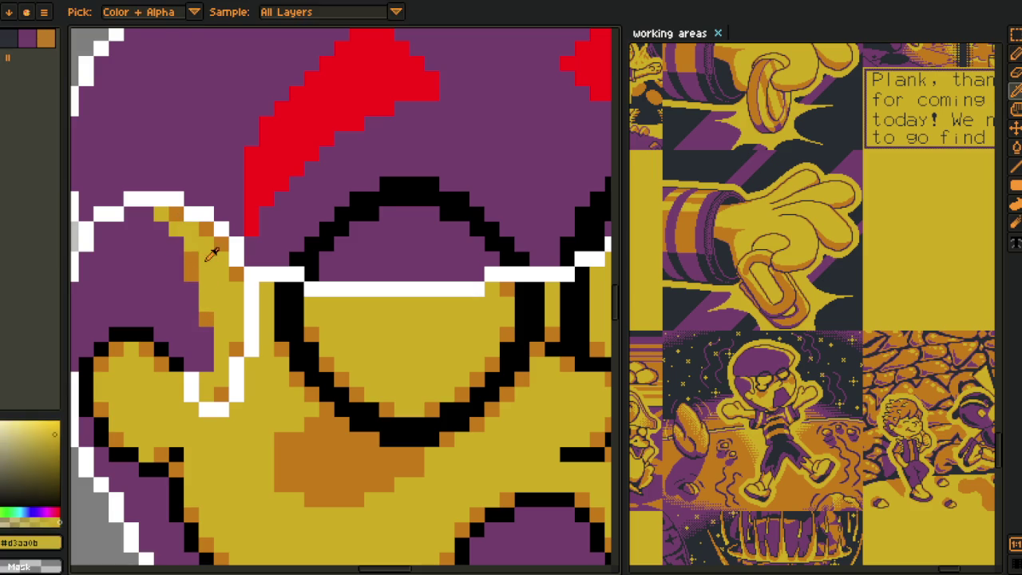
- Undo the misplaced orange pixel below the neck and repaint it one step up and right
key("alt")
scroll(190, 240, "down", 3)
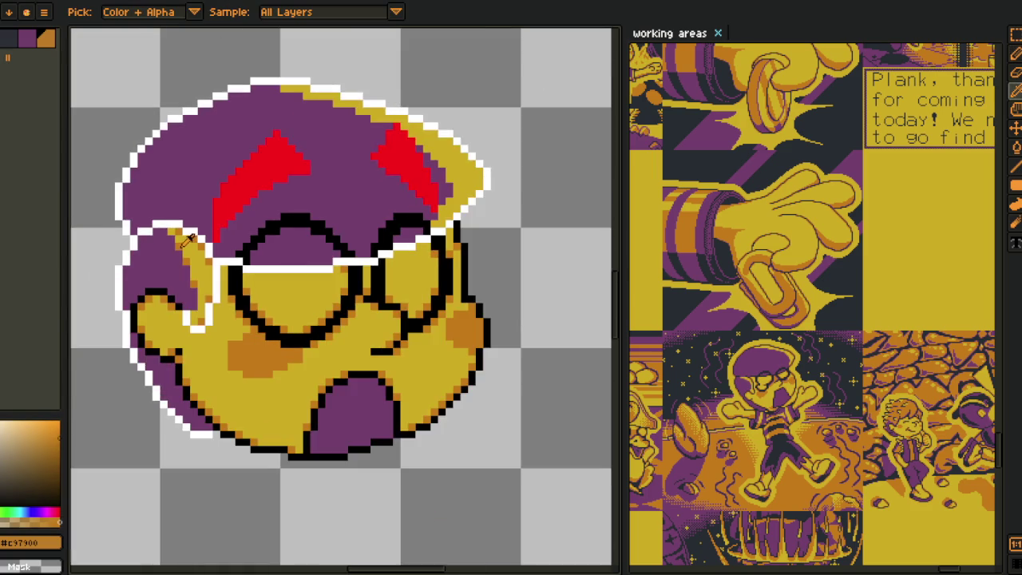
scroll(151, 224, "up", 3)
scroll(152, 225, "down", 3)
scroll(281, 326, "up", 2)
scroll(282, 326, "up", 1)
key("ctrl+z")
left_click(300, 313)
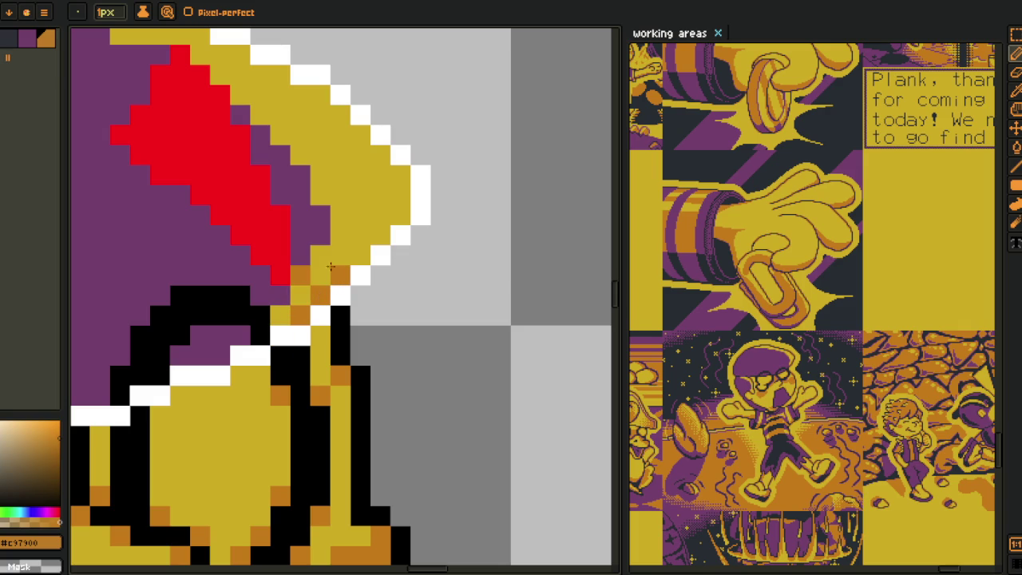
- Pencil orange pixels along the hat brim's inner edge, undoing a stray one near the neck
left_click(320, 255)
left_click(357, 253)
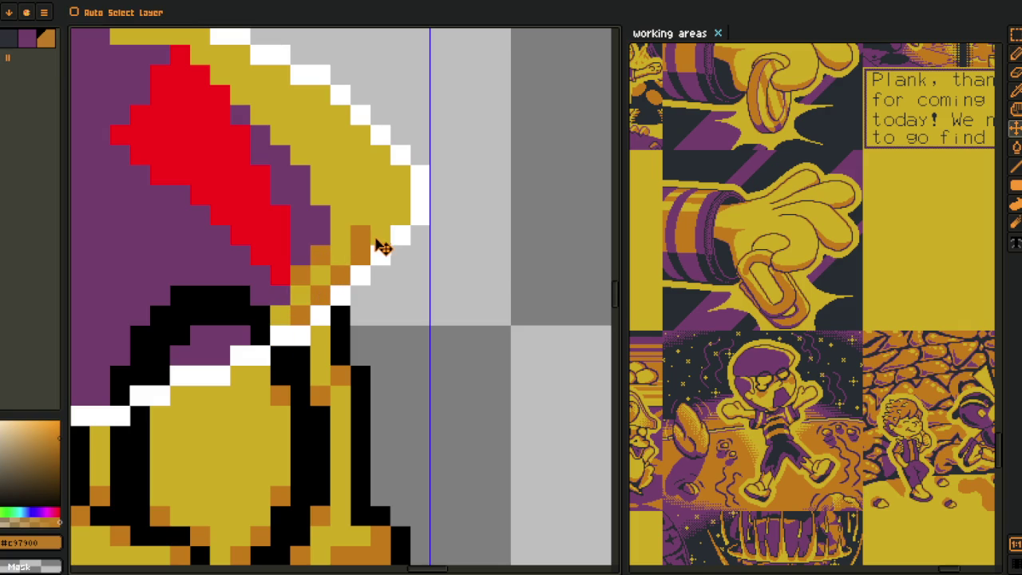
key("ctrl+z")
left_click(401, 216)
left_click(381, 155)
left_click(320, 194)
left_click(301, 155)
left_click(281, 133)
left_click(240, 94)
left_click(340, 114)
left_click(320, 94)
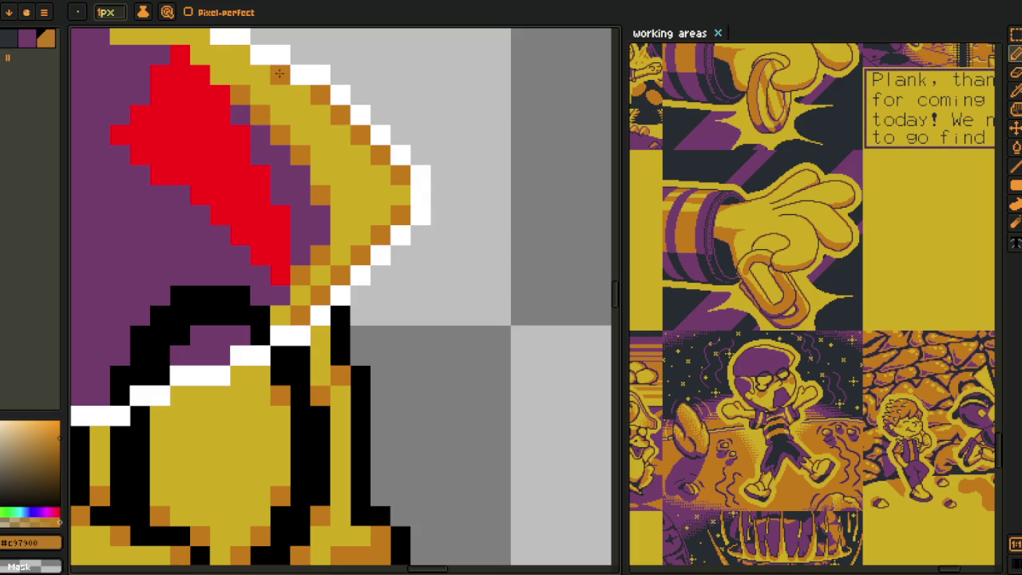
- Continue the orange edge along the upper brim to its far end
left_click_drag(240, 71, 322, 227)
left_click(304, 228)
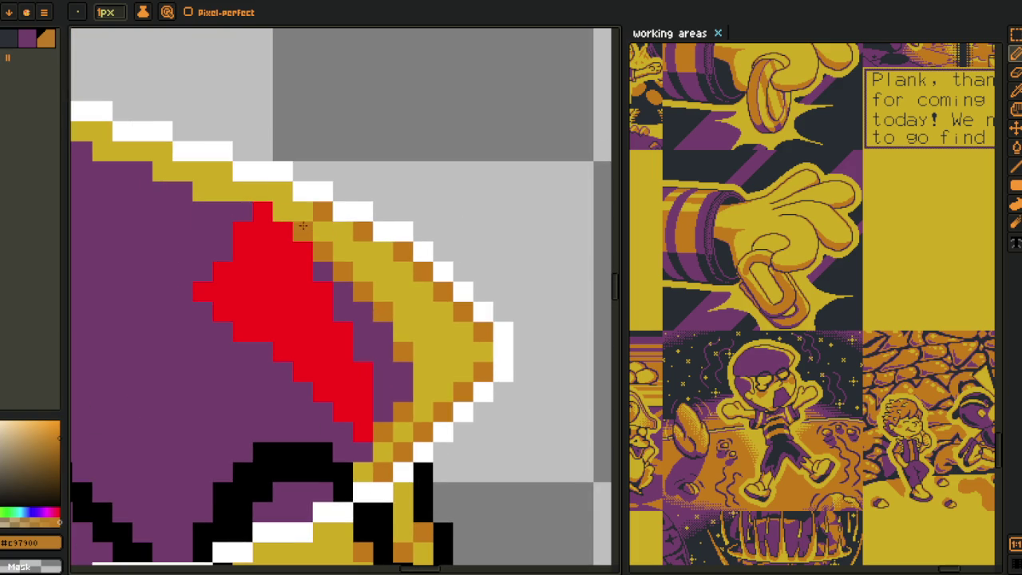
left_click(222, 171)
left_click(202, 191)
left_click(162, 150)
left_click(142, 171)
left_click_drag(148, 171, 254, 252)
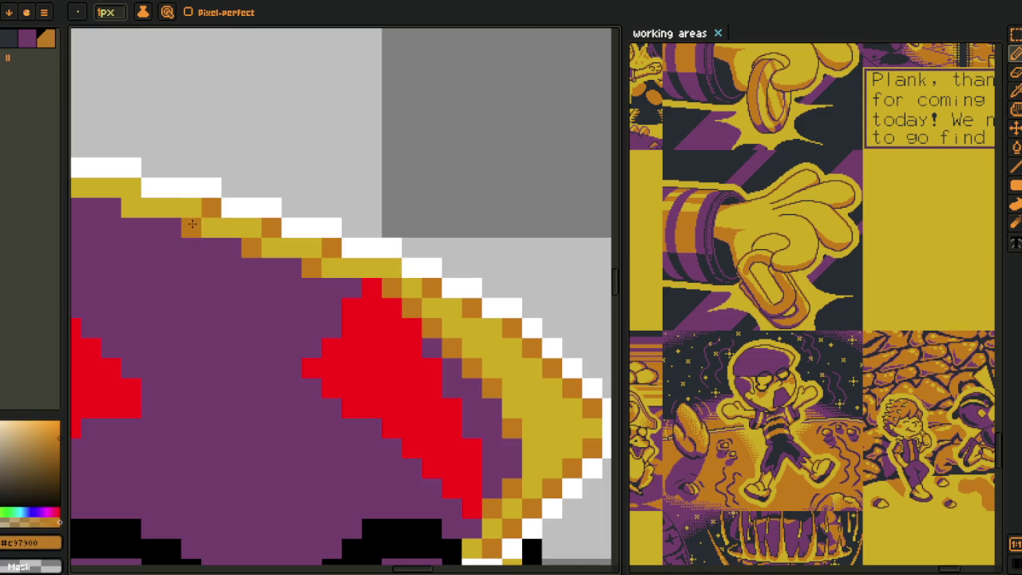
left_click_drag(219, 221, 378, 266)
left_click(304, 240)
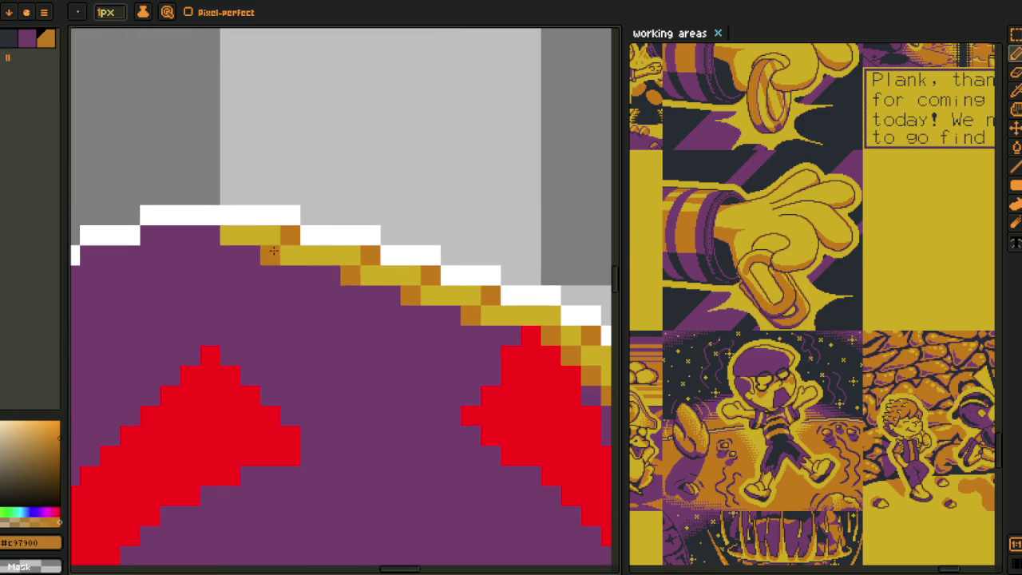
scroll(219, 234, "down", 3)
scroll(217, 234, "down", 1)
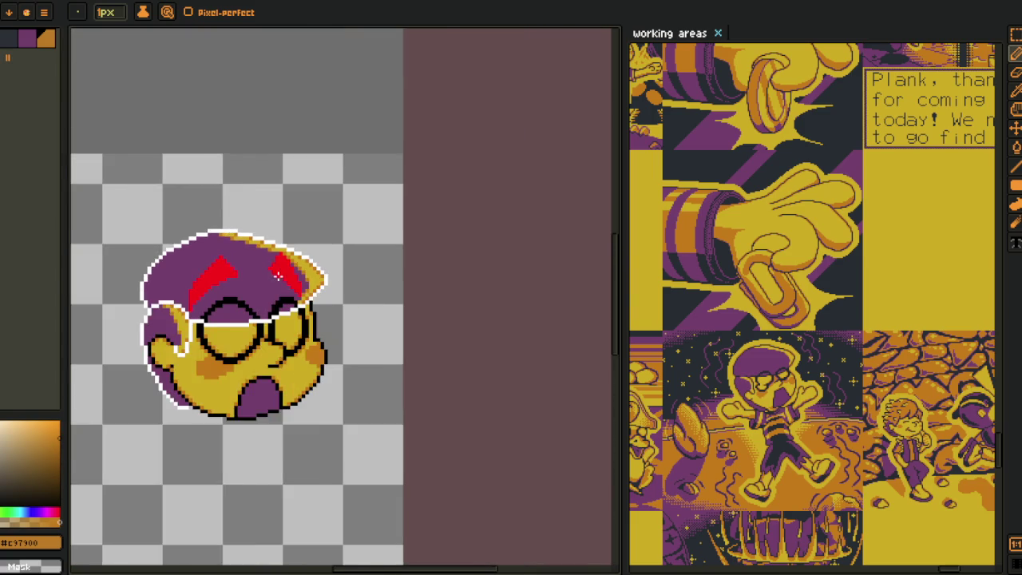
scroll(218, 234, "up", 1)
- Extend the white outline at the brim tip and cover stray edge pixels with yellow
key("i")
left_click(323, 233)
scroll(343, 296, "up", 3)
key("b")
left_click(375, 216)
left_click_drag(385, 210, 271, 304)
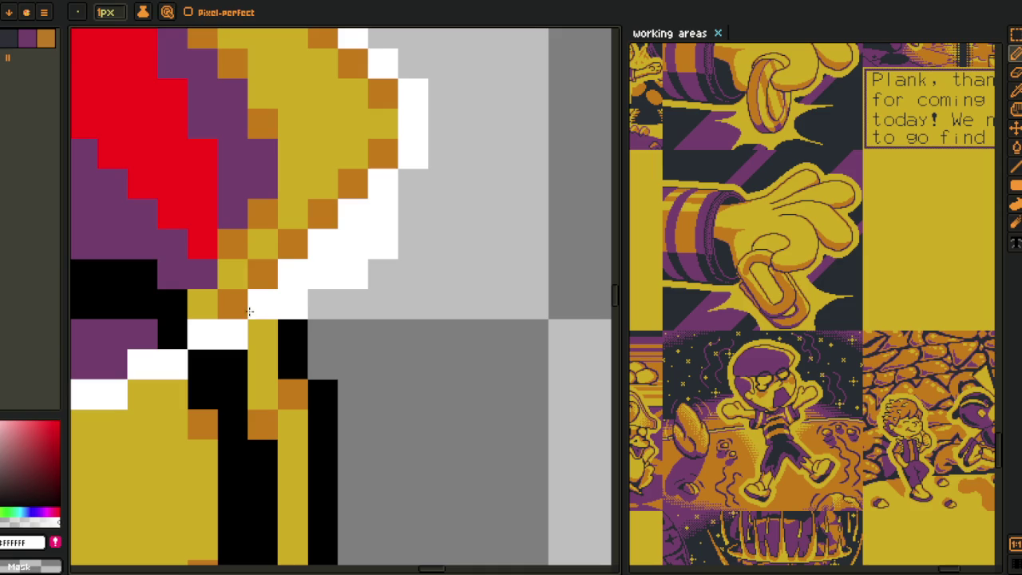
left_click(274, 266, "alt")
left_click(291, 216, "alt")
mouse_move(291, 216)
left_mouse_down()
mouse_move(319, 206)
mouse_move(326, 240)
mouse_move(349, 218)
mouse_move(369, 173)
left_mouse_up()
- Add a last orange brim pixel, whiten one edge pixel and erase the stray white beyond
left_click(382, 156, "alt")
left_click(293, 274)
scroll(400, 239, "down", 2)
scroll(417, 239, "down", 2)
scroll(417, 240, "up", 2)
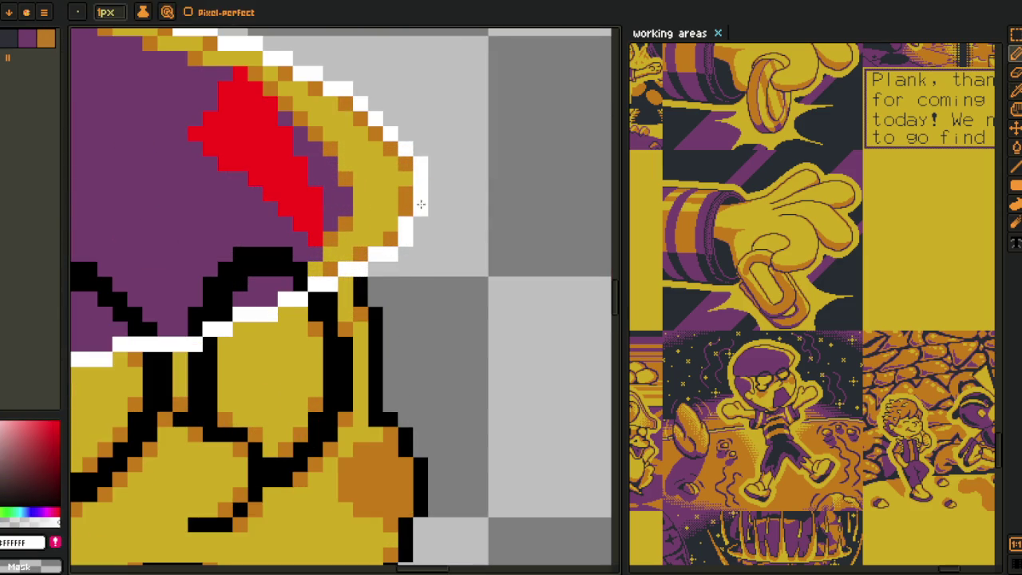
scroll(423, 191, "down", 2)
left_click(421, 182, "alt")
scroll(421, 182, "up", 1)
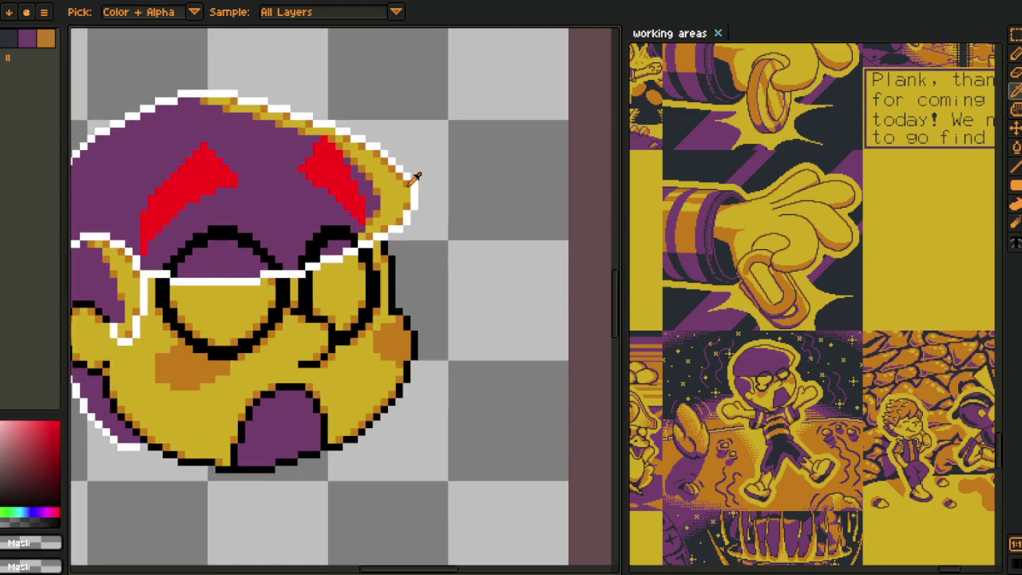
scroll(428, 162, "up", 1)
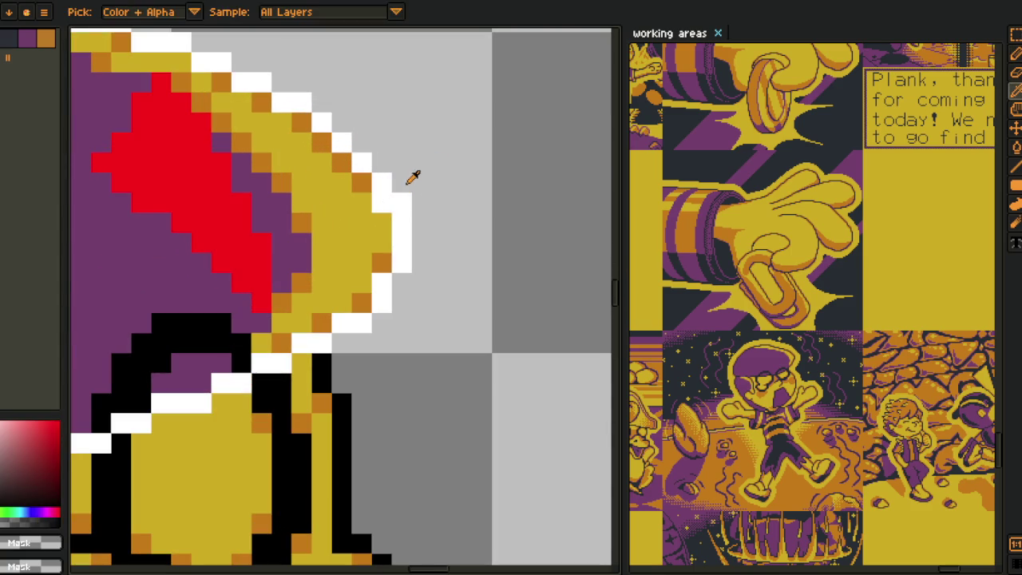
left_click(381, 202)
right_click(402, 202)
scroll(367, 206, "down", 2)
scroll(415, 203, "down", 1)
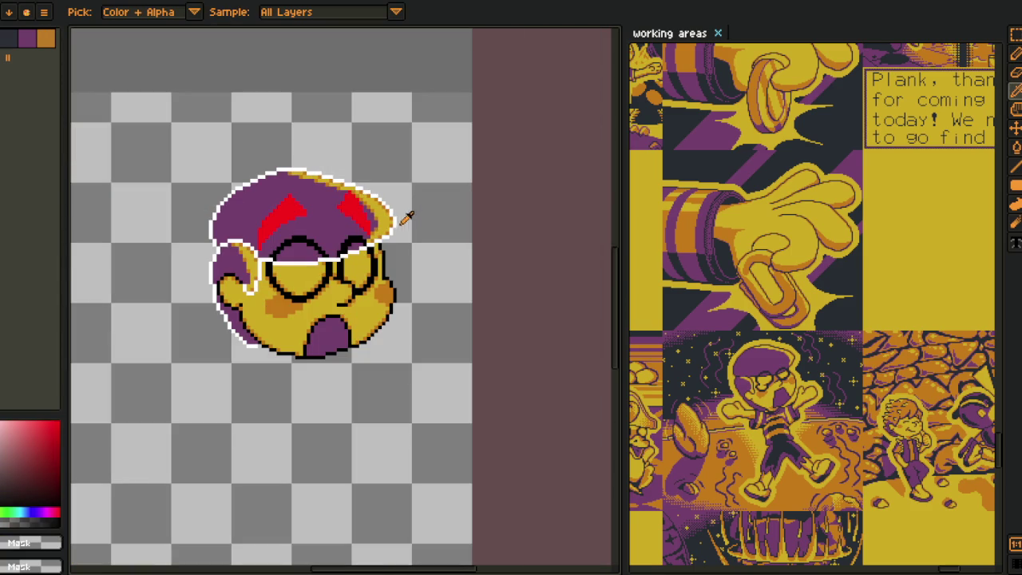
scroll(323, 232, "up", 1)
scroll(323, 232, "up", 2)
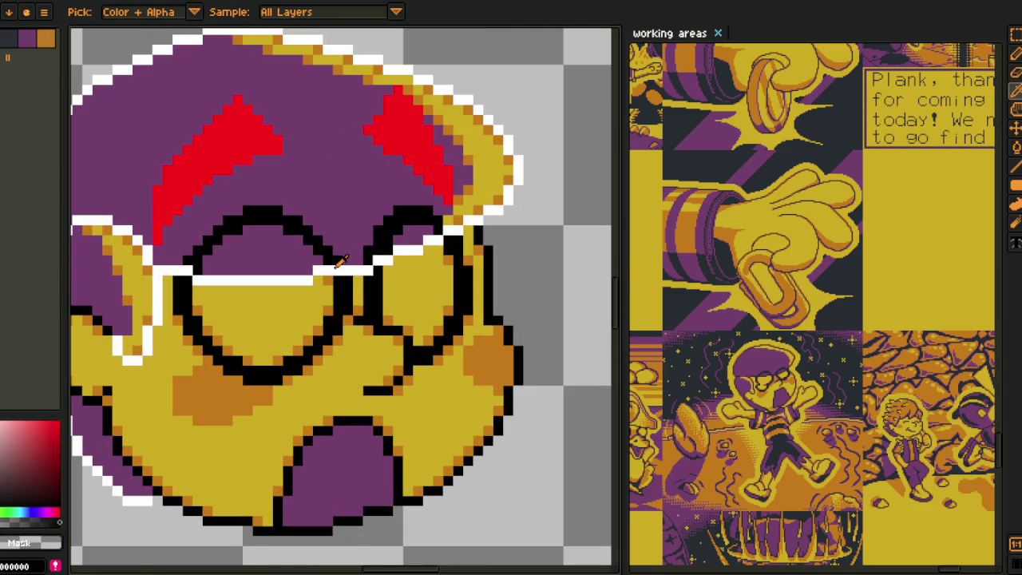
- Replace the white #FFFFFF outline colour with black #000000
key("shift+r")
left_click(409, 446)
scroll(415, 444, "down", 2)
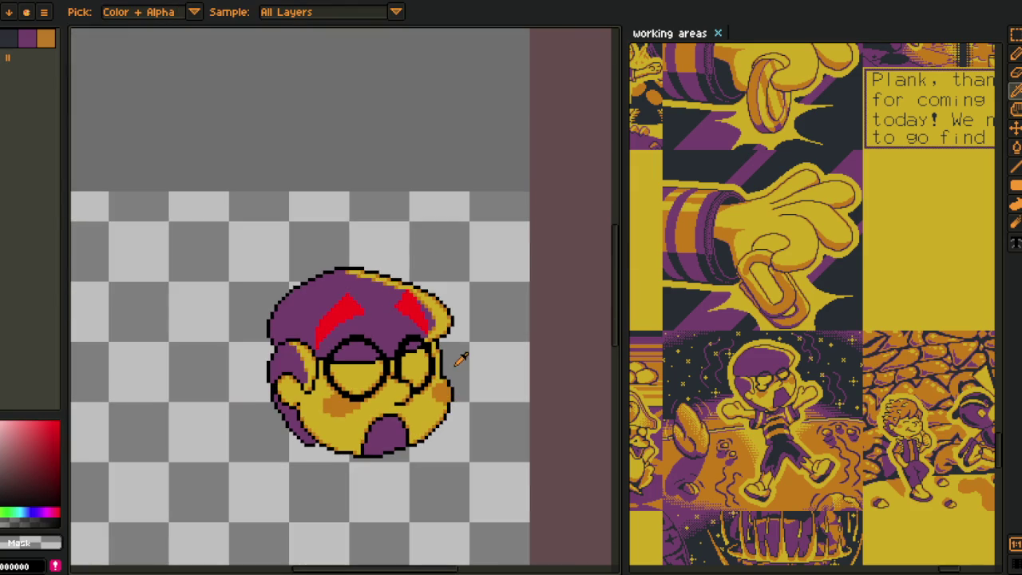
scroll(360, 334, "up", 2)
- Merge the head layers down twice into a single layer
key("g")
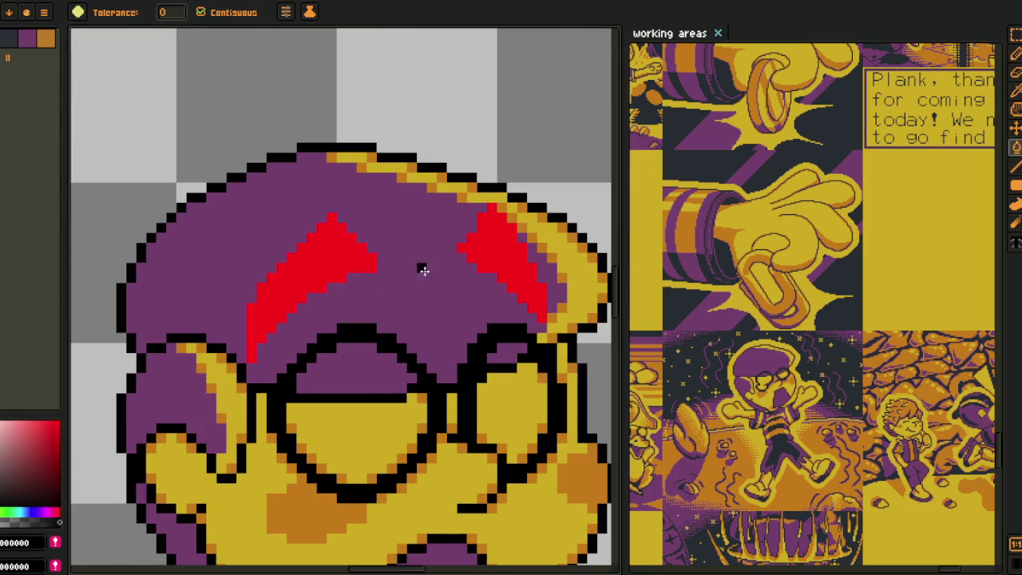
scroll(374, 317, "down", 1)
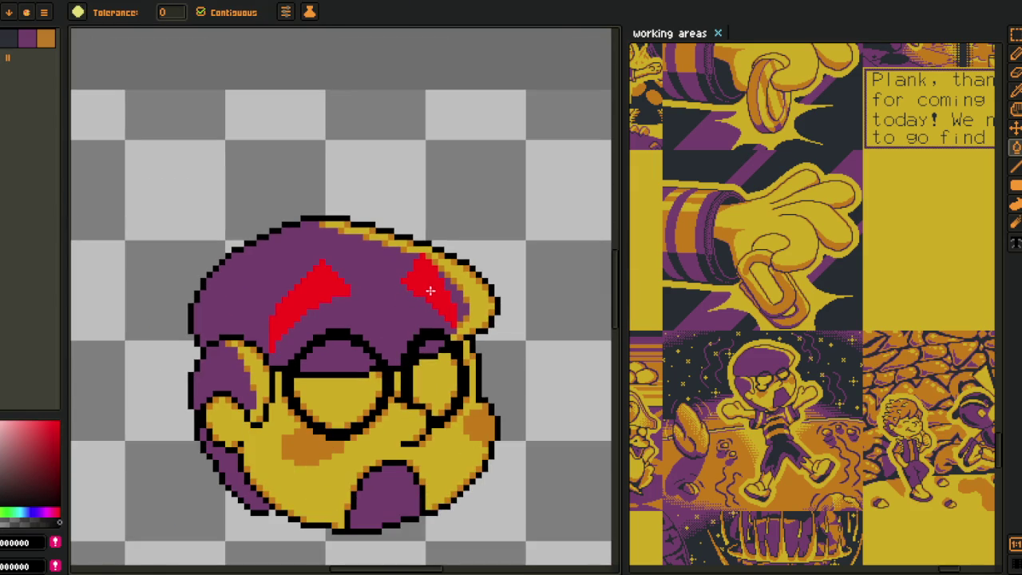
key("Tab")
right_click(211, 510)
left_click(231, 554)
left_click(74, 525)
right_click(128, 524)
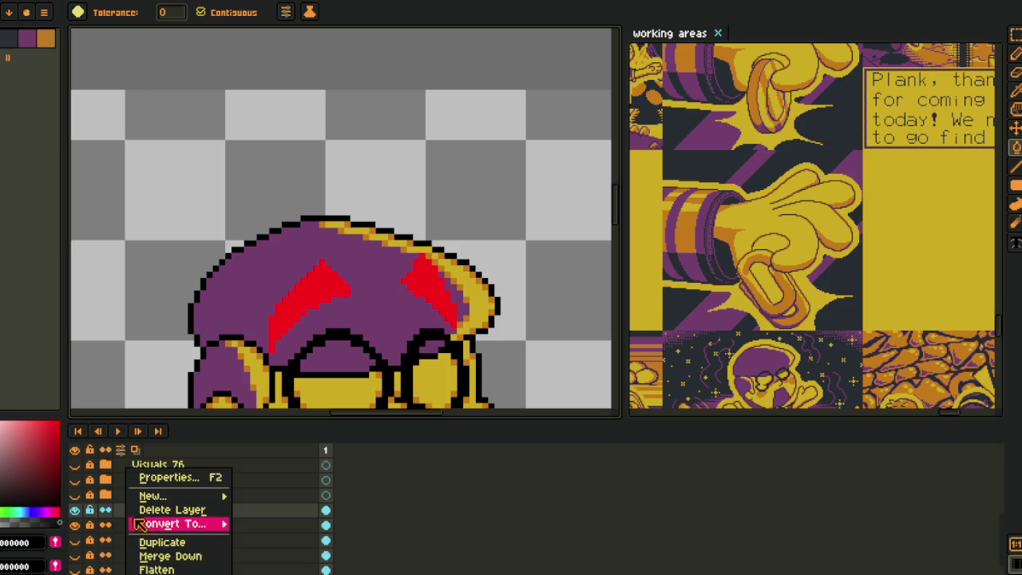
left_click(185, 556)
- Paint-bucket the left and right red hat marks black
scroll(354, 301, "up", 1)
left_click(351, 281)
left_click(474, 278)
scroll(474, 278, "down", 3)
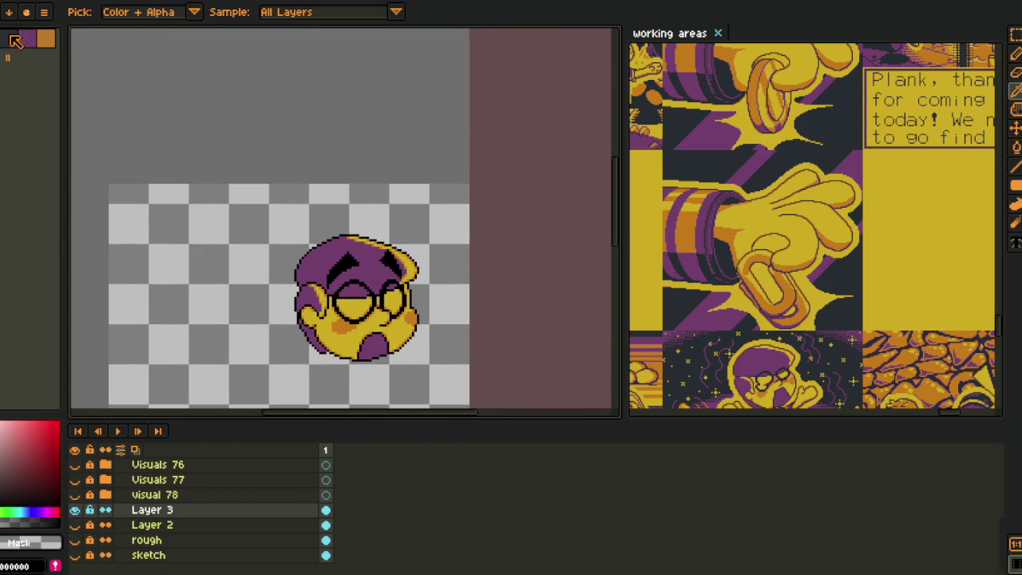
scroll(335, 228, "up", 2)
scroll(335, 232, "up", 1)
- Replace the black #000000 pixels with Idx-1
key("shift+r")
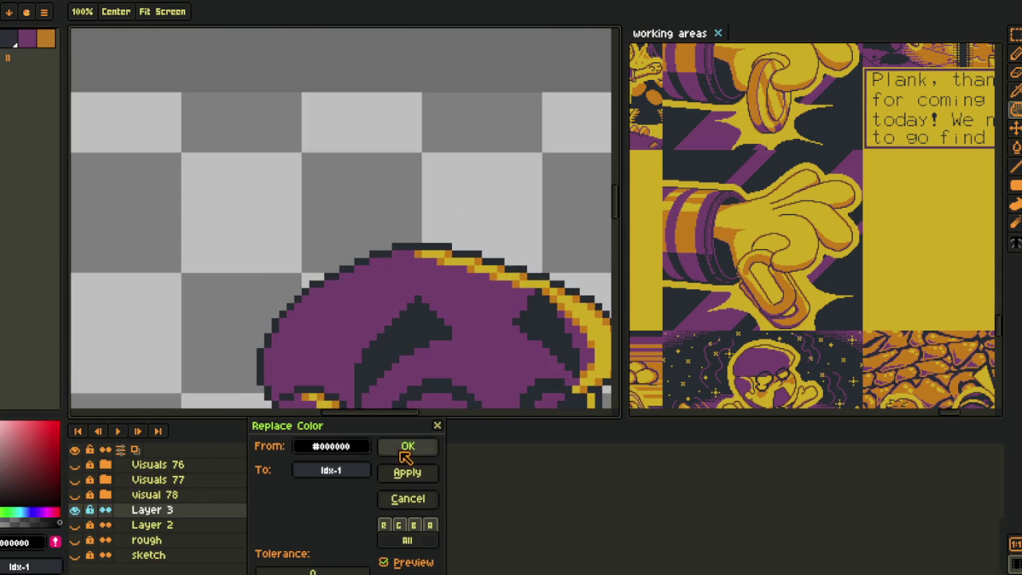
left_click(406, 449)
scroll(239, 271, "down", 2)
scroll(235, 274, "down", 1)
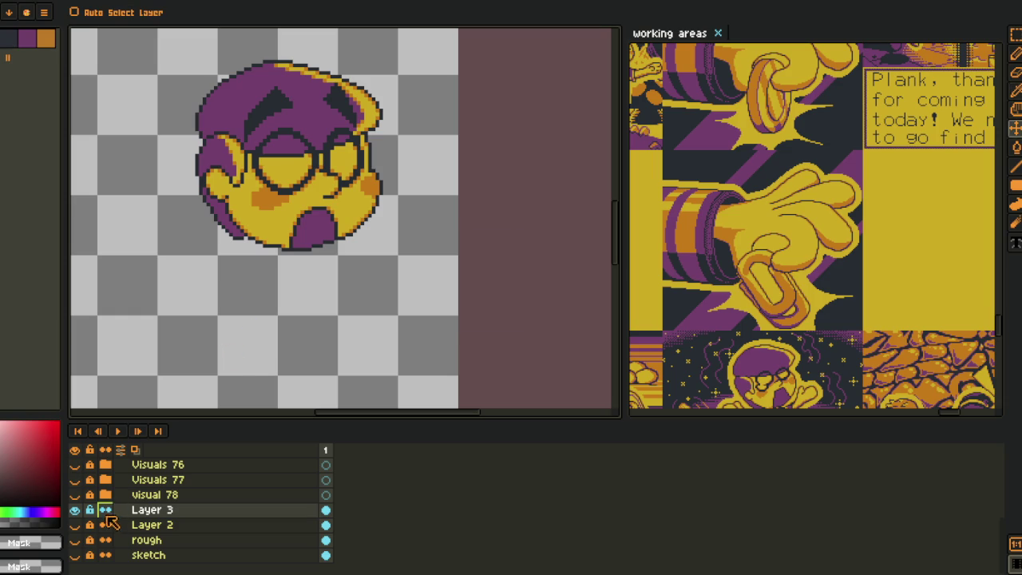
- Show the orange arm sketch on Layer 2
left_click(75, 525)
scroll(264, 256, "down", 2)
scroll(297, 240, "down", 2)
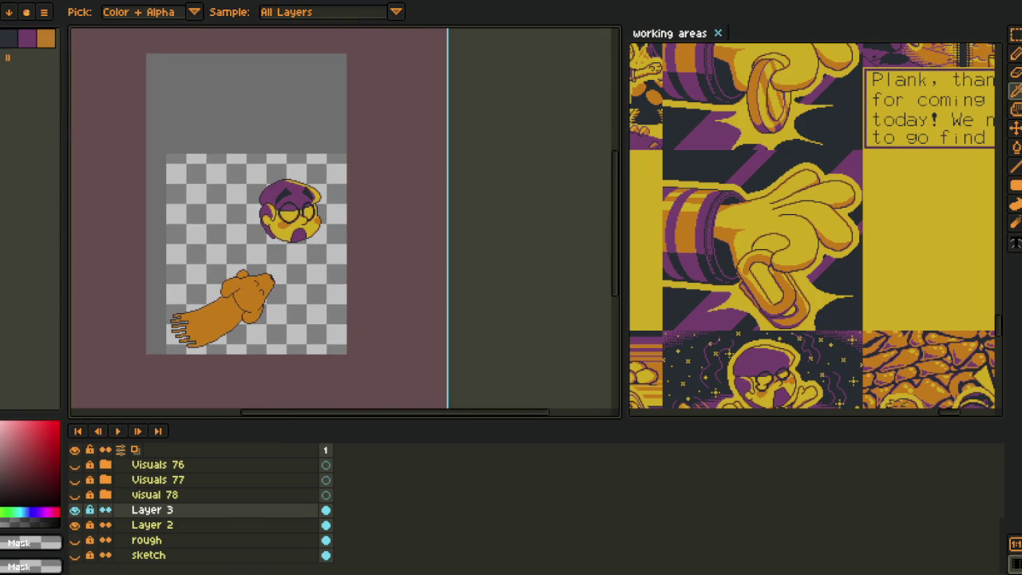
- Browse the Sprite menu's canvas commands and toggle the visual 78 layer without rotating
key("alt+s")
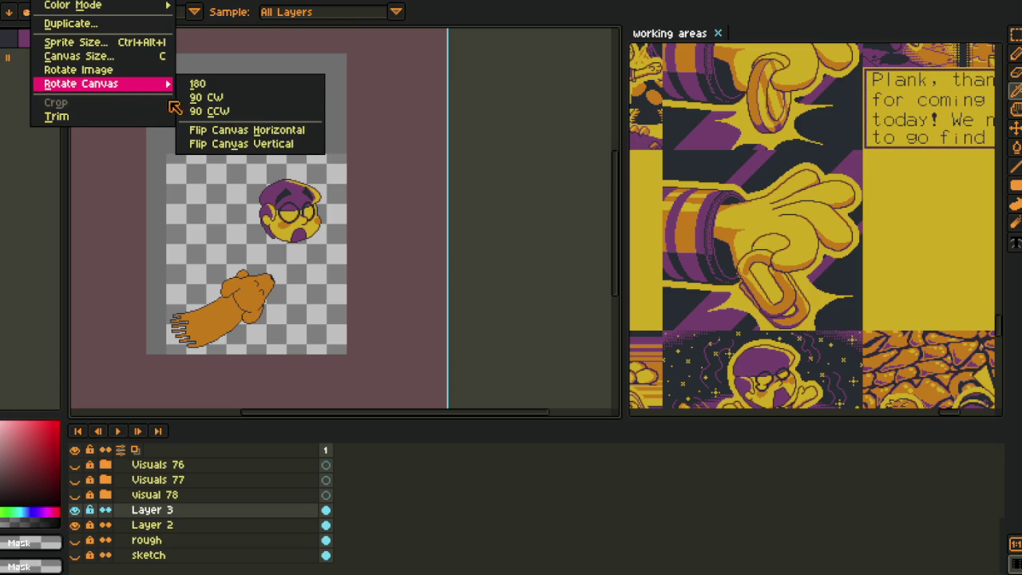
left_click(238, 129)
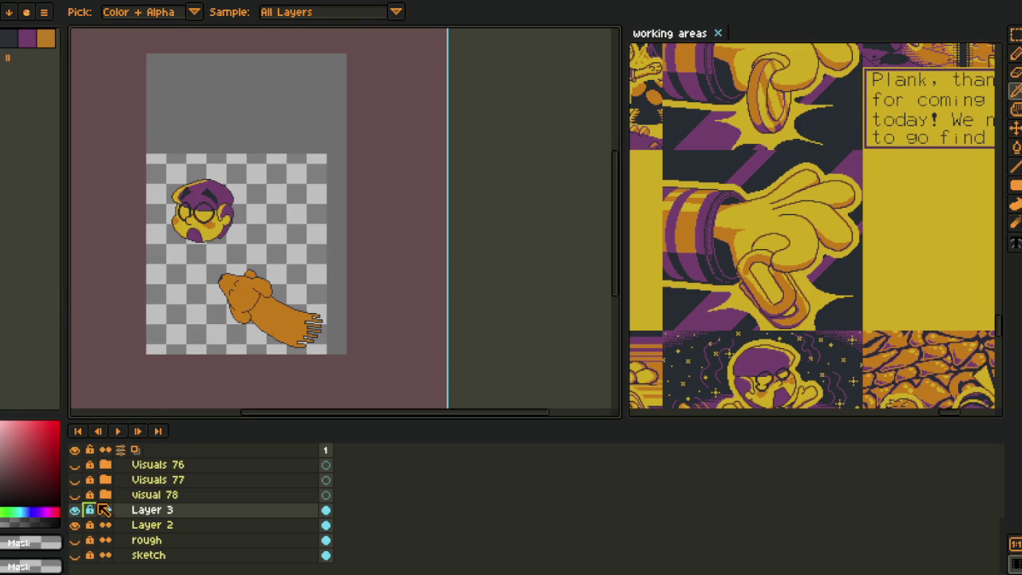
left_click(74, 496)
left_click(75, 496)
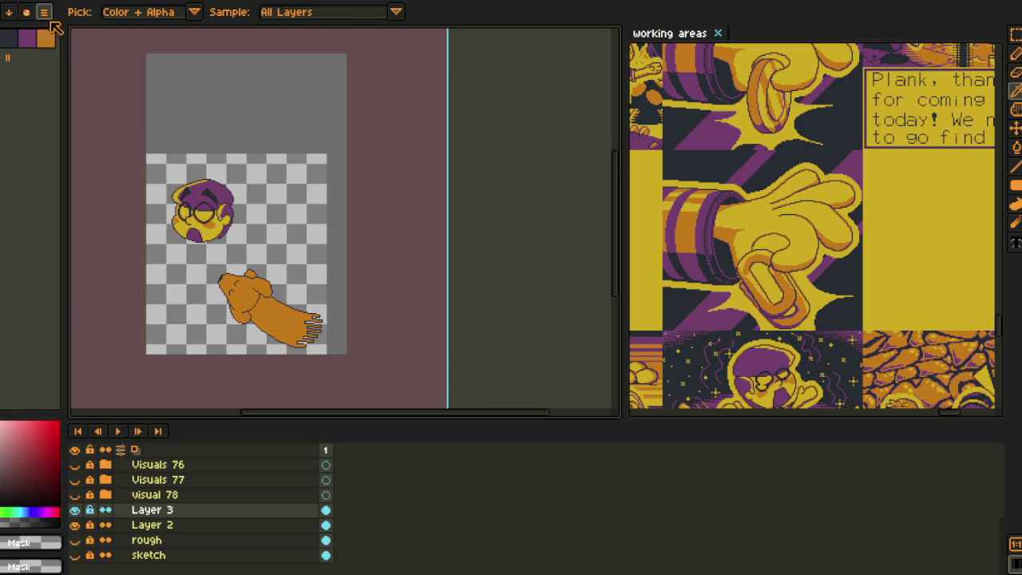
left_click(10, 2)
mouse_move(112, 157)
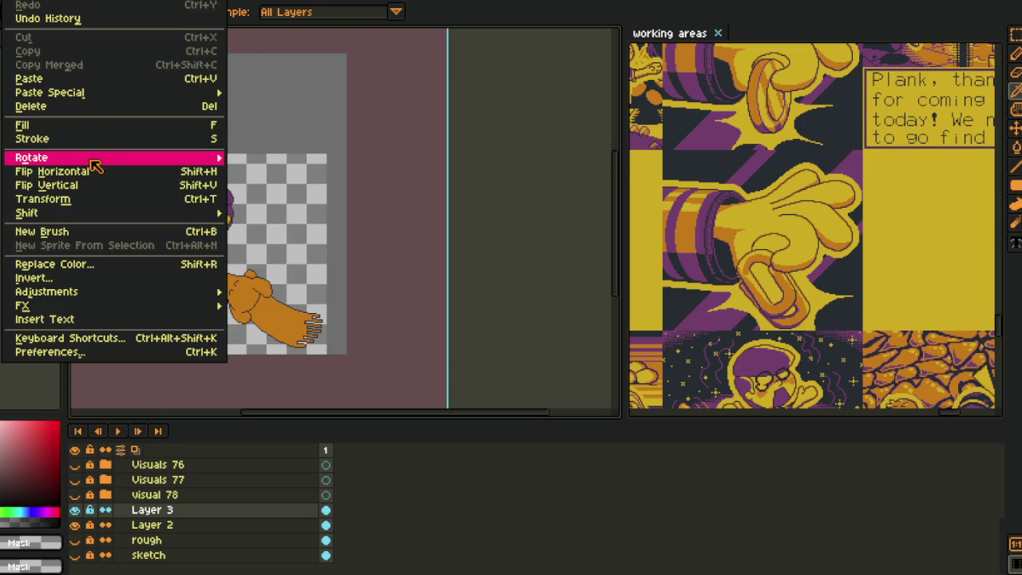
left_click(263, 172)
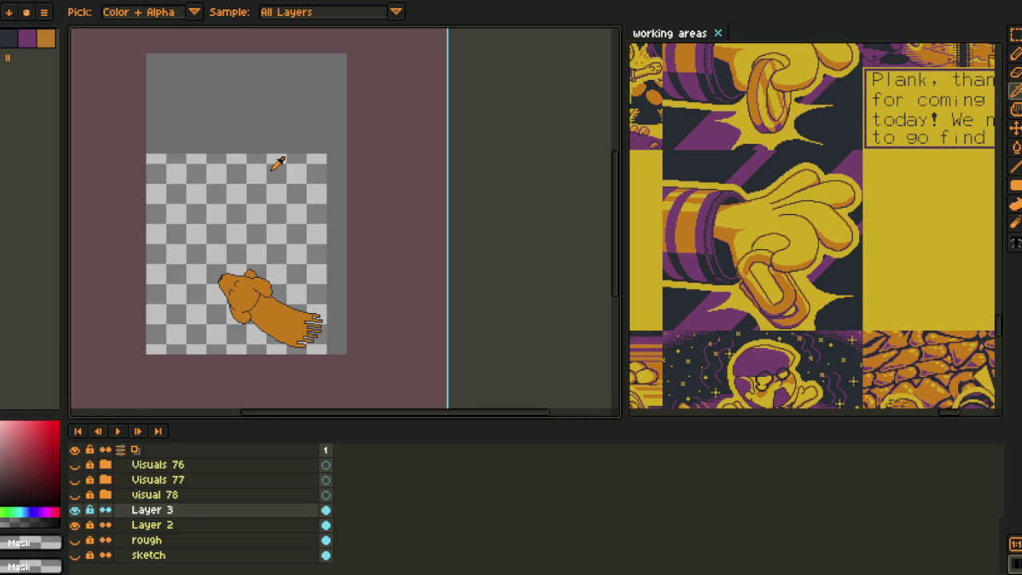
- Rotate the whole canvas 90° clockwise and centre the rotated sprite in view
left_click(54, 1)
mouse_move(81, 83)
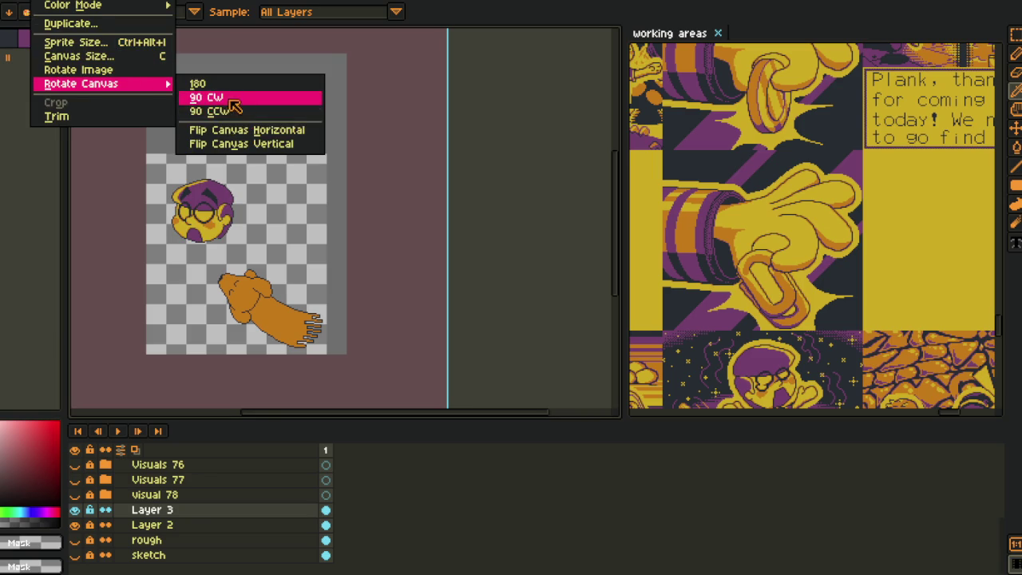
left_click(209, 97)
scroll(260, 104, "up", 2)
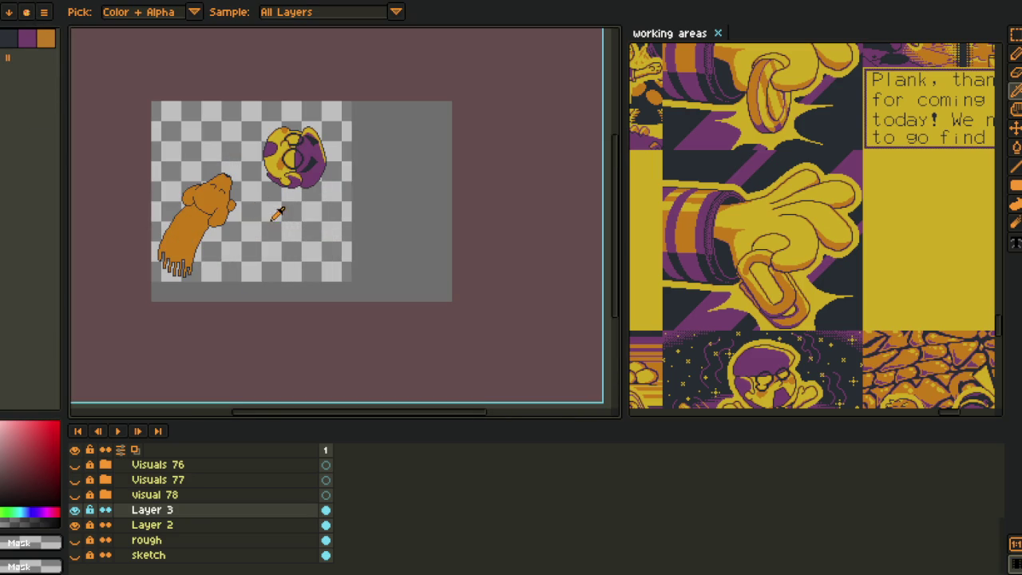
left_click(75, 495)
left_click(74, 495)
left_click(74, 495)
scroll(206, 278, "down", 1)
key("space")
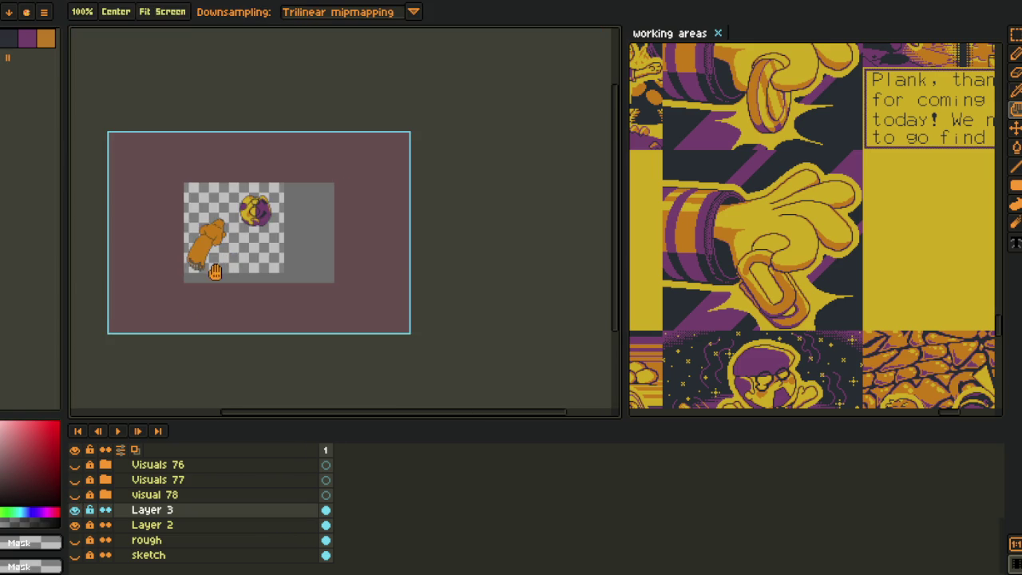
left_click_drag(215, 272, 188, 264)
scroll(258, 214, "up", 3)
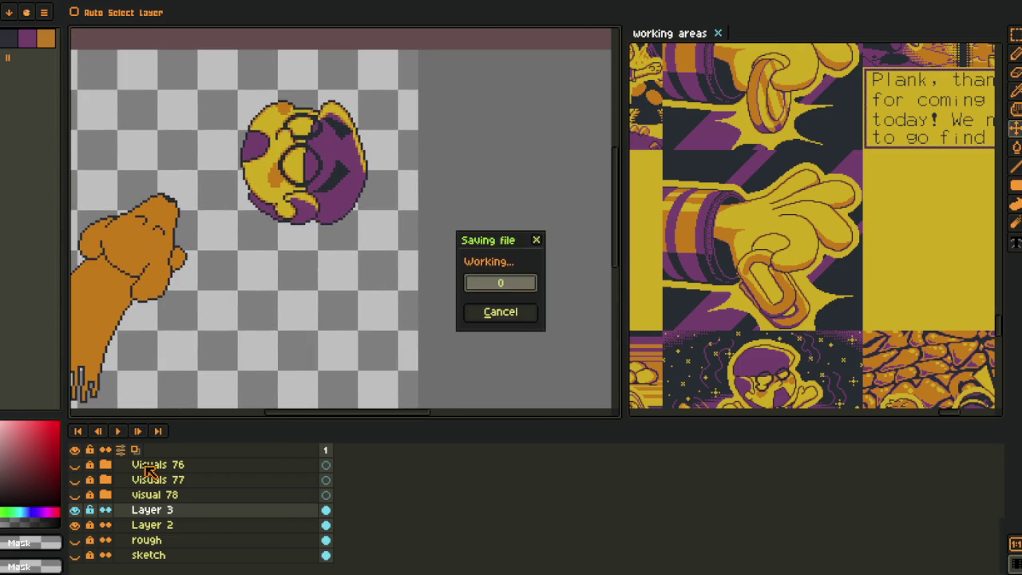
- Rename Layer 3 to head_1 and Layer 2 to dog_1
double_click(150, 511)
type("head")
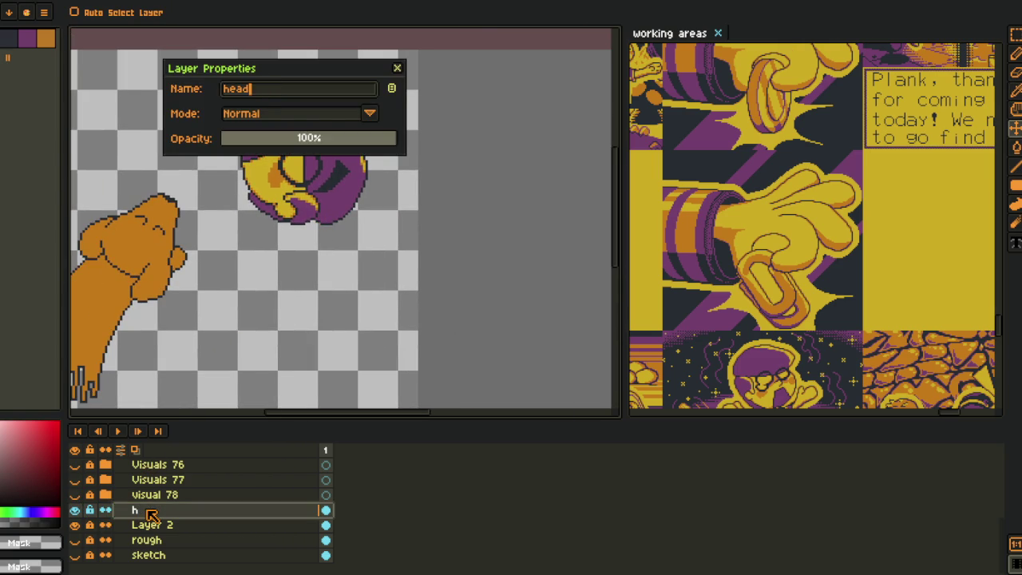
key("Return")
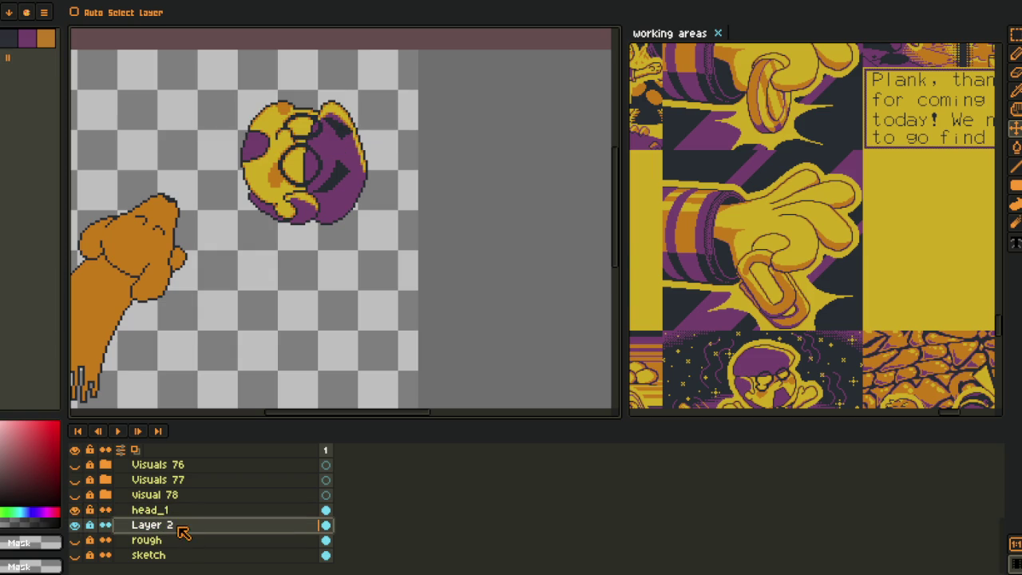
double_click(181, 526)
type("dog_1")
key("Return")
- Duplicate head_1 as head_1 Copy and hide the original head_1
left_click(102, 511)
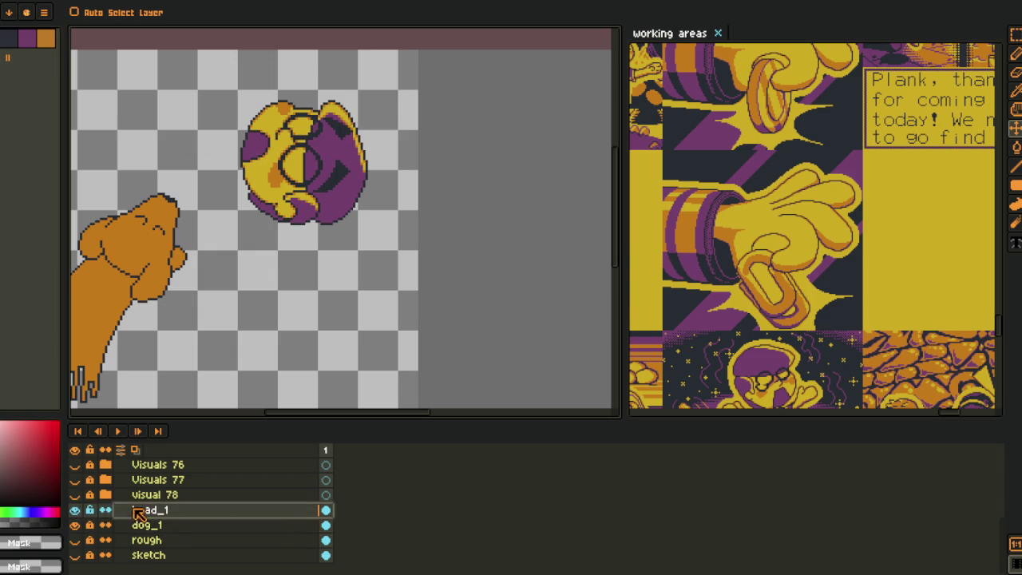
right_click(153, 511)
left_click(194, 543)
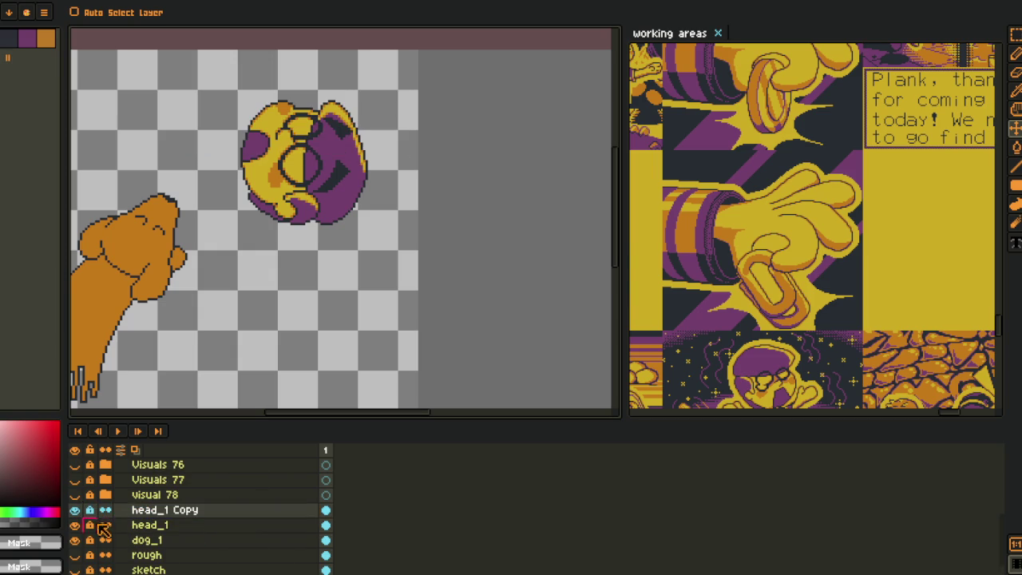
left_click(76, 526)
double_click(152, 511)
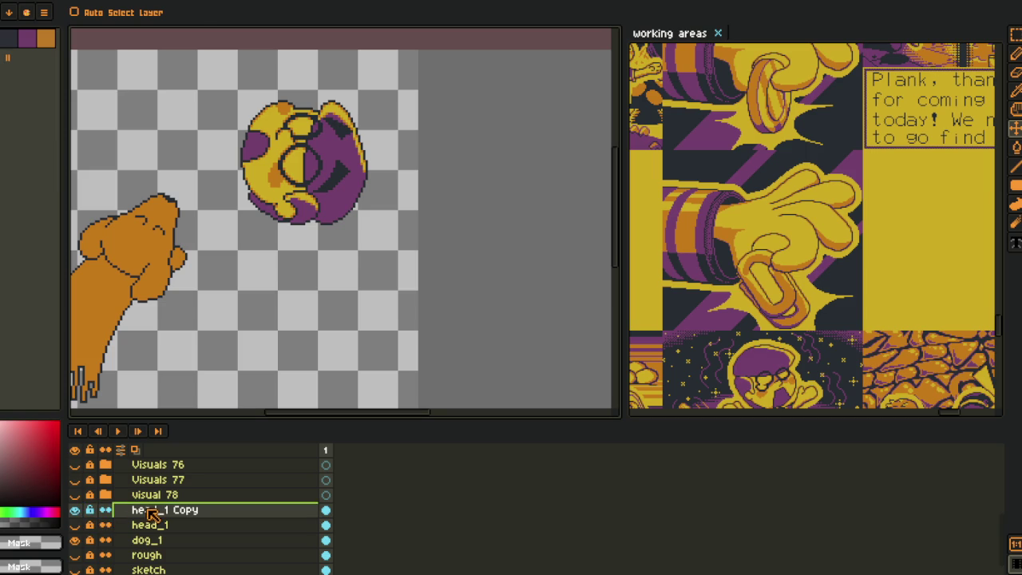
scroll(280, 285, "up", 1)
- Trial-rotate the selected copied head about 56°, undo it, and save the file
key("m")
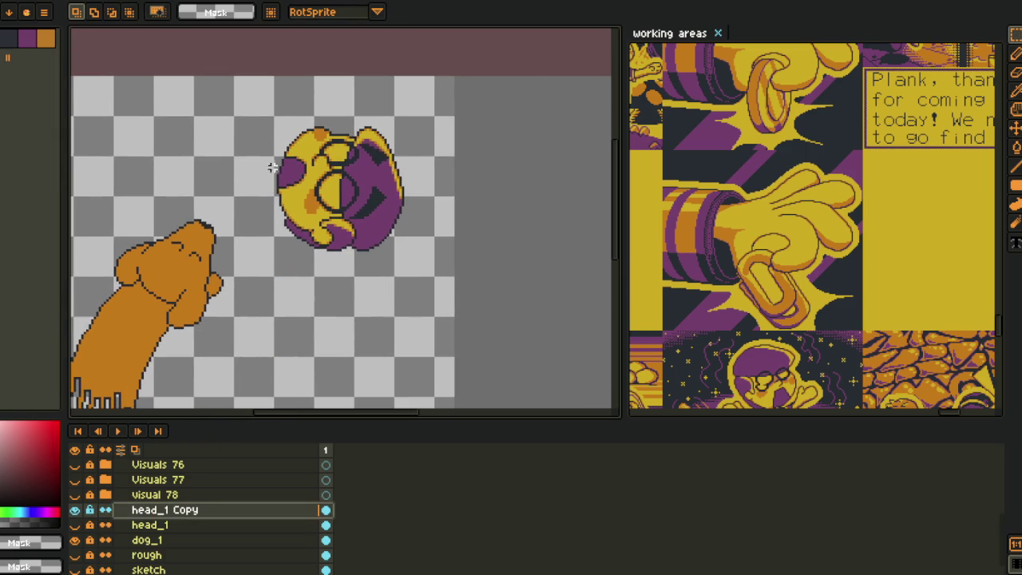
left_click(383, 235)
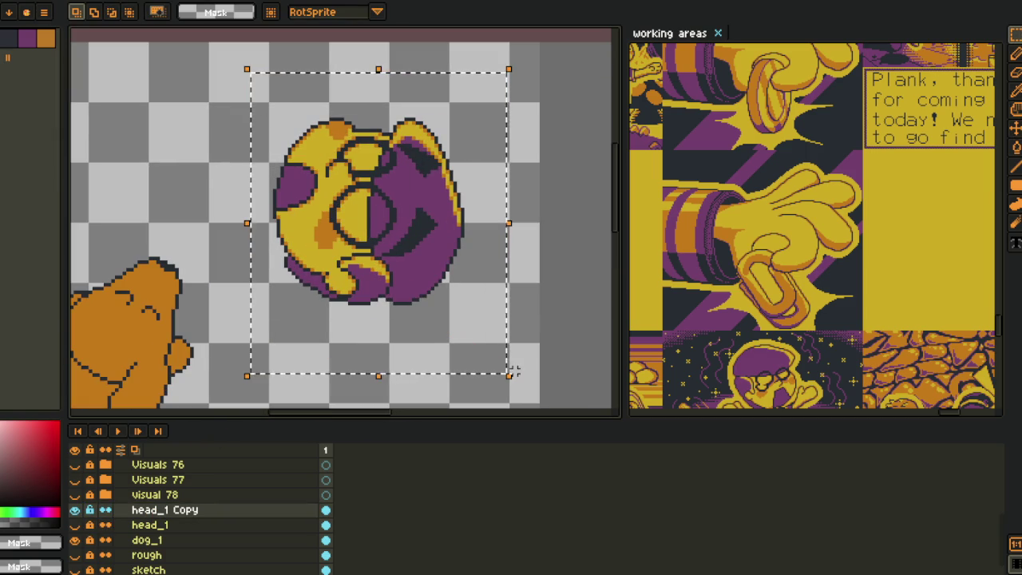
mouse_move(520, 384)
left_mouse_down()
mouse_move(614, 194)
mouse_move(555, 107)
left_mouse_up()
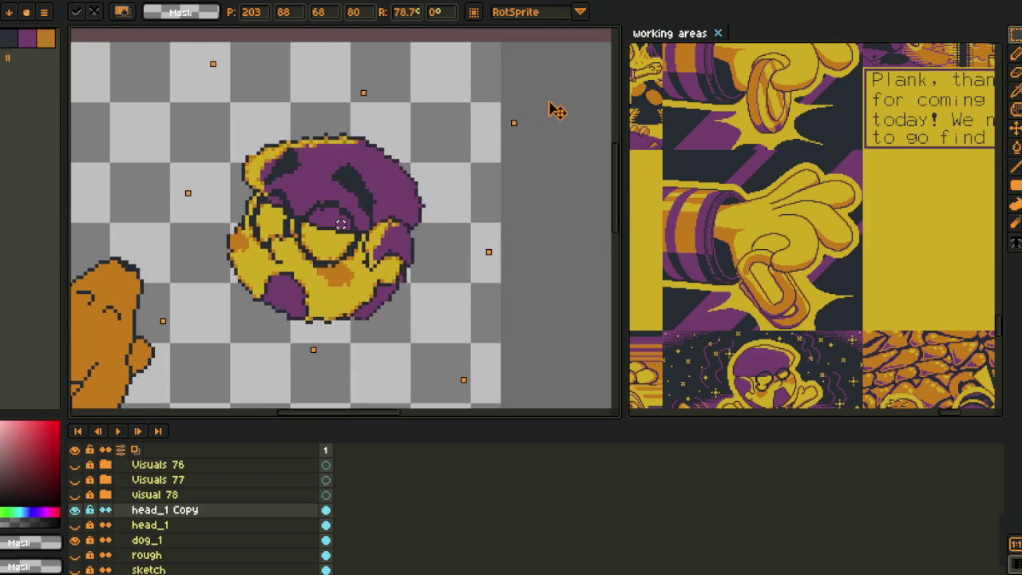
scroll(490, 172, "down", 3)
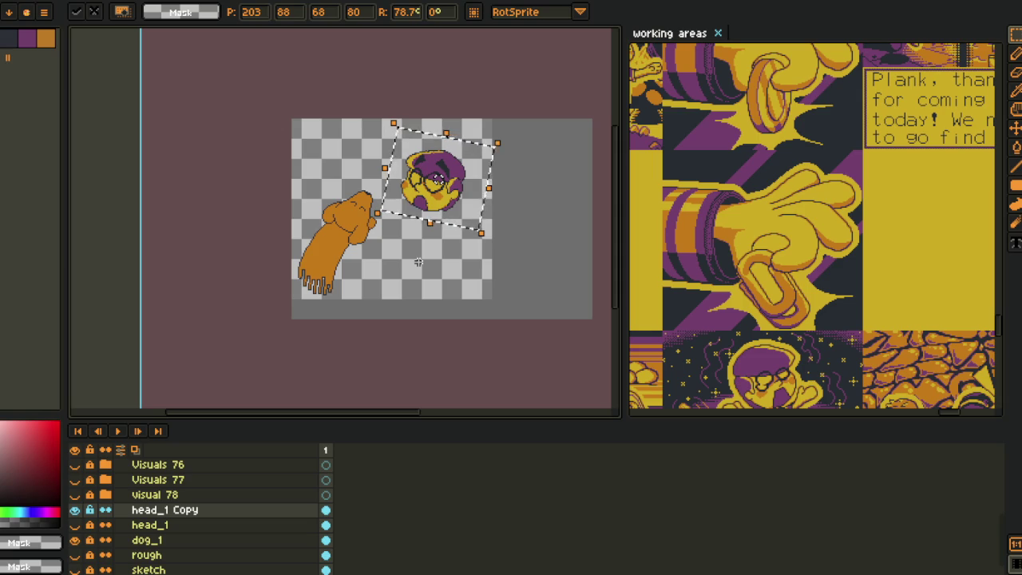
key("ctrl+z")
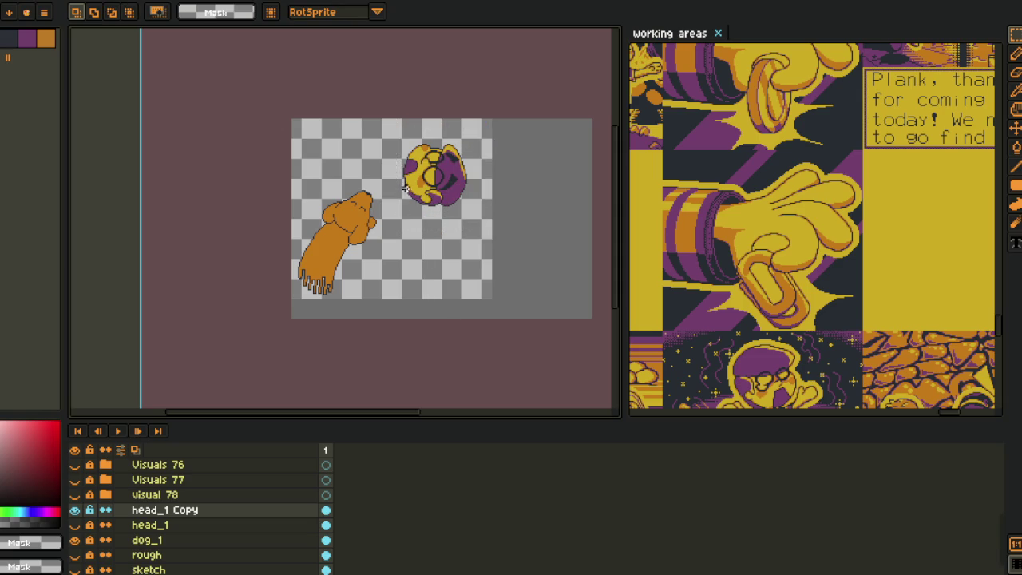
scroll(404, 191, "up", 3)
key("ctrl+s")
left_click(56, 0)
mouse_move(81, 84)
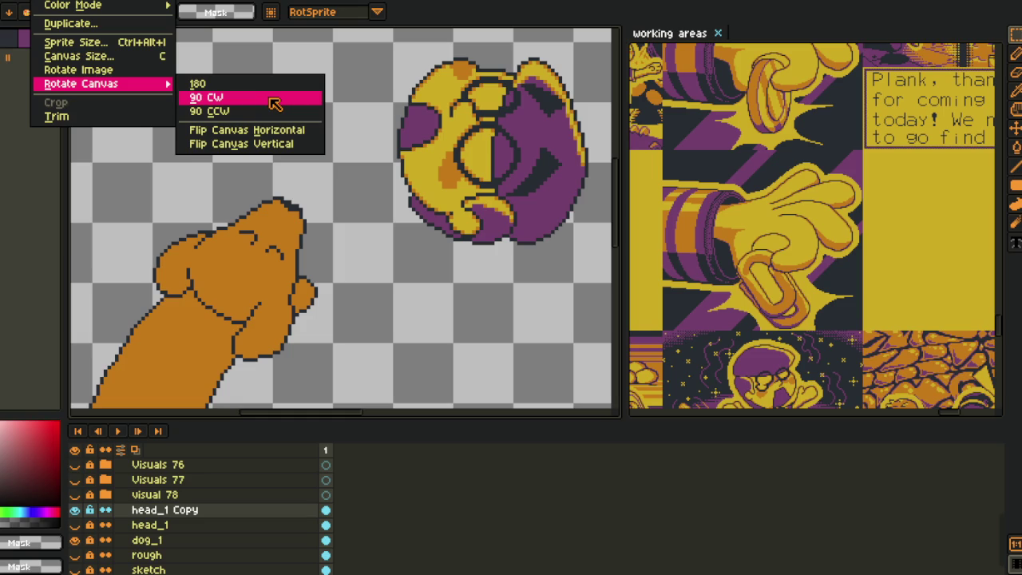
- Delete the head_1 Copy layer and make head_1 visible again
double_click(196, 511)
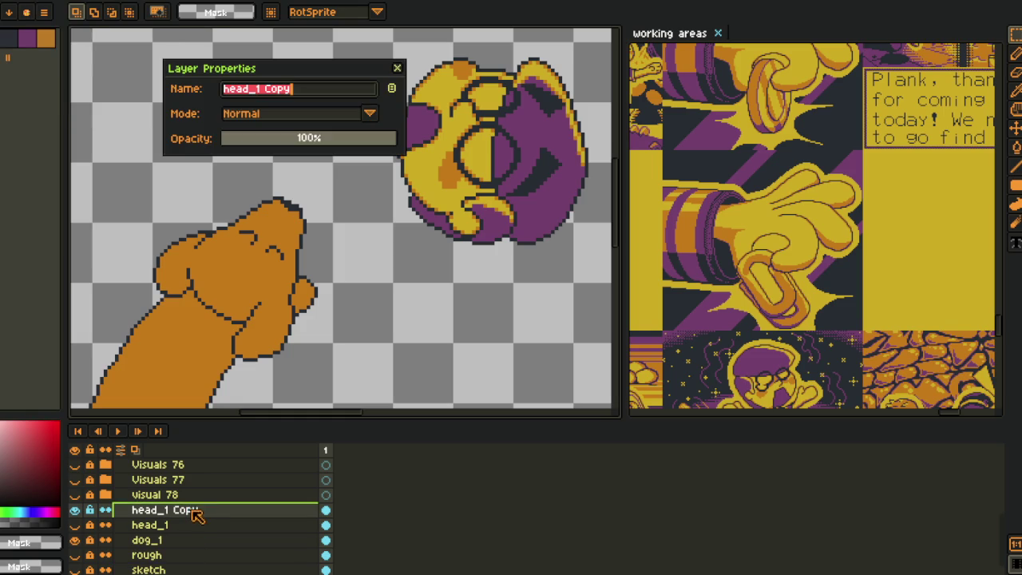
left_click(397, 68)
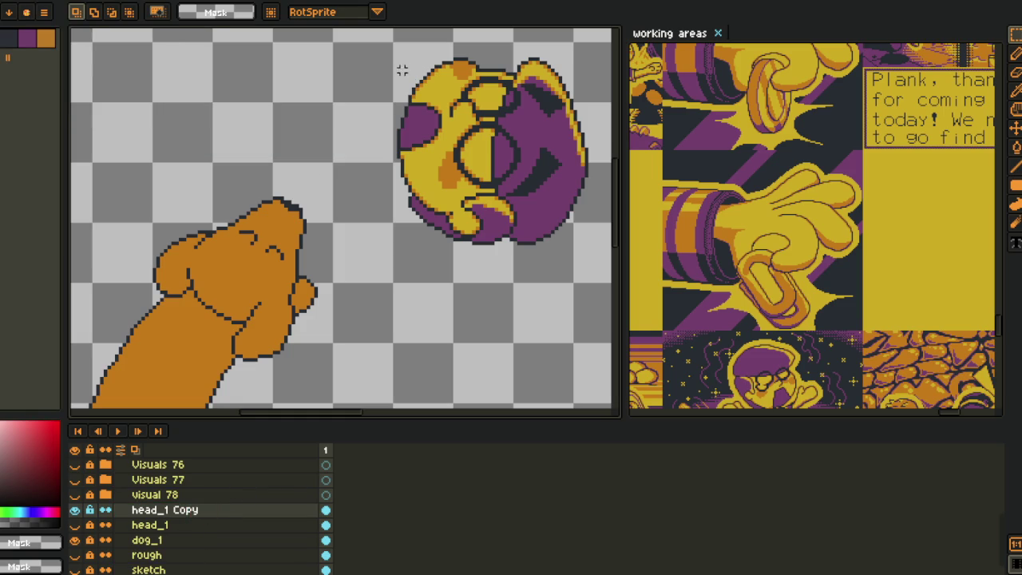
right_click(169, 524)
left_click(238, 510)
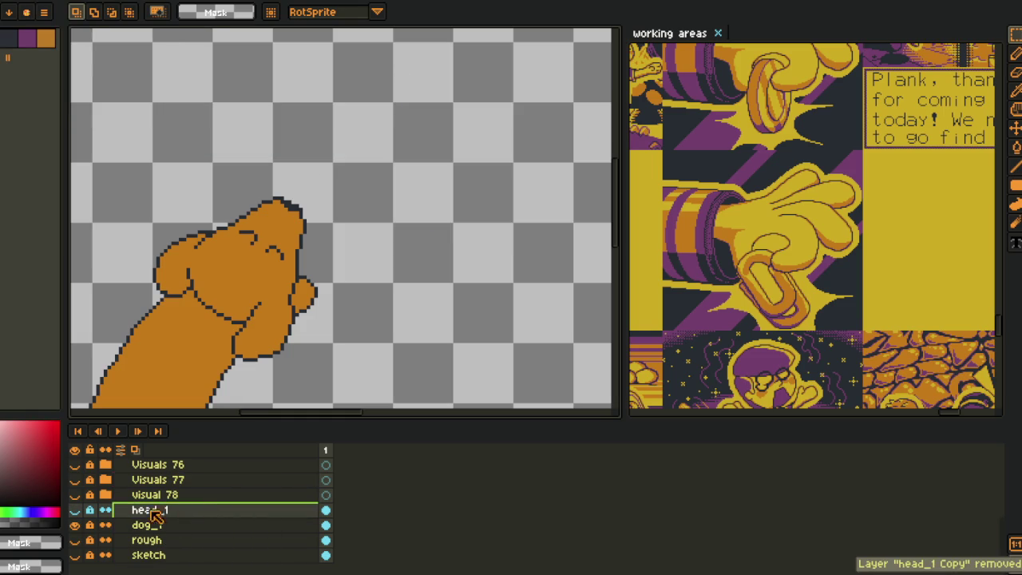
left_click(75, 509)
- Rotate the canvas 90° counter-clockwise back to portrait and save
key("alt+s")
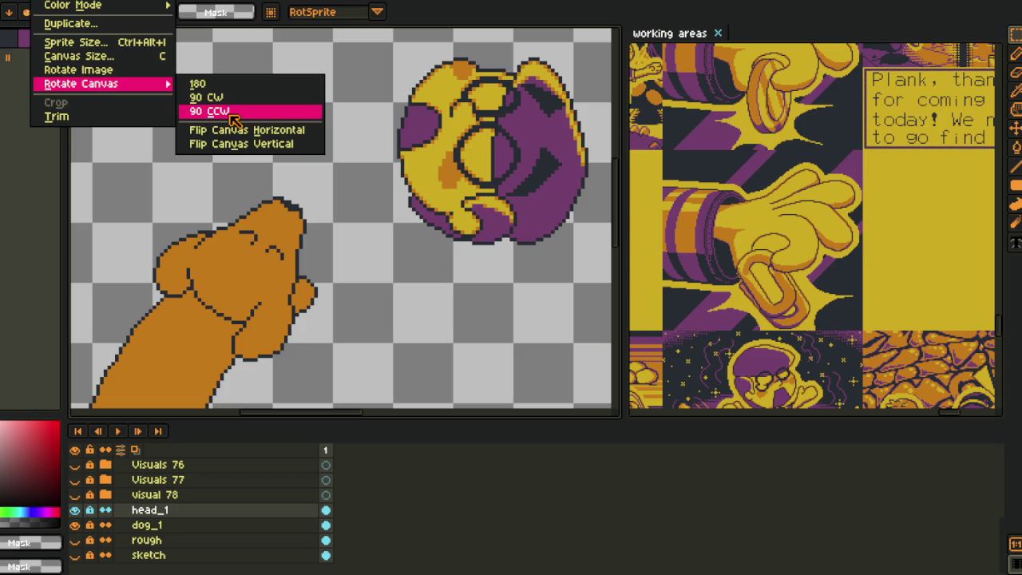
left_click(234, 118)
scroll(311, 117, "down", 3)
key("ctrl+s")
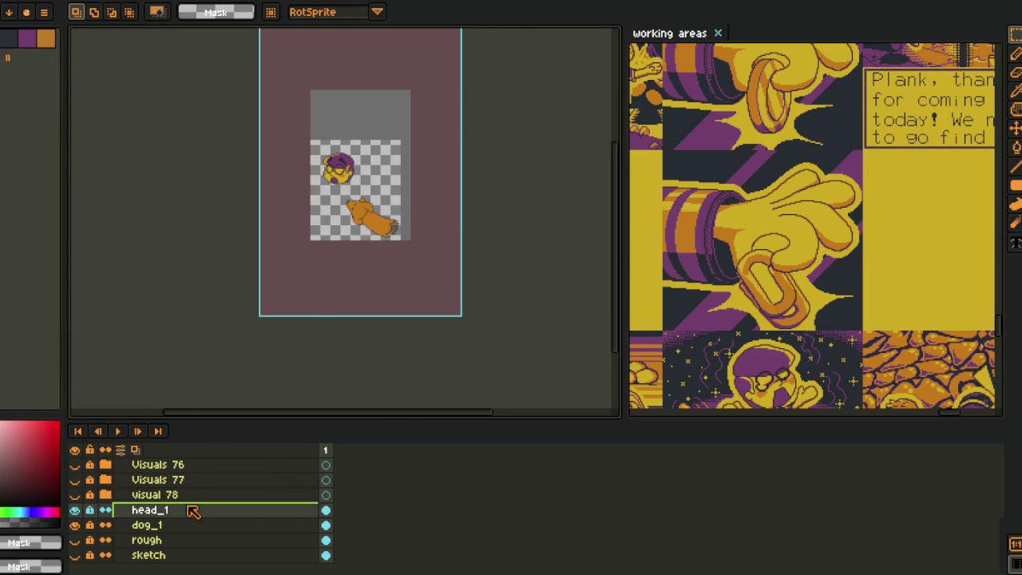
- Add a new layer above head_1 named body_y and save
right_click(191, 509)
left_click(324, 497)
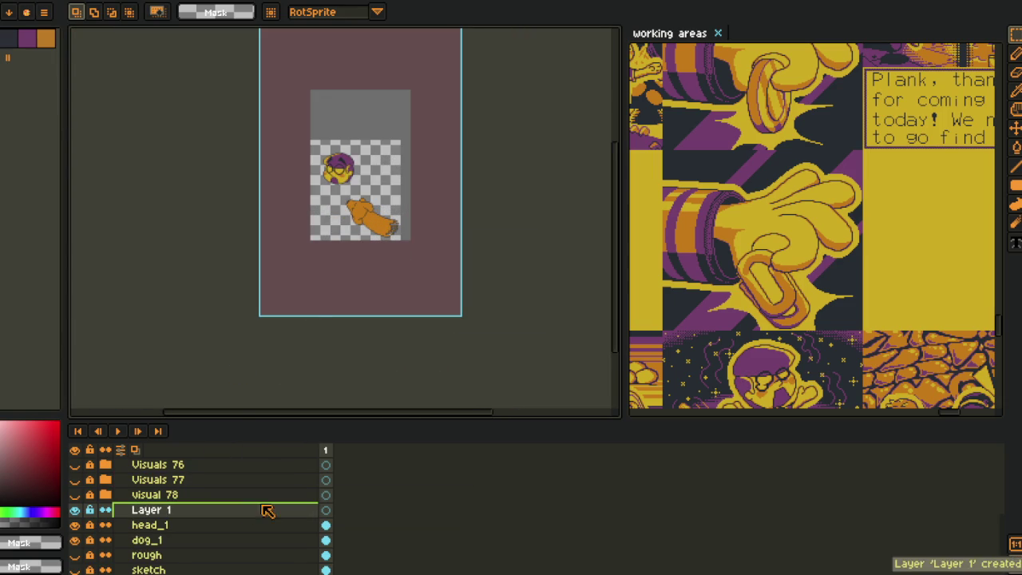
double_click(198, 515)
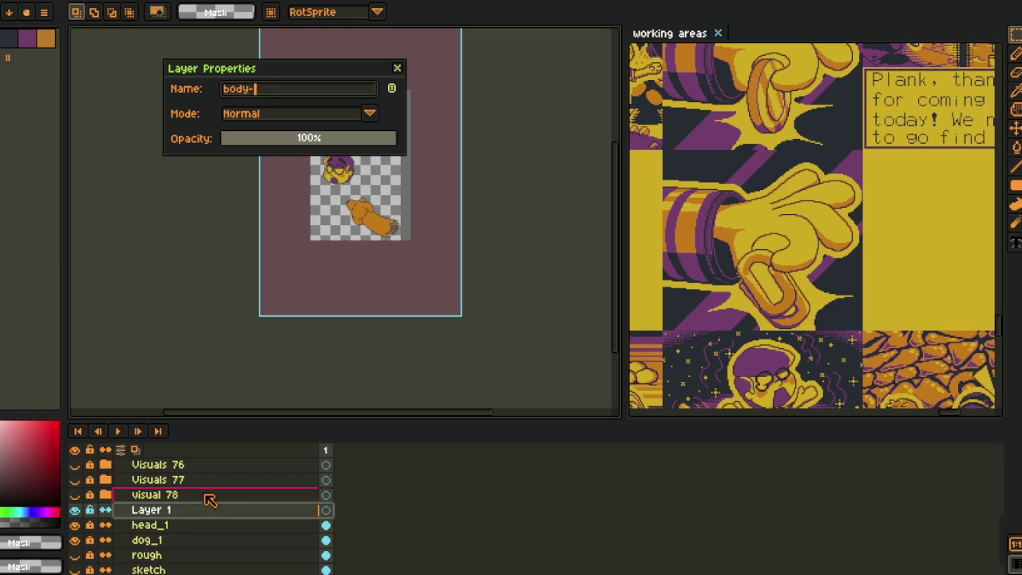
type("y")
key("Return")
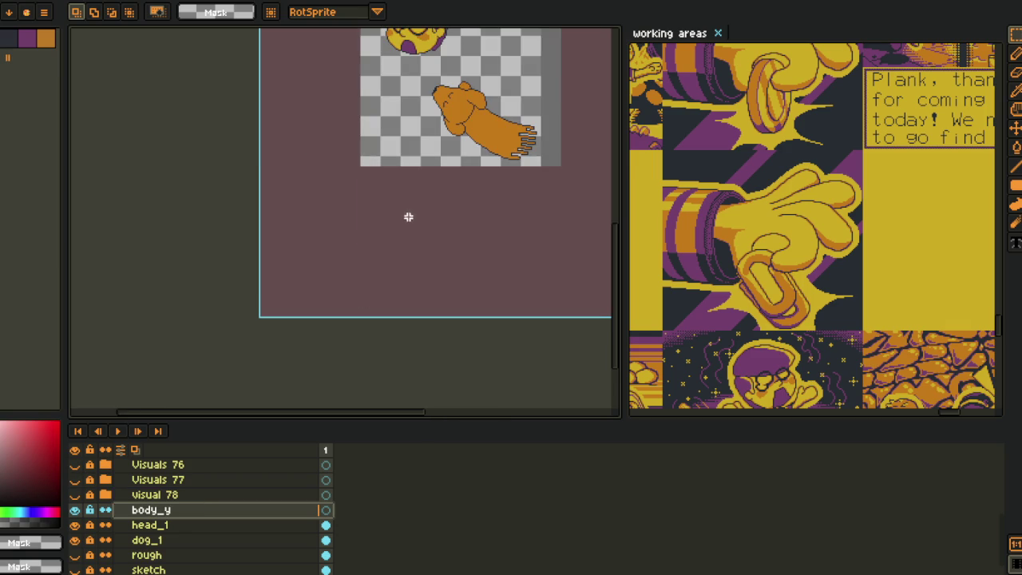
scroll(285, 290, "up", 2)
key("Tab")
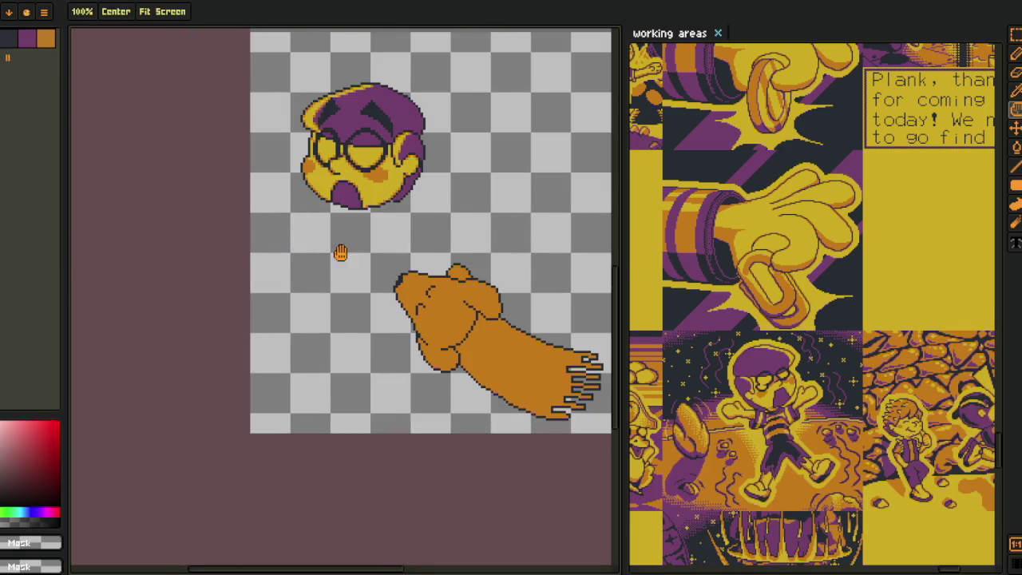
key("ctrl+s")
scroll(316, 249, "up", 2)
- Sample the dark outline colour from the head and hide the brown frame layer
key("i")
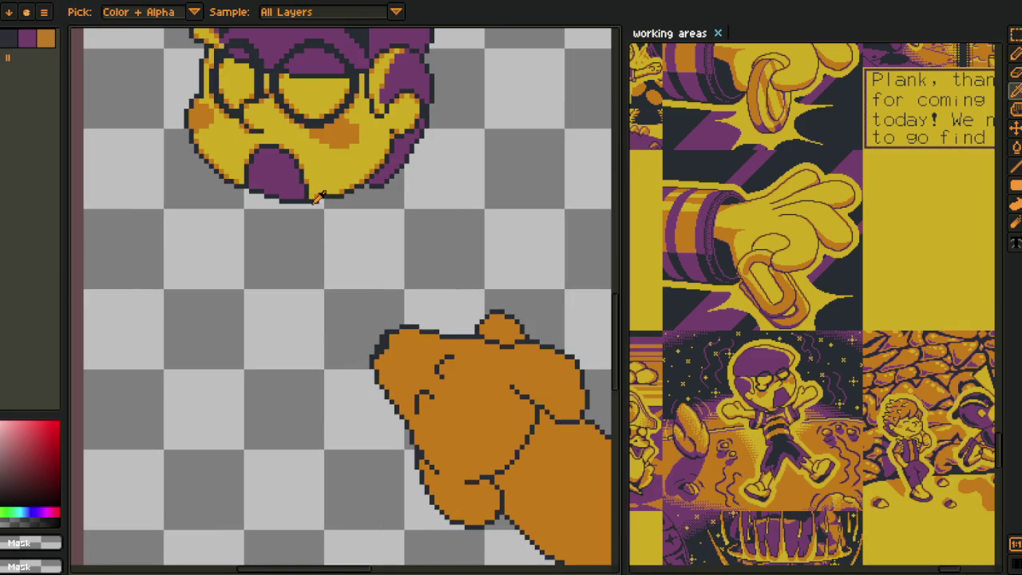
left_click(311, 199)
scroll(355, 208, "down", 2)
key("b")
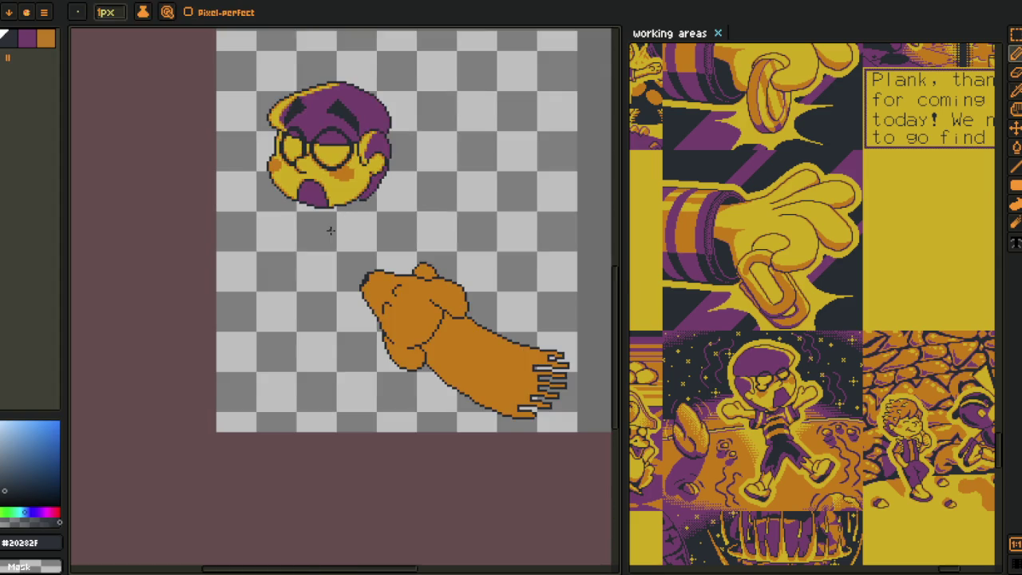
key("Tab")
scroll(140, 514, "up", 5)
scroll(100, 483, "up", 2)
left_click(75, 464)
key("Tab")
scroll(379, 254, "up", 3)
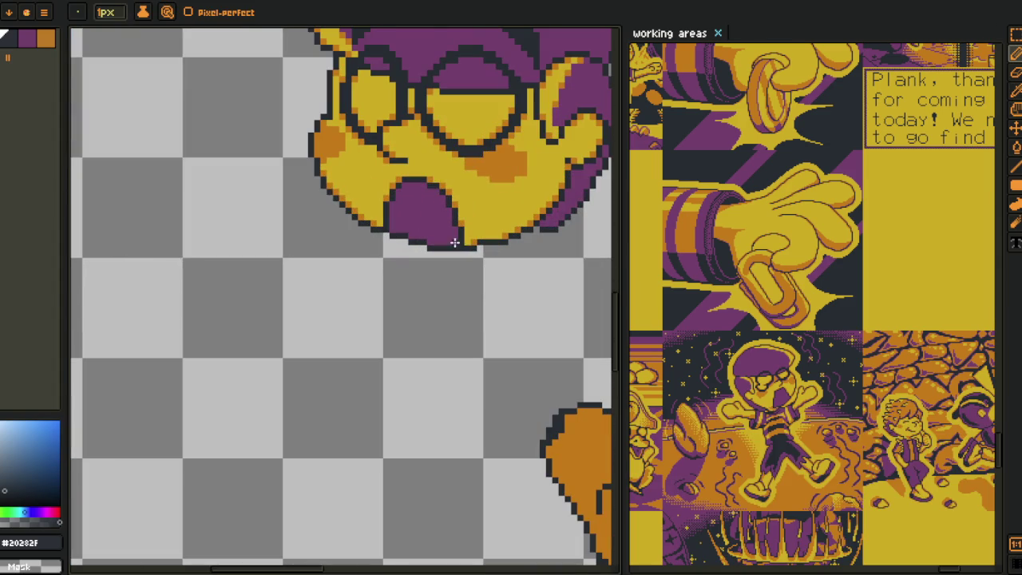
scroll(449, 239, "down", 3)
left_click_drag(367, 303, 273, 302)
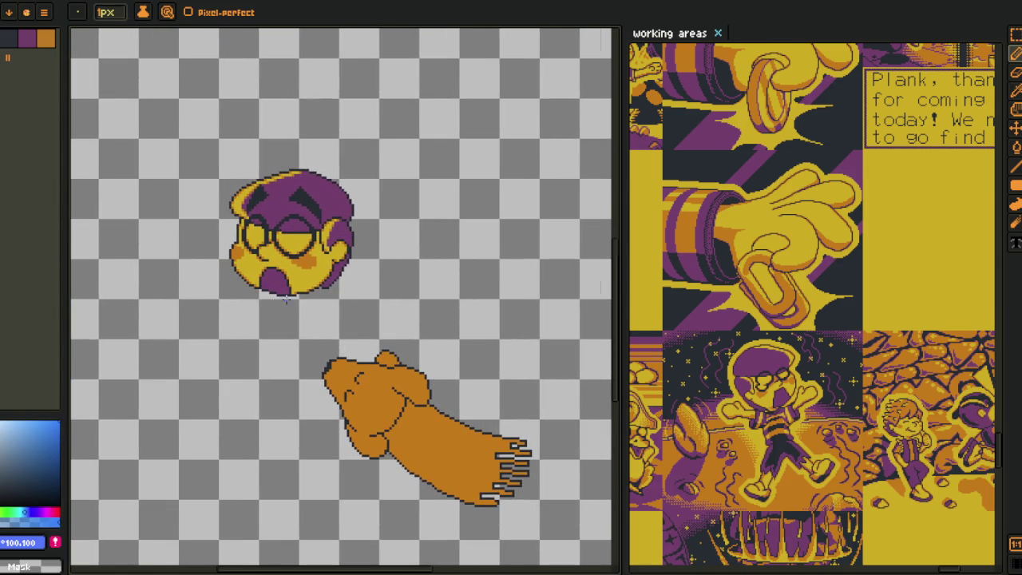
scroll(295, 300, "up", 1)
- Enlarge the pencil to 10px and draw a thick black curve from the lower left toward the head
key("plus")
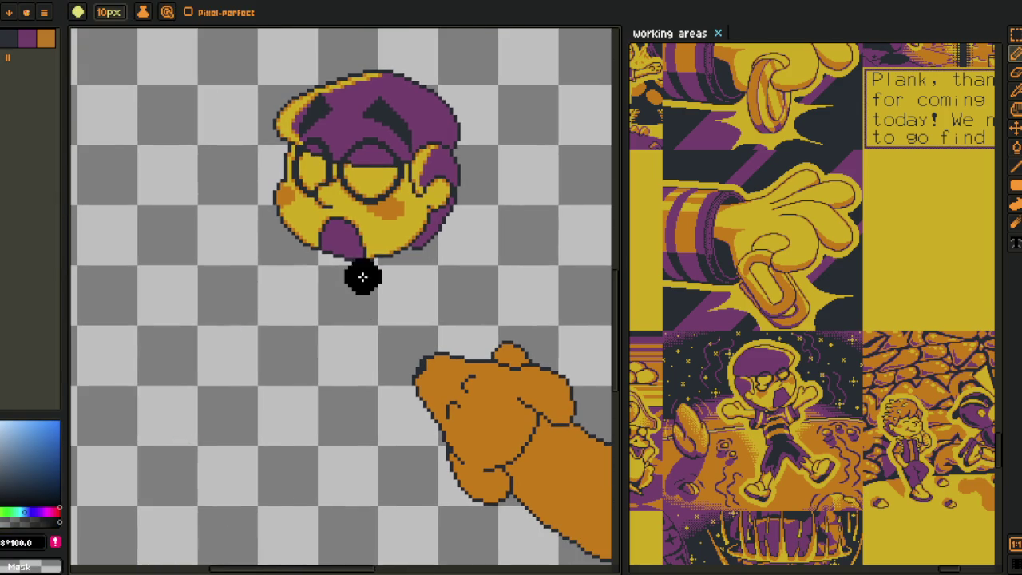
left_click_drag(372, 258, 370, 343)
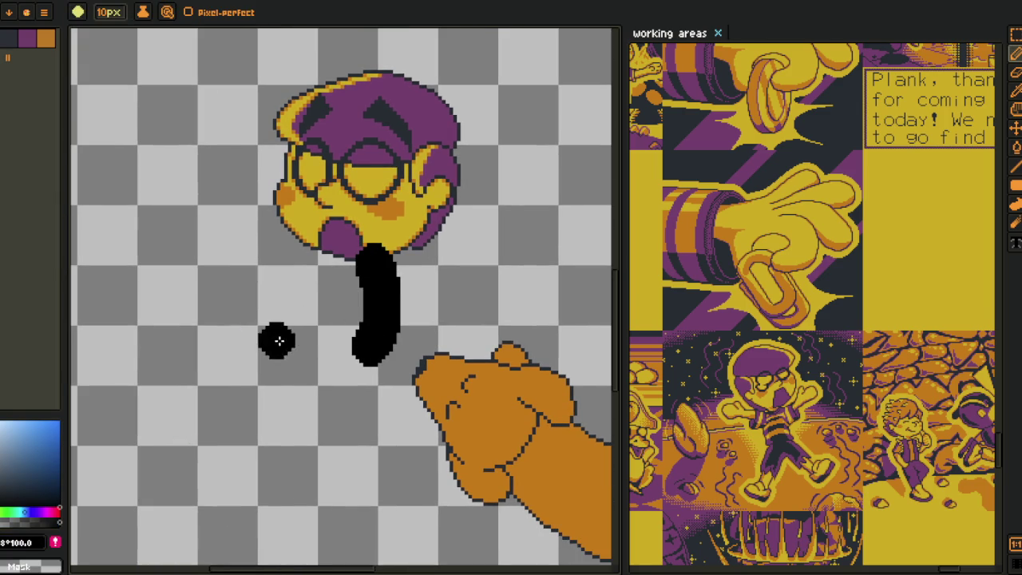
key("ctrl+z")
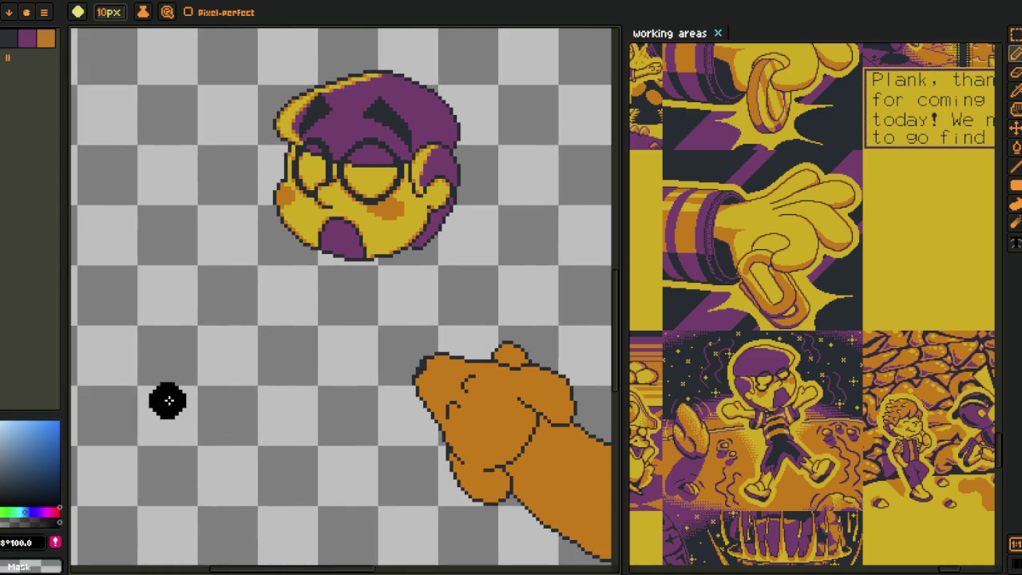
left_click_drag(166, 396, 391, 279)
scroll(389, 277, "down", 3)
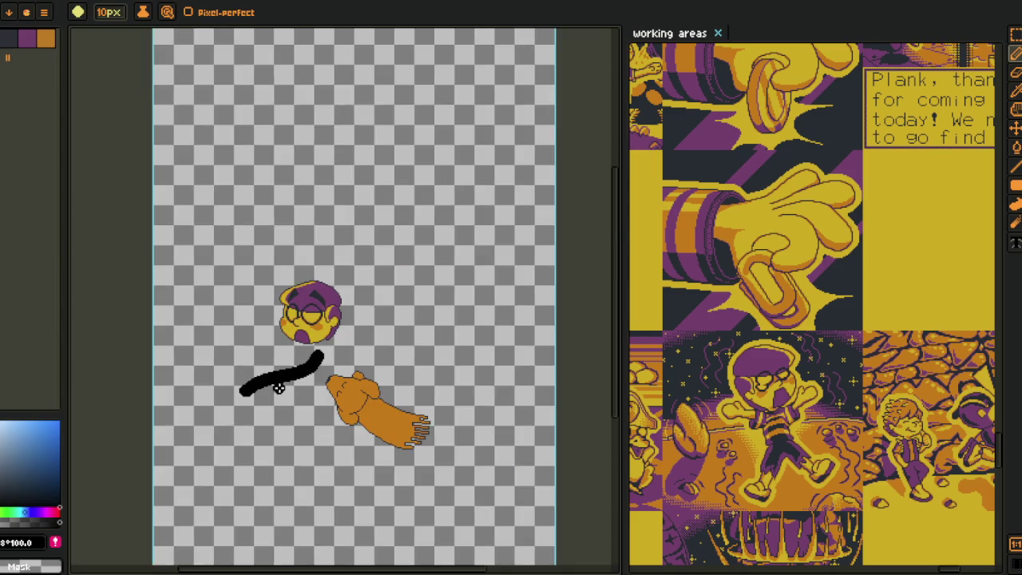
scroll(247, 359, "up", 2)
scroll(264, 357, "up", 2)
- Move the black stroke up so it touches the bottom of the head
key("m")
left_click_drag(171, 285, 388, 468)
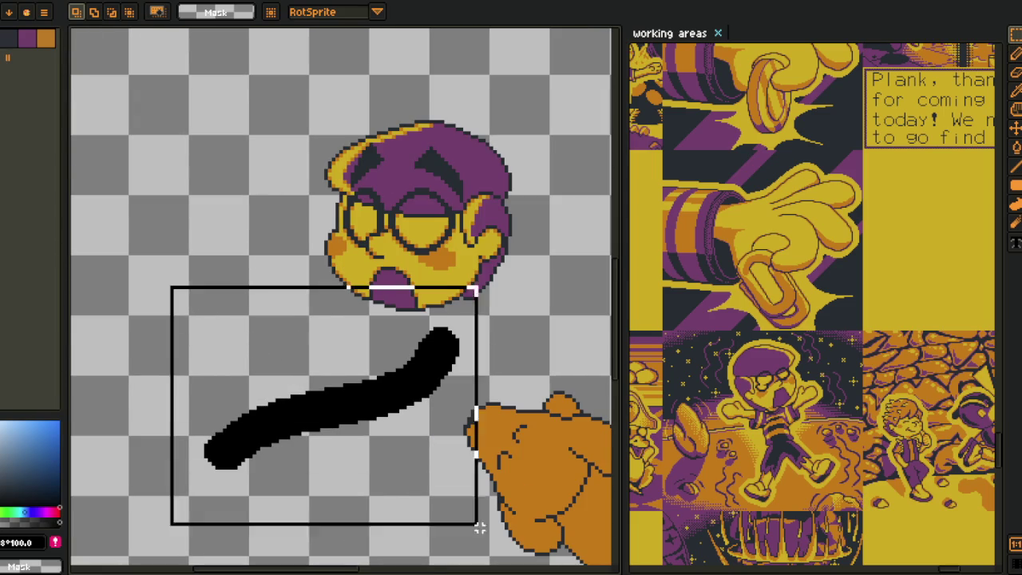
left_click_drag(418, 420, 415, 403)
key("Return")
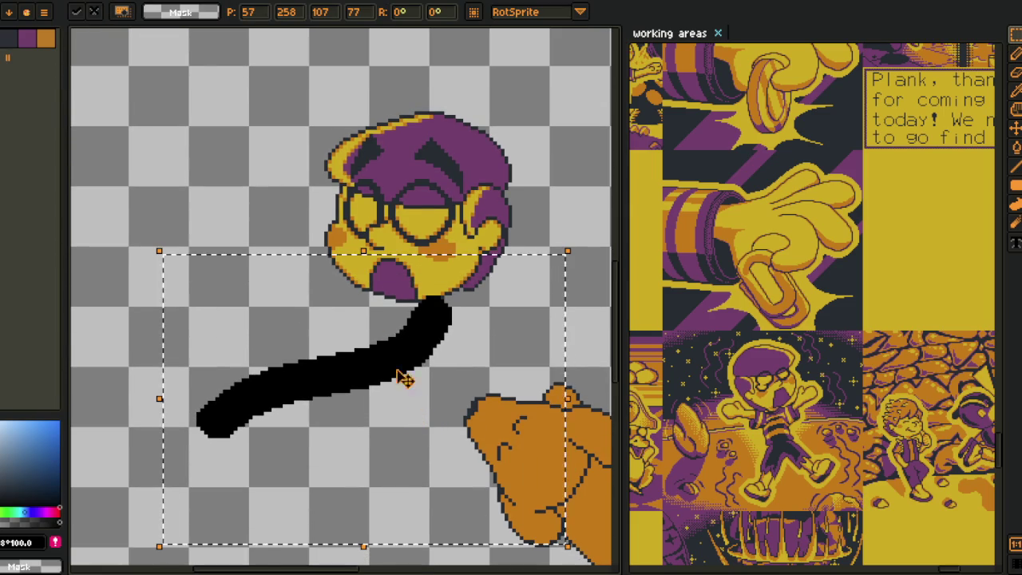
- Try two extra black strokes, then undo both
key("ctrl+d")
key("i")
left_click(429, 334)
key("b")
left_click_drag(403, 332, 228, 244)
left_click_drag(489, 370, 376, 263)
key("ctrl+z")
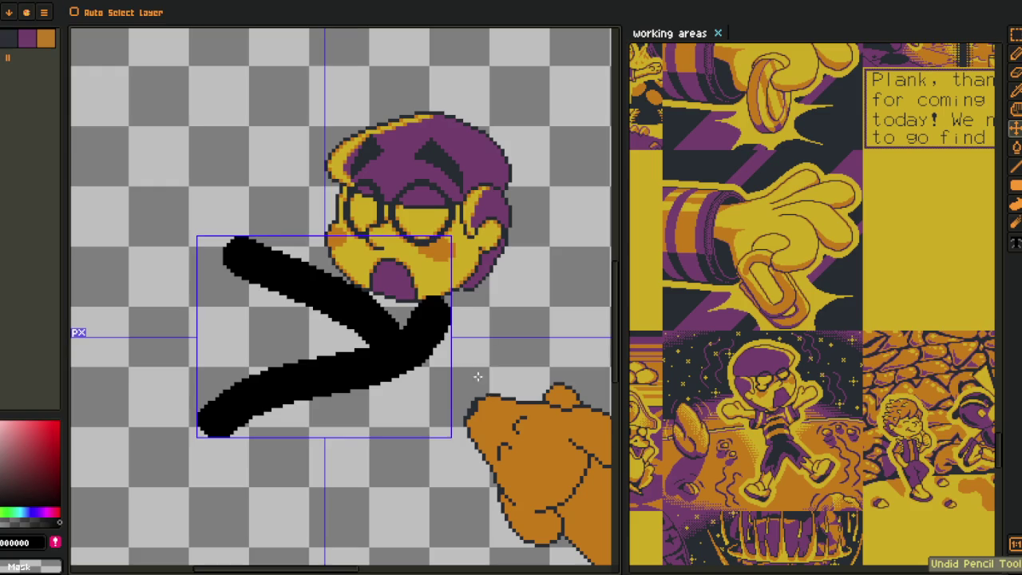
key("ctrl+z")
key("ctrl+z")
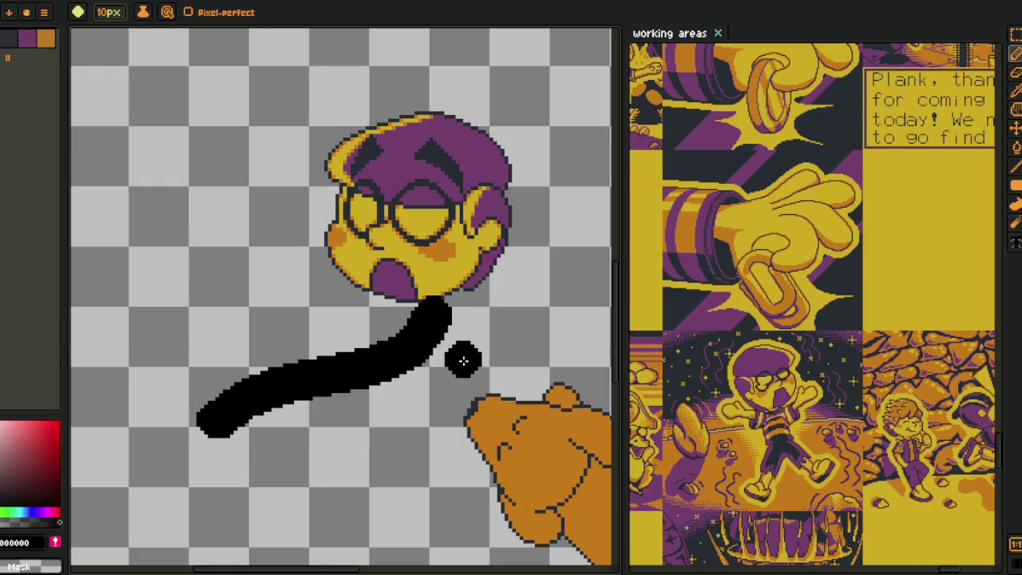
scroll(335, 395, "down", 1)
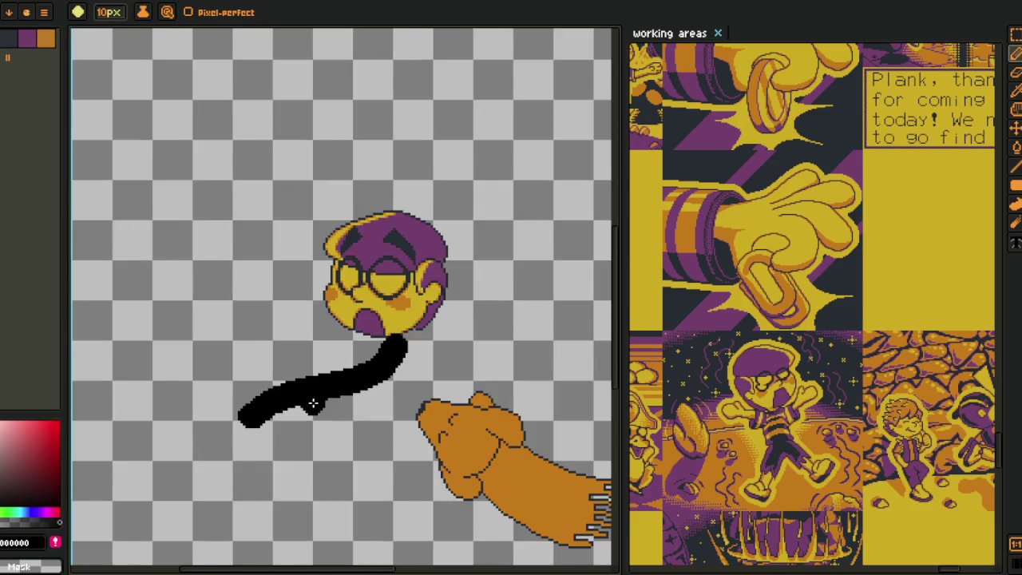
- Check the layers panel and return to the 1px pencil
scroll(312, 401, "up", 1)
key("i")
scroll(330, 319, "down", 1)
scroll(333, 299, "up", 1)
scroll(333, 299, "up", 1)
key("Tab")
scroll(92, 519, "down", 3)
scroll(90, 511, "down", 1)
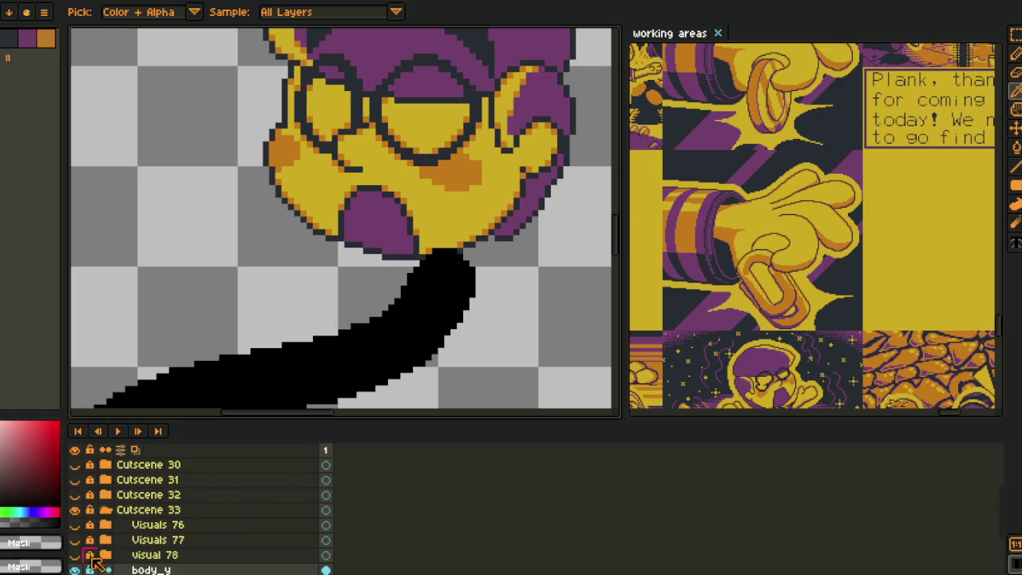
scroll(95, 554, "down", 2)
key("Tab")
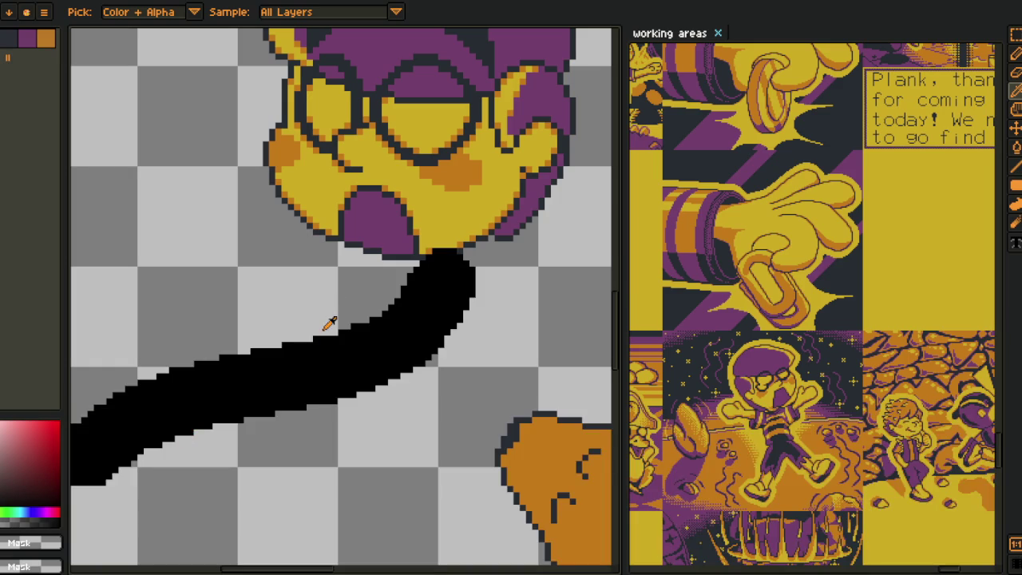
scroll(467, 250, "up", 2)
key("b")
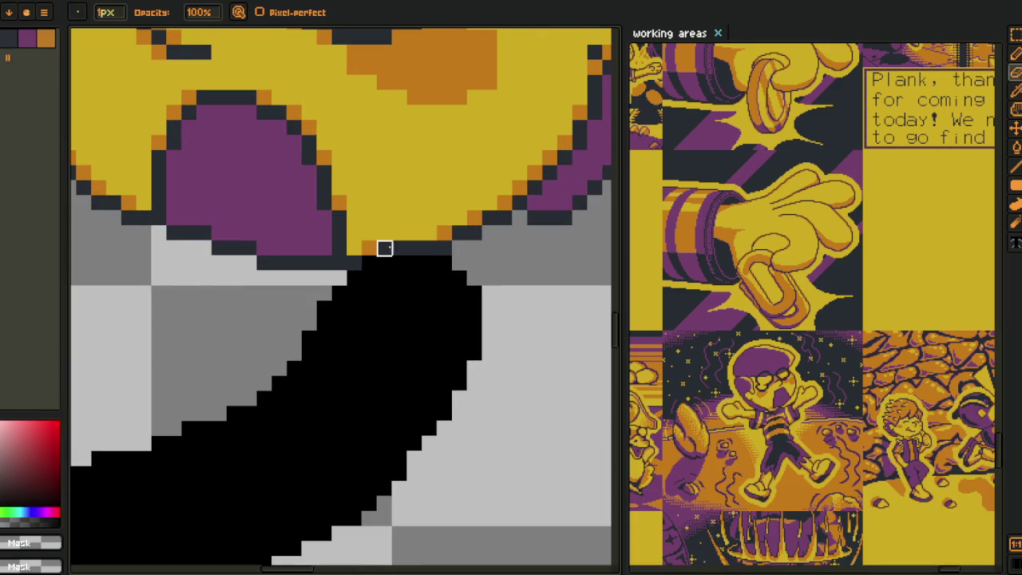
scroll(400, 264, "down", 2)
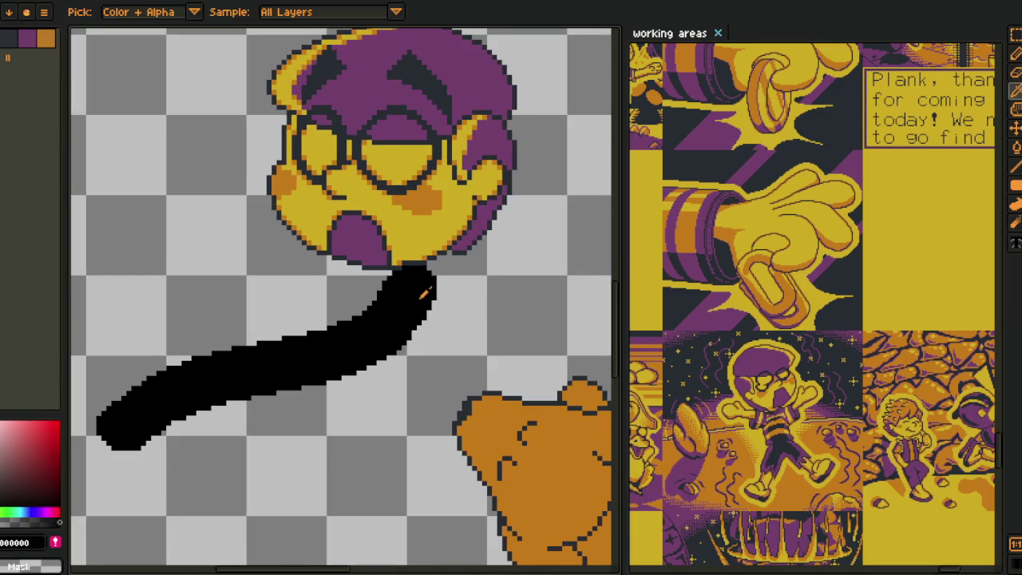
- Nudge the black arm stroke up into the head
key("m")
mouse_move(96, 217)
left_mouse_down()
mouse_move(416, 482)
mouse_move(524, 547)
left_mouse_up()
left_click_drag(427, 424, 414, 396)
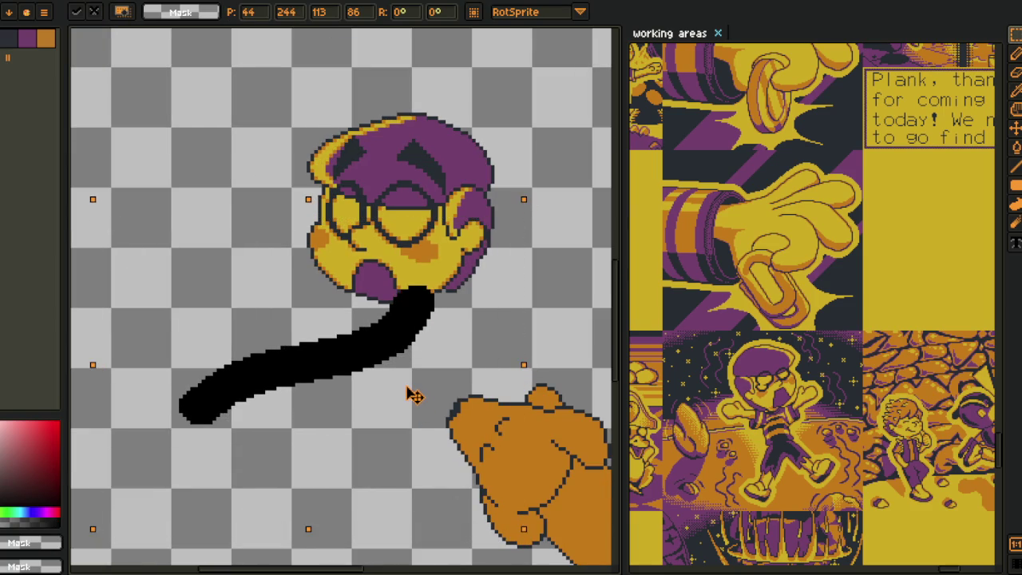
key("Return")
key("ctrl+d")
scroll(419, 299, "up", 4)
- Erase excess black pixels along the stroke's edge
key("e")
scroll(418, 307, "up", 2)
left_click_drag(448, 284, 268, 283)
mouse_move(419, 254)
left_mouse_down()
mouse_move(359, 254)
mouse_move(296, 283)
mouse_move(388, 312)
mouse_move(235, 312)
mouse_move(208, 344)
mouse_move(176, 344)
left_mouse_up()
scroll(214, 349, "down", 5)
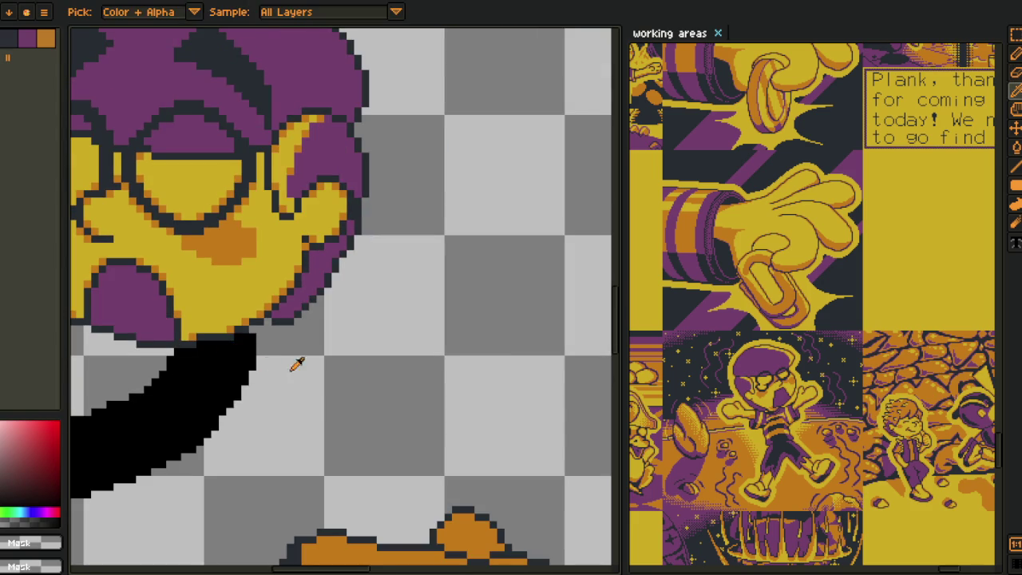
scroll(433, 342, "up", 1)
left_click_drag(342, 331, 352, 320)
- Pan and zoom around the arm-to-head join to inspect it
key("i")
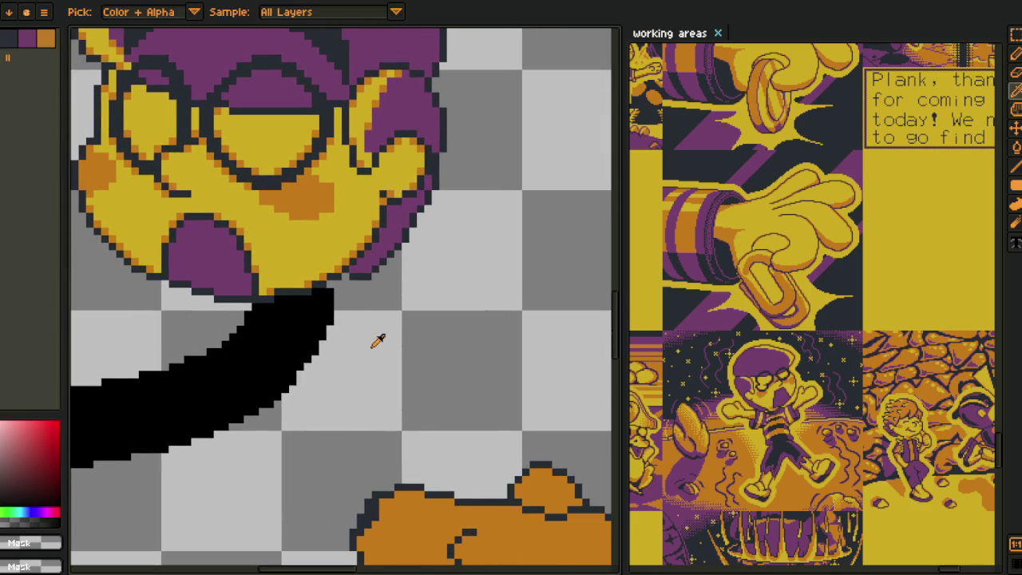
left_click_drag(366, 331, 397, 329)
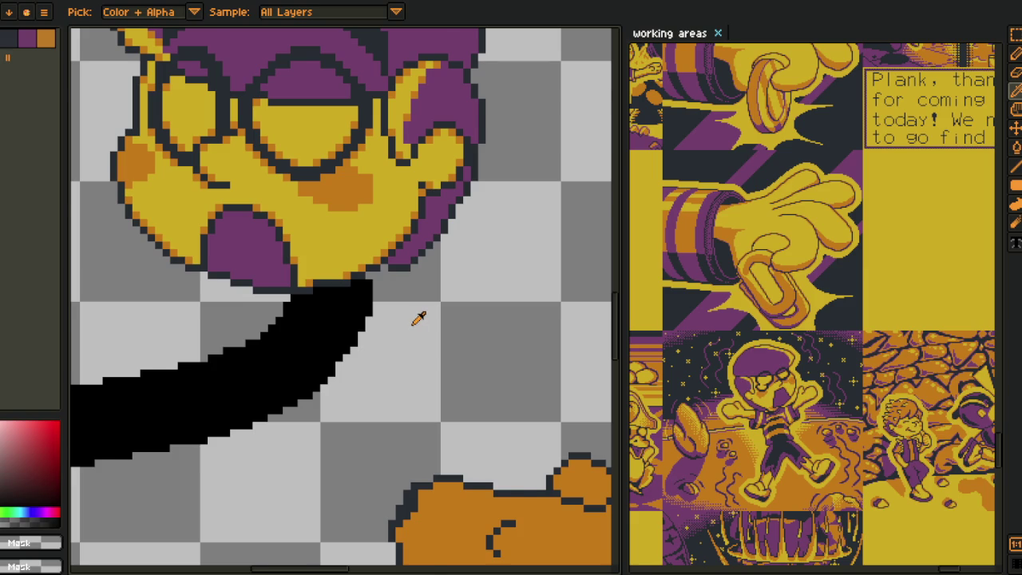
scroll(418, 318, "down", 1)
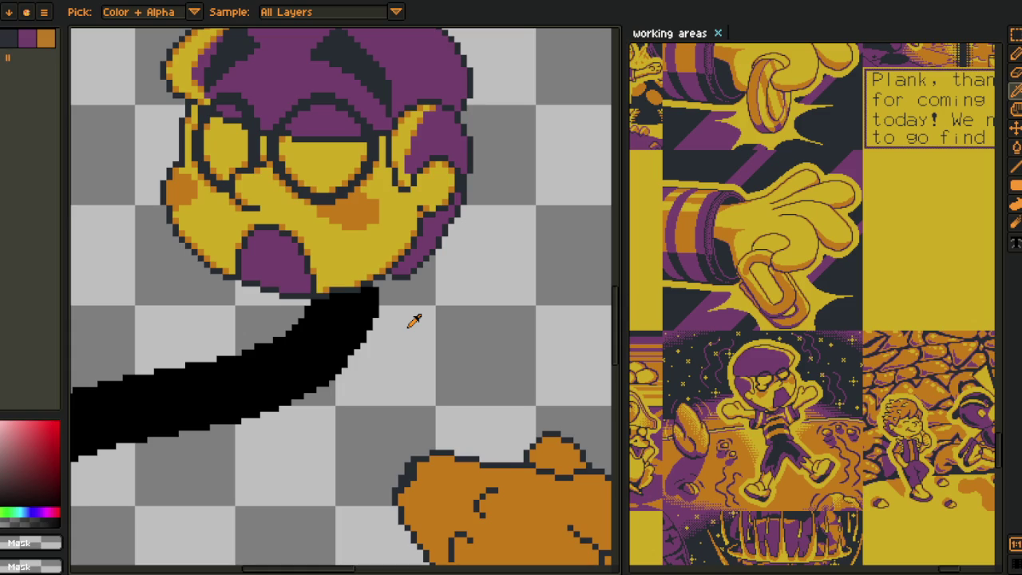
scroll(410, 355, "down", 1)
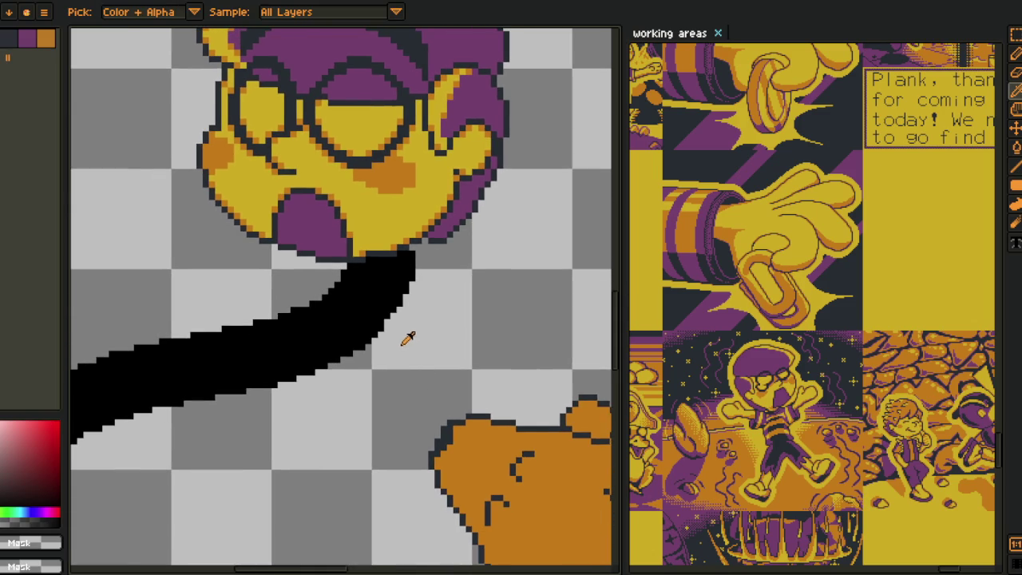
scroll(400, 343, "up", 2)
scroll(384, 297, "down", 1)
scroll(373, 317, "down", 1)
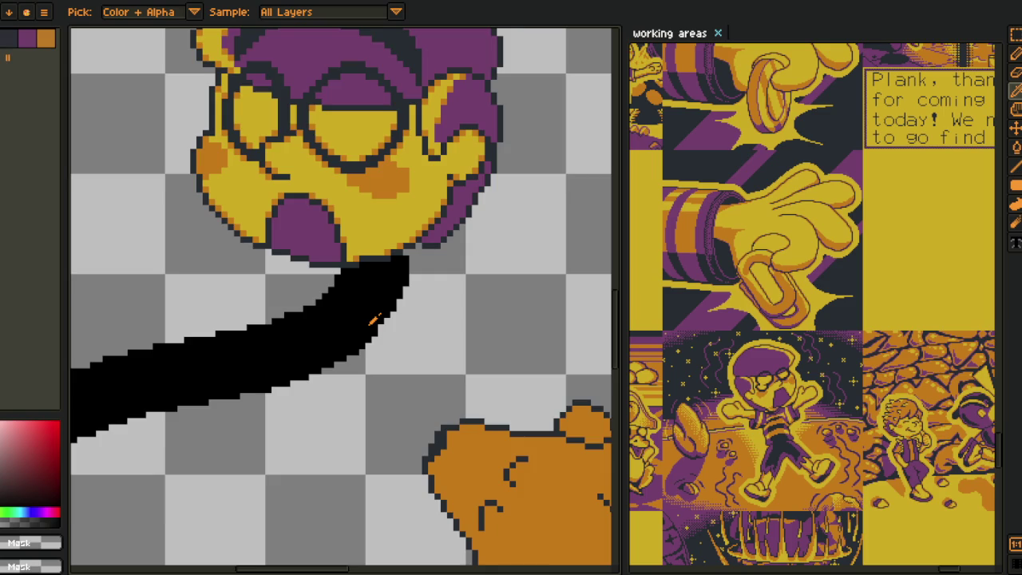
scroll(372, 319, "down", 2)
scroll(354, 383, "up", 2)
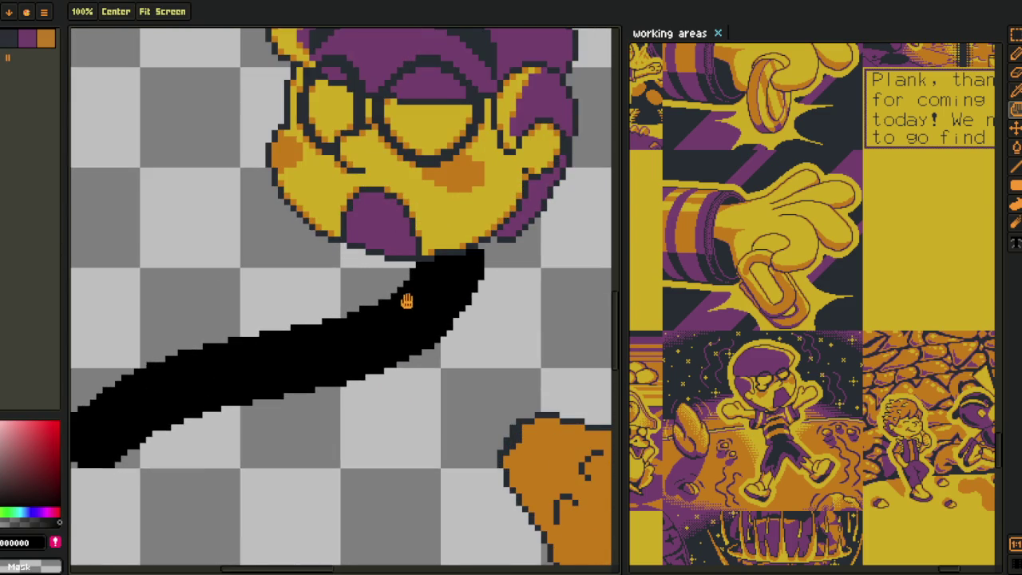
scroll(440, 267, "down", 2)
- Toggle the body_y layer's visibility and add a new empty layer
key("Tab")
left_click(74, 540)
right_click(136, 541)
left_click(279, 496)
key("Tab")
- Save the sketch with the head and arm stroke in view
left_click_drag(371, 390, 319, 417)
key("ctrl+s")
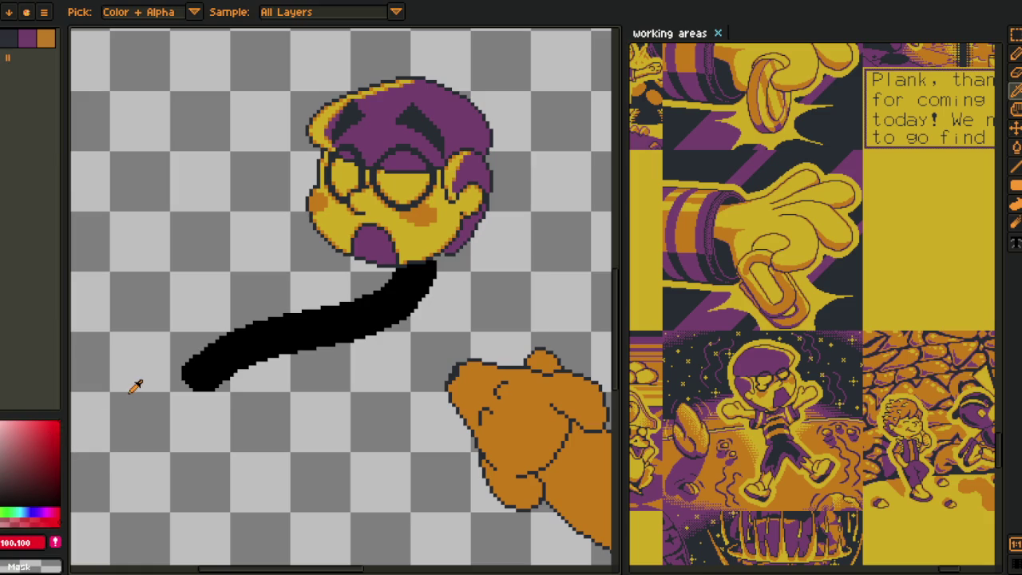
scroll(358, 258, "up", 2)
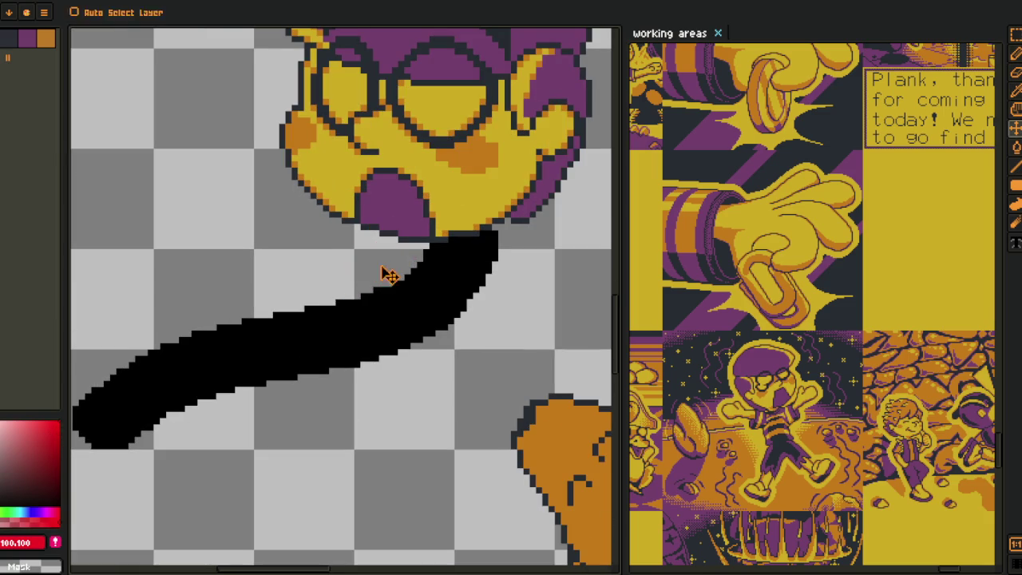
- Draw two red guide circles, beside the arm's top and at the shoulder
scroll(408, 263, "up", 1)
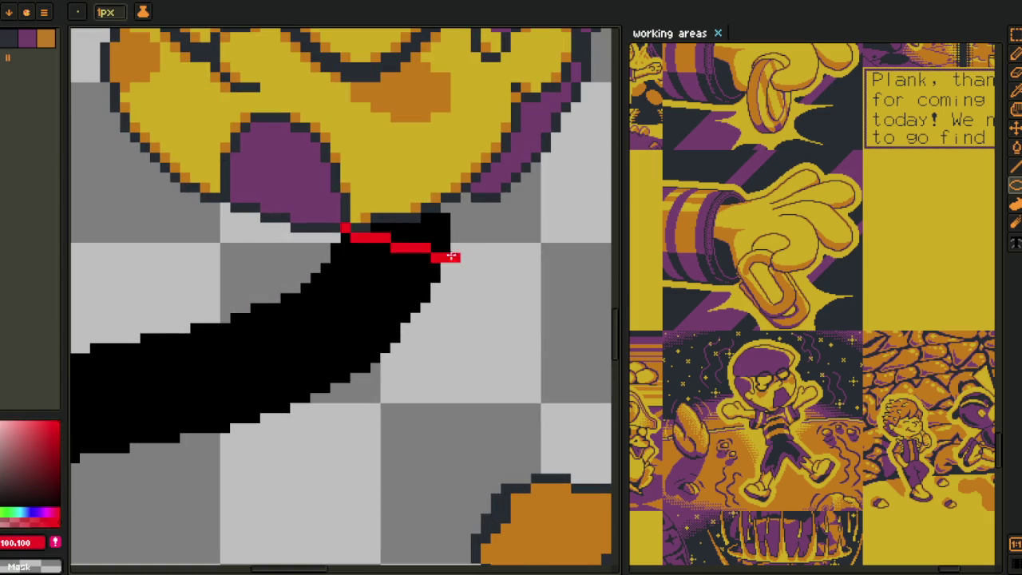
left_click_drag(415, 228, 575, 396)
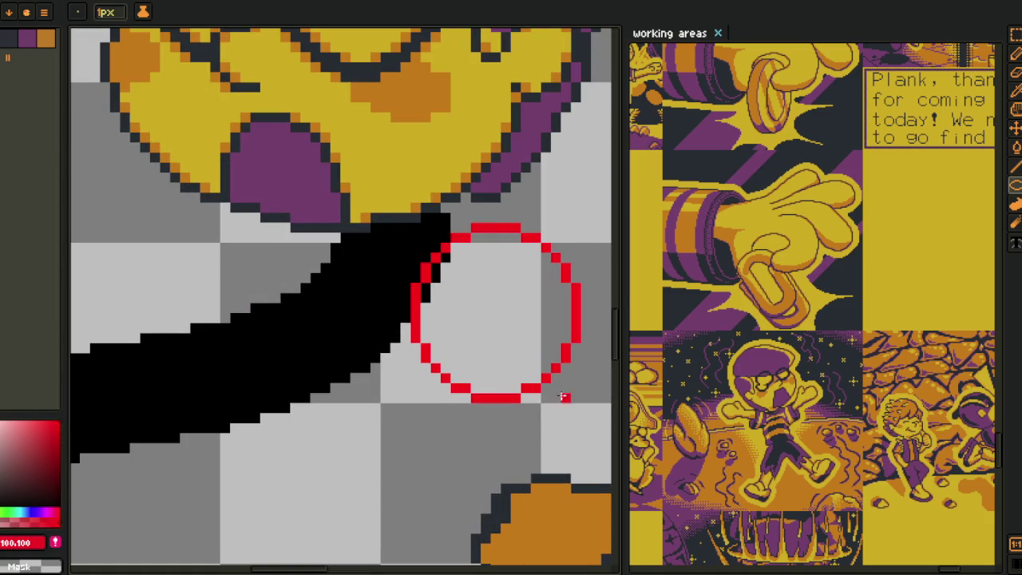
left_click_drag(180, 195, 326, 336)
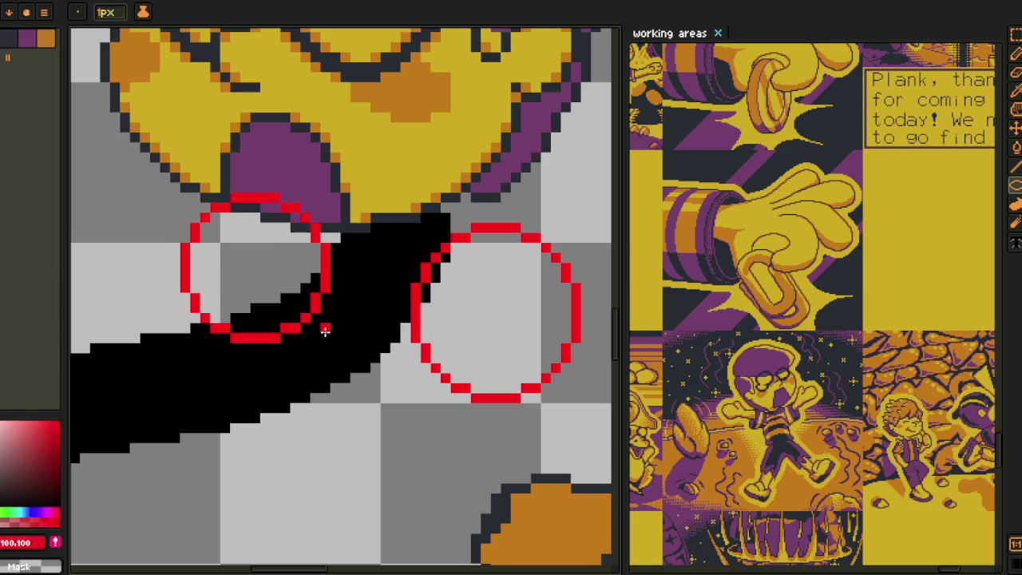
scroll(325, 331, "down", 3)
scroll(386, 264, "up", 1)
scroll(386, 264, "up", 1)
- Move the right red circle to the left
key("m")
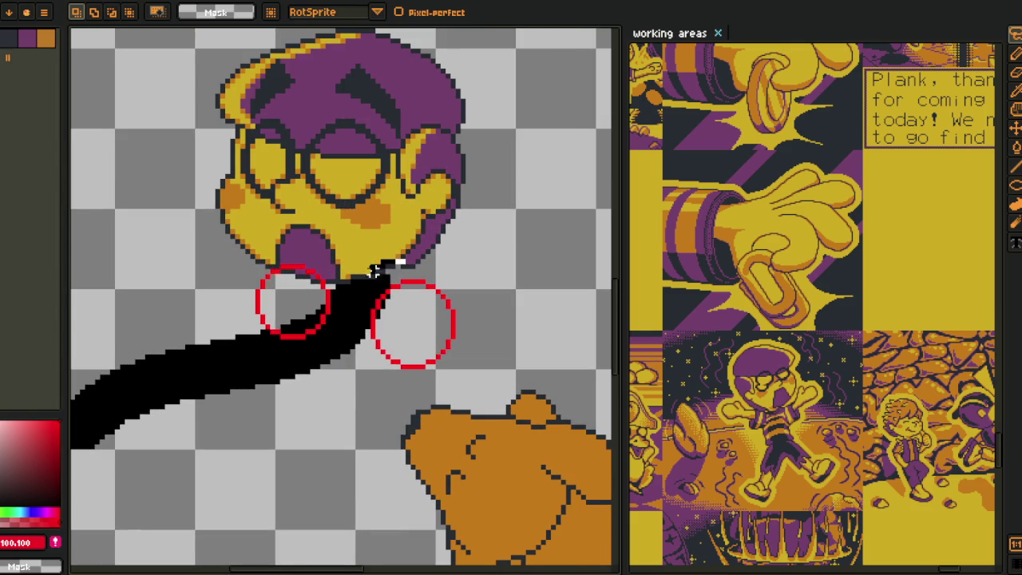
left_click_drag(386, 263, 559, 447)
left_click_drag(404, 349, 349, 342)
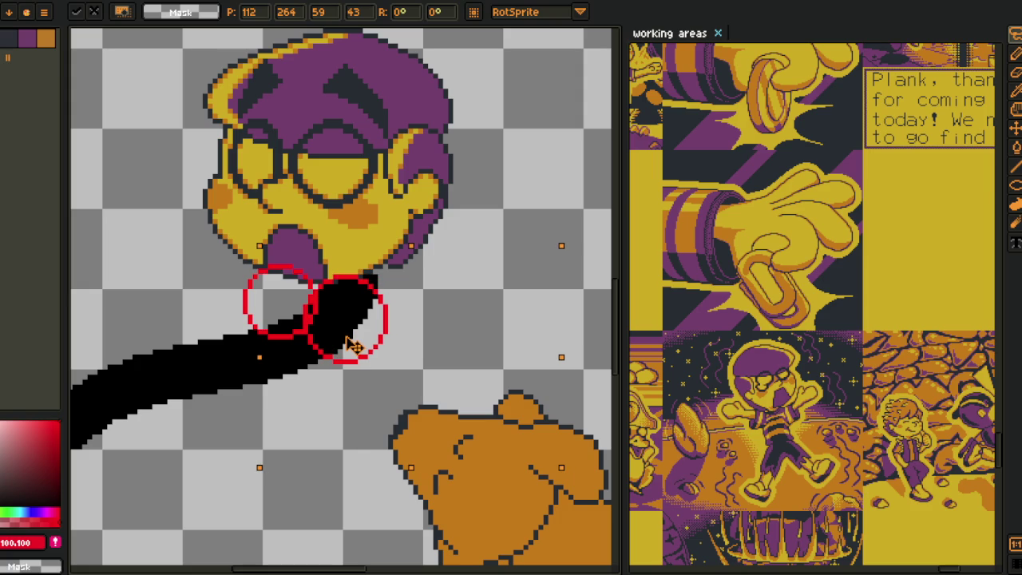
key("h")
scroll(171, 350, "up", 2)
scroll(247, 314, "up", 3)
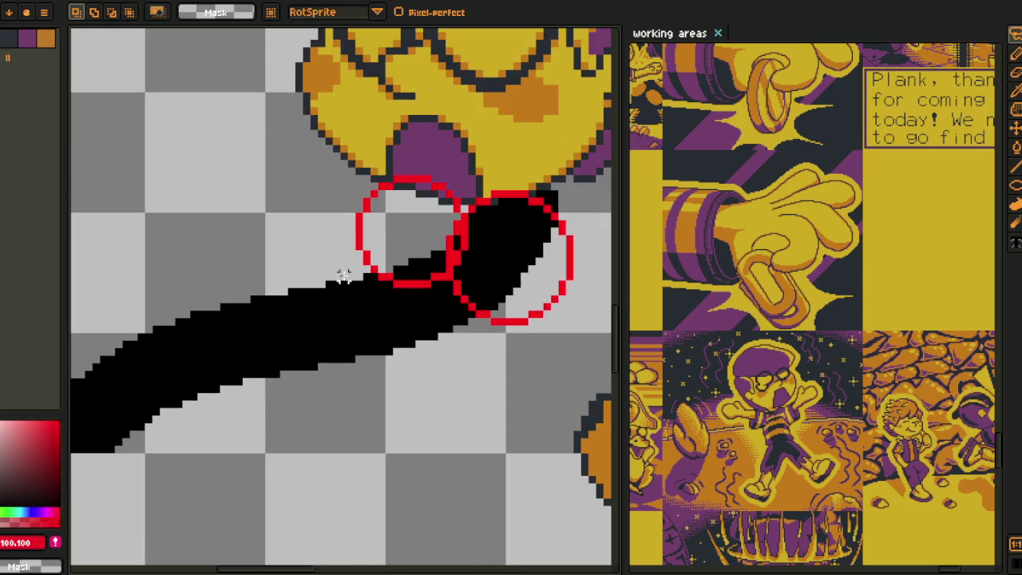
- Draw a red ellipse over the end of the arm
left_click_drag(282, 274, 423, 364)
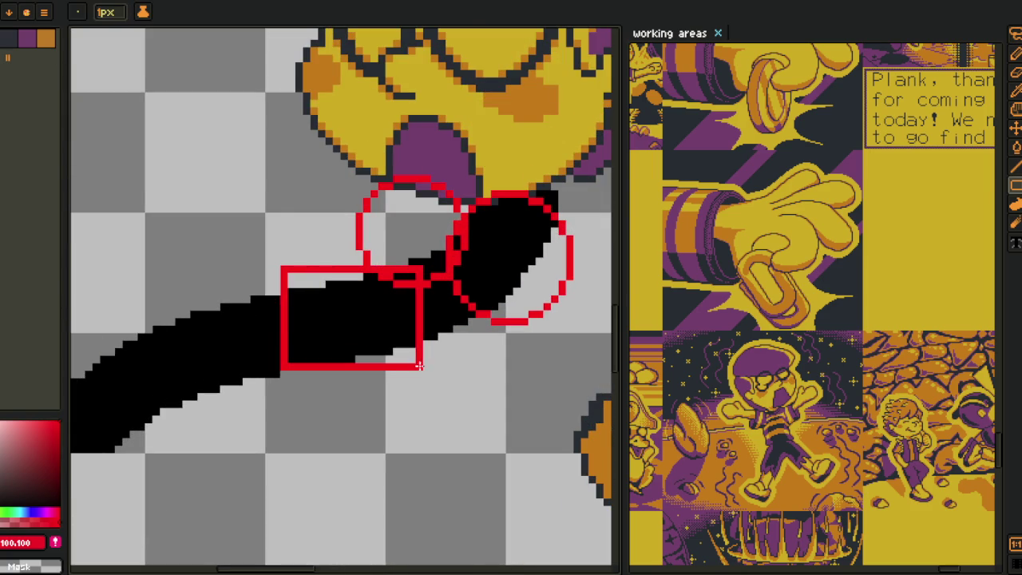
key("ctrl+z")
key("alt")
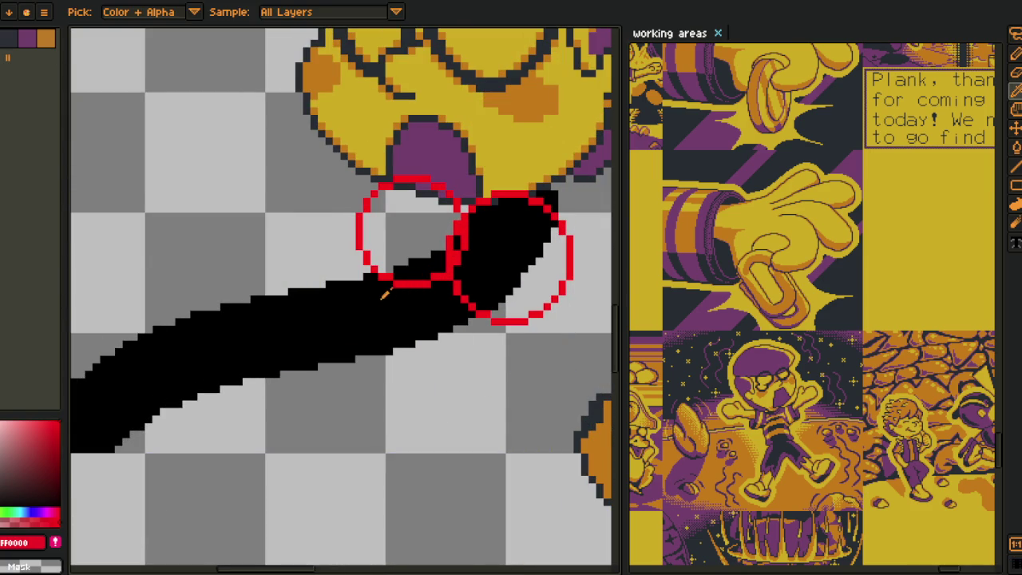
key("shift+u")
mouse_move(281, 270)
left_mouse_down()
mouse_move(451, 366)
mouse_move(442, 345)
left_mouse_up()
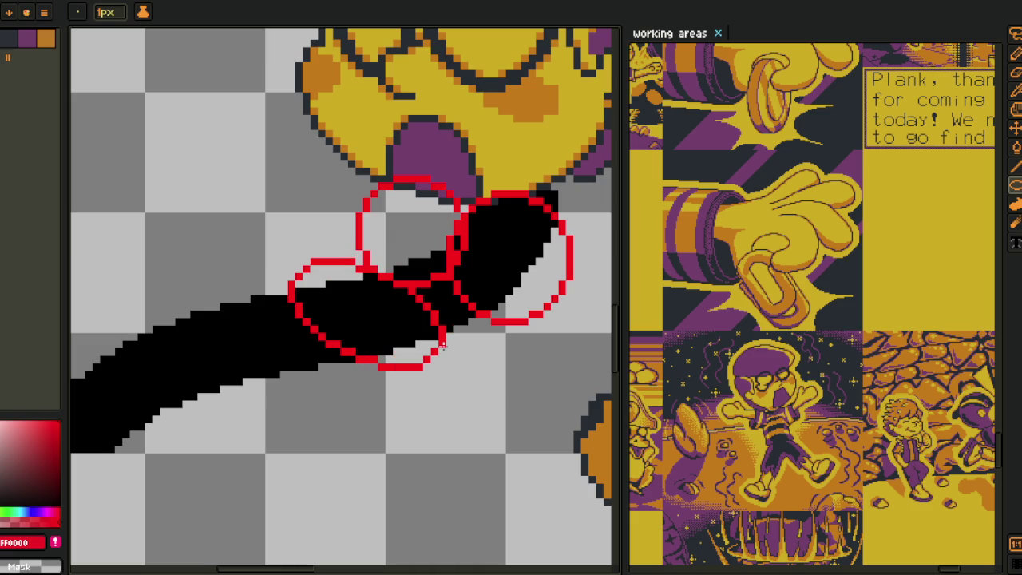
scroll(443, 339, "down", 2)
scroll(431, 339, "down", 1)
scroll(422, 336, "up", 2)
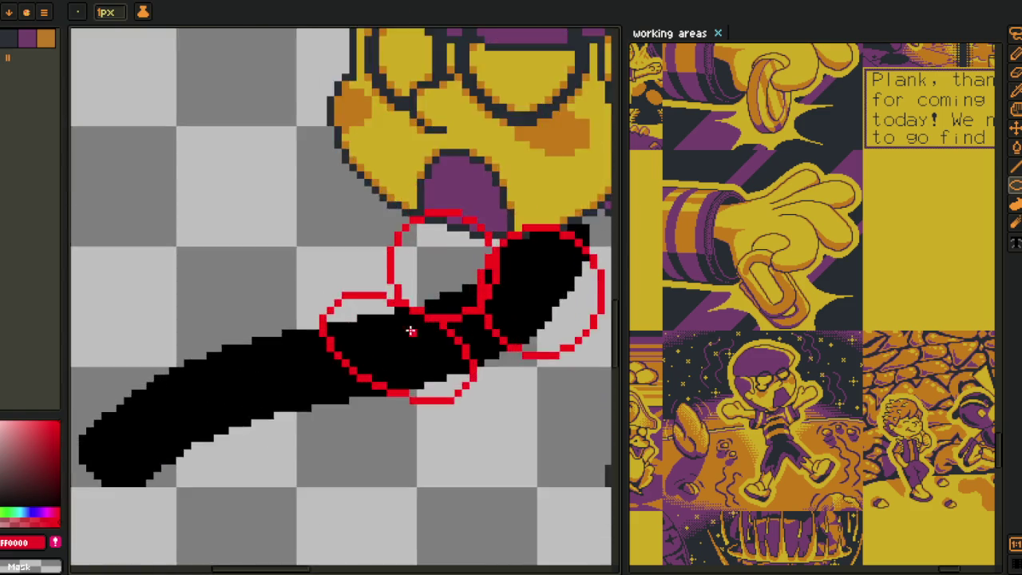
scroll(399, 311, "up", 2)
- Pencil red diagonals joining the outlines and tidy the join pixels
key("i")
left_click_drag(407, 225, 373, 272)
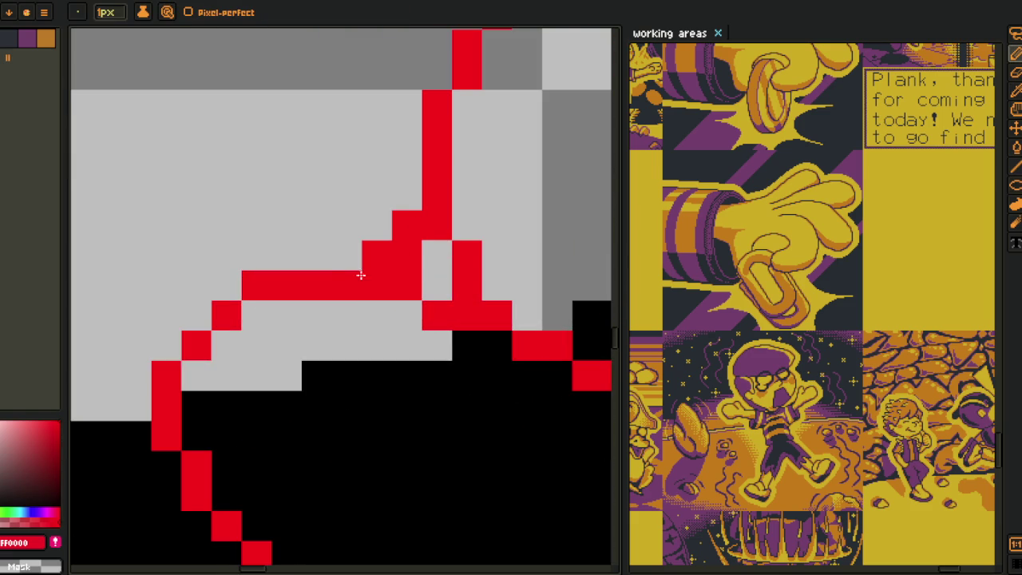
left_click_drag(467, 250, 485, 279)
scroll(479, 303, "down", 3)
scroll(432, 316, "up", 2)
scroll(383, 375, "up", 2)
left_click_drag(200, 501, 394, 410)
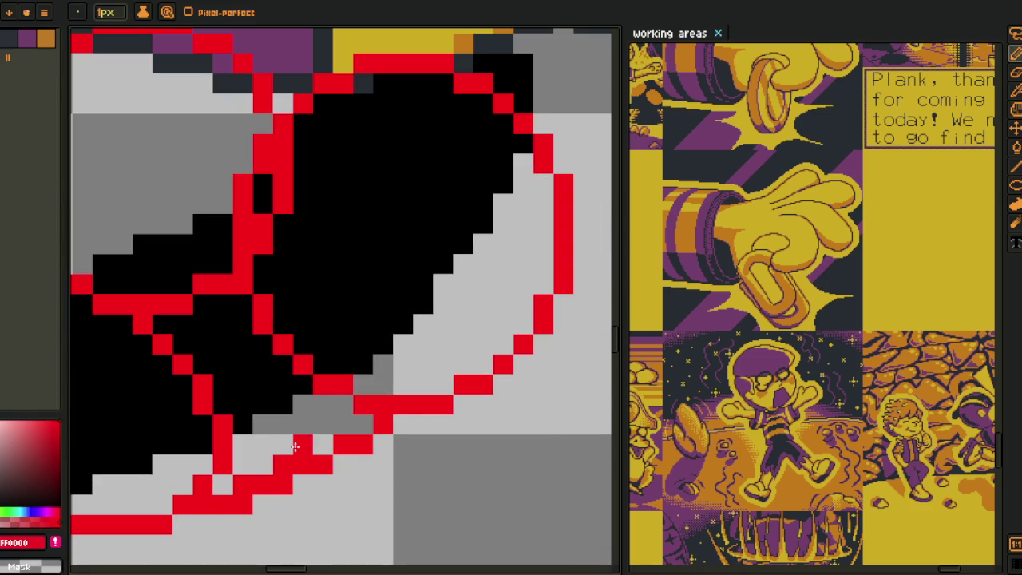
left_click_drag(260, 472, 222, 485)
scroll(240, 479, "down", 2)
scroll(268, 474, "up", 2)
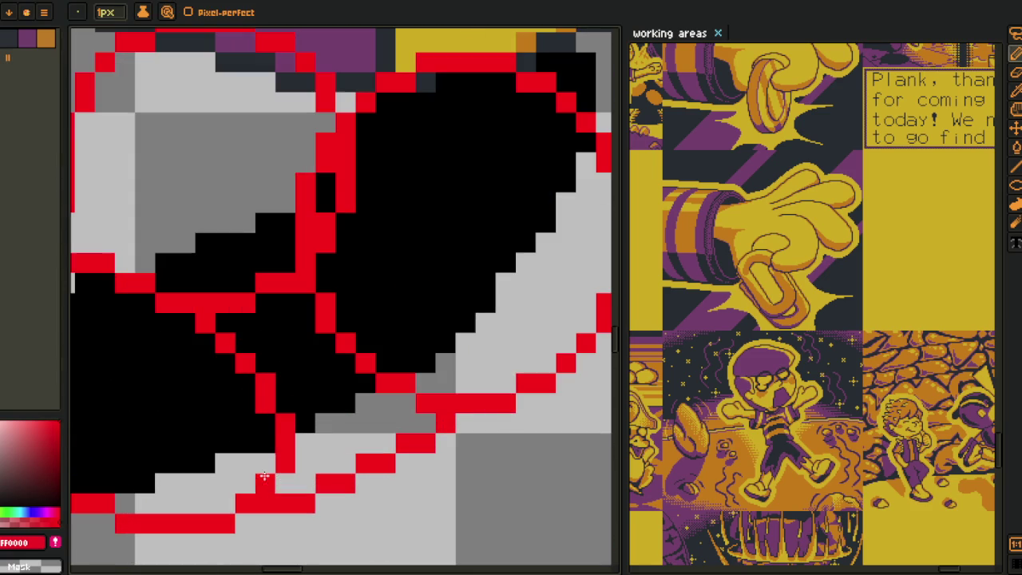
scroll(274, 485, "down", 1)
- Delete the top section of the red curve
key("m")
scroll(212, 342, "down", 1)
left_click_drag(259, 326, 351, 244)
key("ctrl+d")
scroll(399, 240, "down", 1)
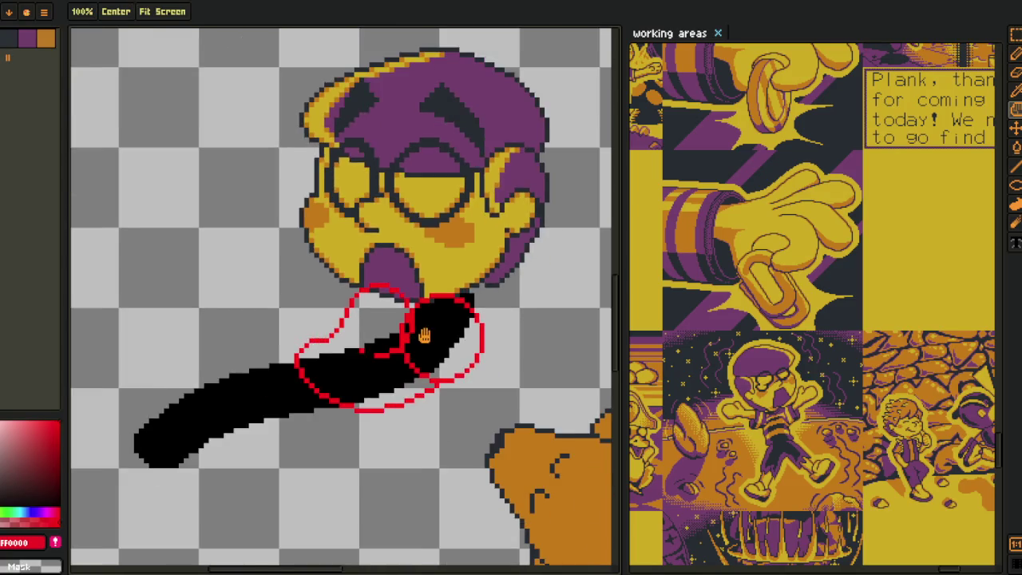
scroll(399, 340, "up", 1)
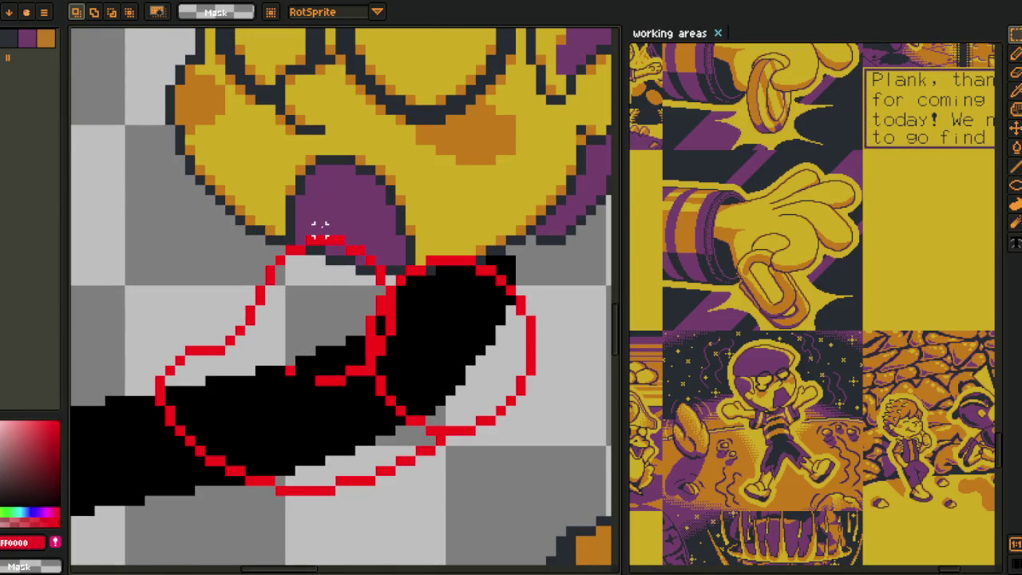
left_click_drag(319, 226, 389, 276)
key("Delete")
key("ctrl+d")
- Delete a strip of stray red pixels below the curve
scroll(377, 310, "up", 1)
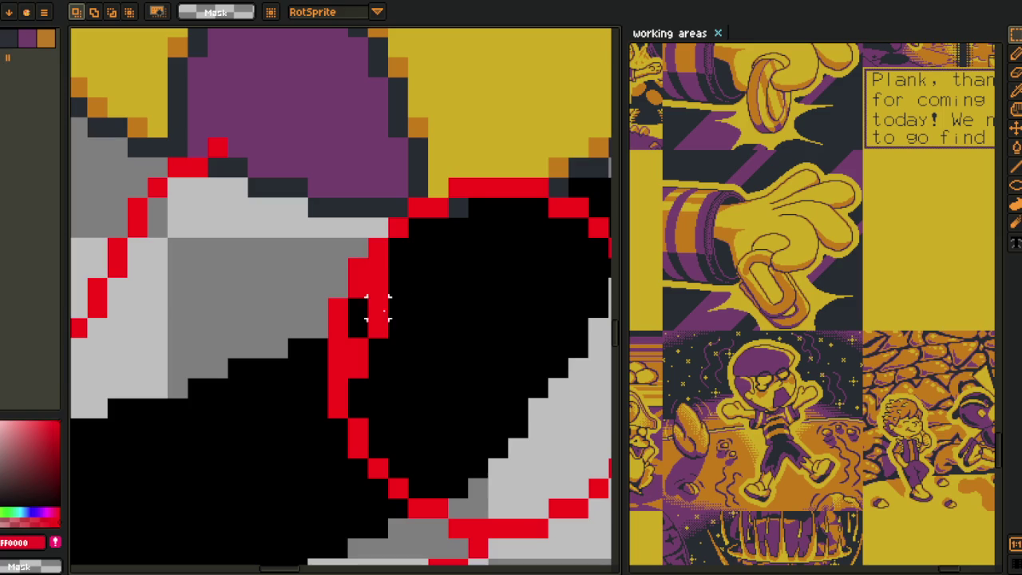
left_click_drag(378, 266, 404, 382)
key("Delete")
key("ctrl+d")
scroll(412, 356, "down", 2)
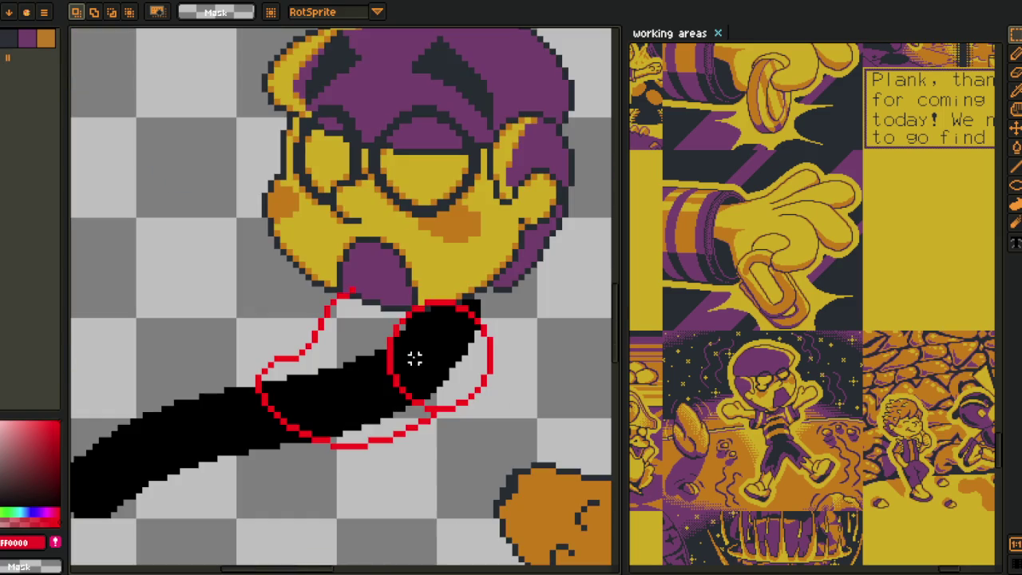
- Select the red circle's lower-right edge and nudge it up 1 pixel
key("h")
scroll(384, 401, "down", 3)
key("m")
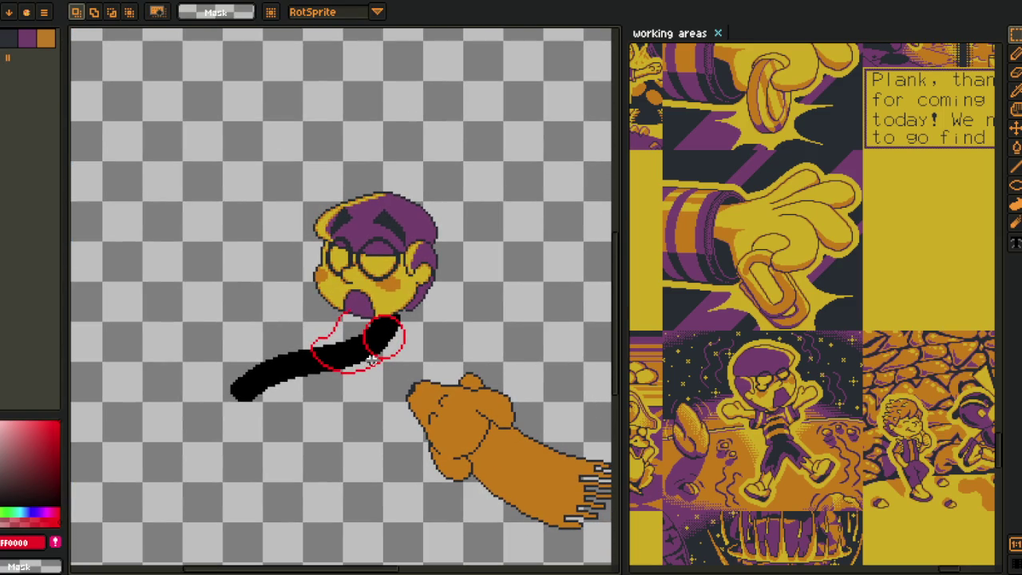
scroll(384, 352, "up", 3)
scroll(365, 347, "up", 3)
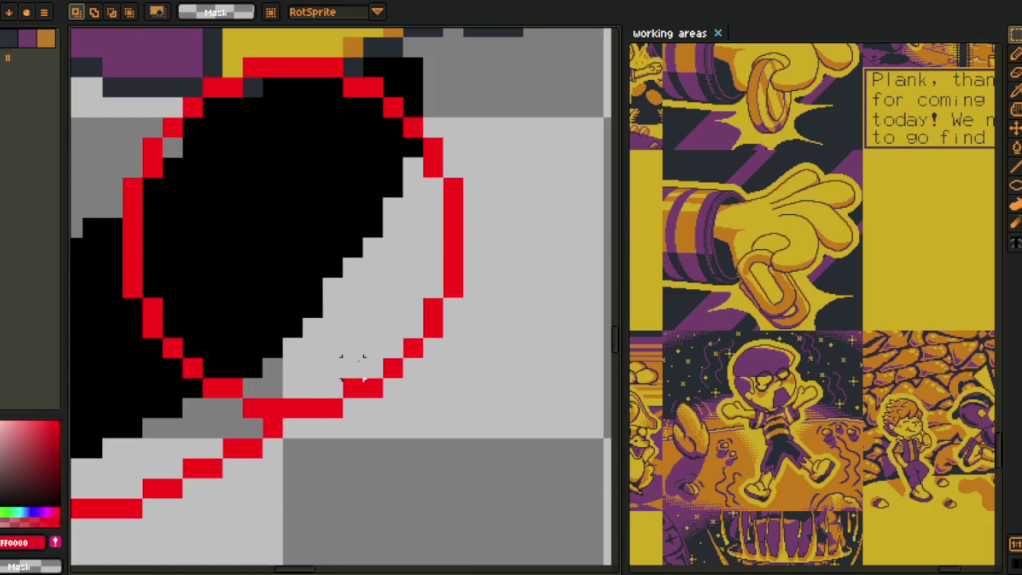
left_click_drag(302, 407, 507, 286)
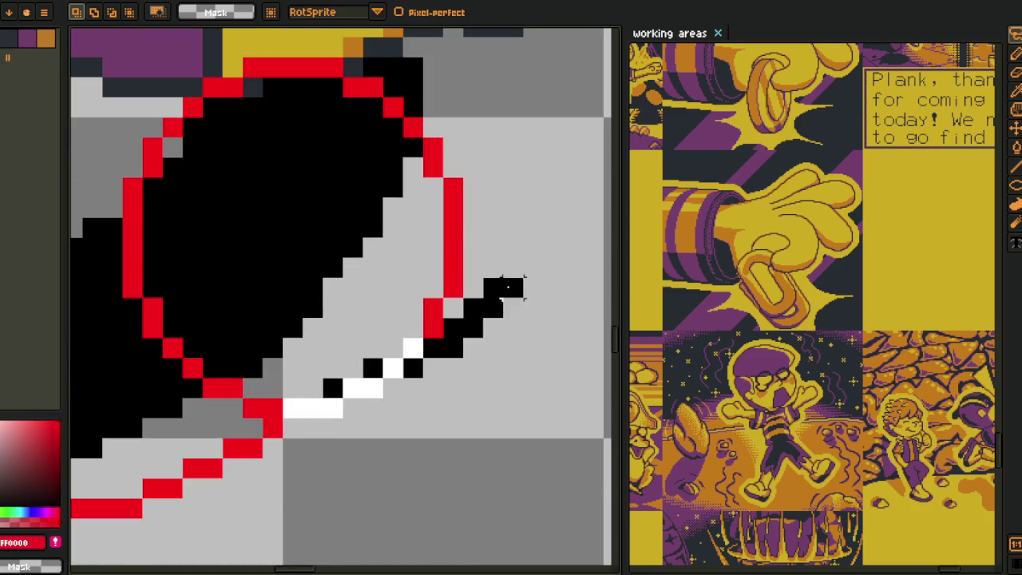
left_click(513, 239)
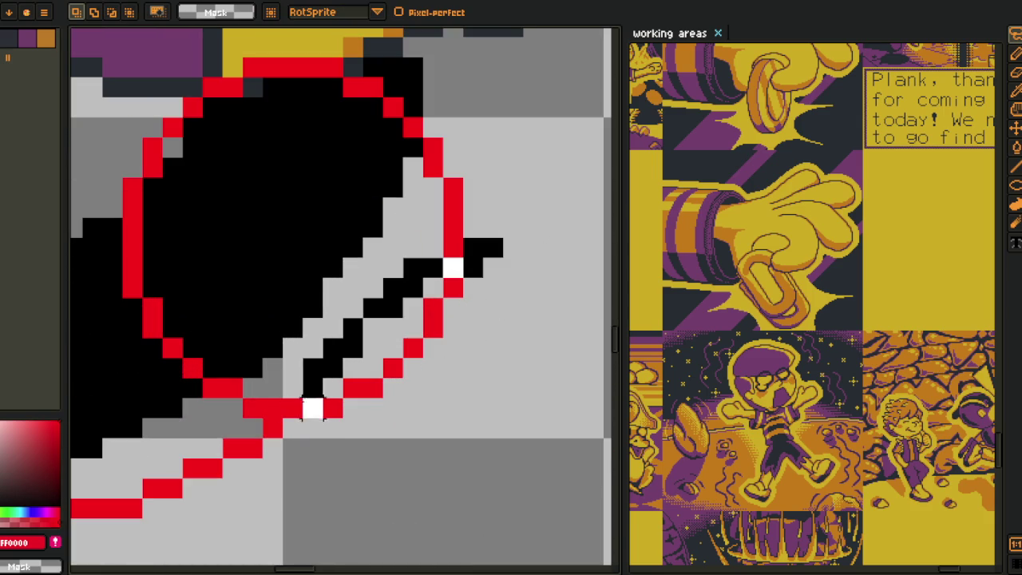
left_click_drag(483, 247, 584, 304)
key("Up")
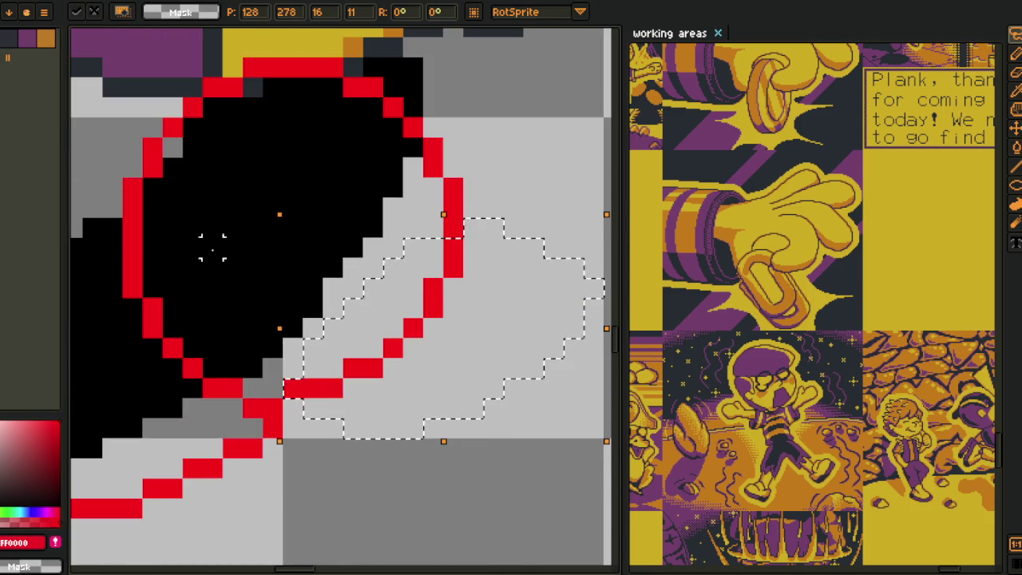
key("Return")
- Reframe the view on the head and arm
key("i")
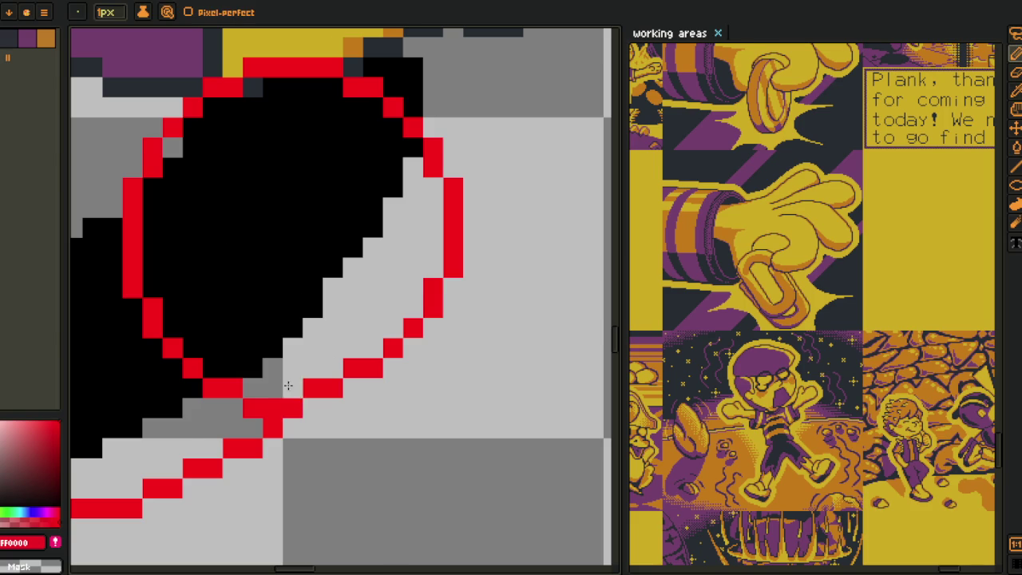
scroll(311, 387, "down", 2)
scroll(316, 386, "down", 2)
scroll(327, 384, "down", 1)
scroll(332, 383, "up", 1)
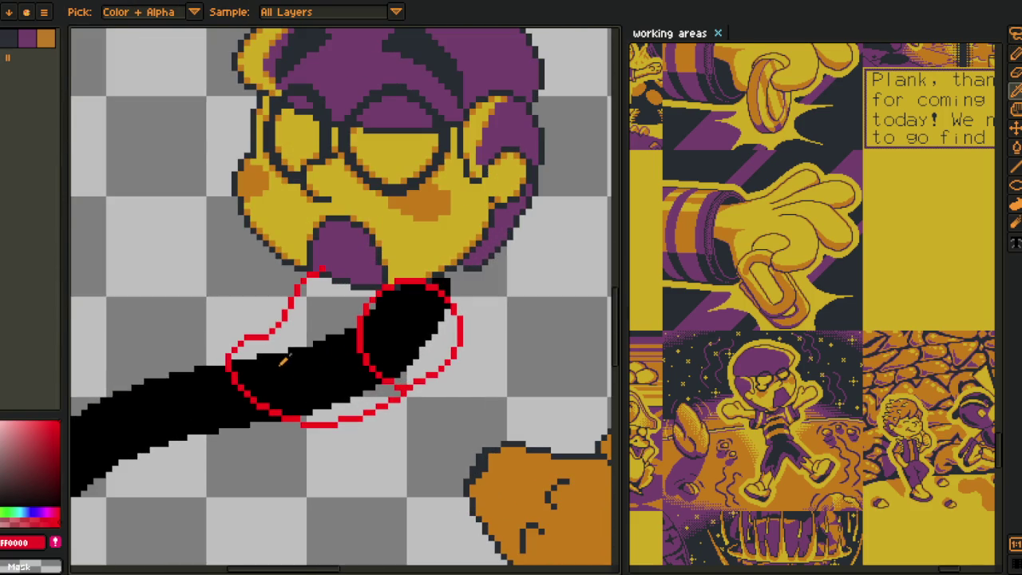
left_click_drag(295, 334, 310, 300)
- Save the sketch twice while zooming in on the underside of the black arm stroke
key("ctrl+s")
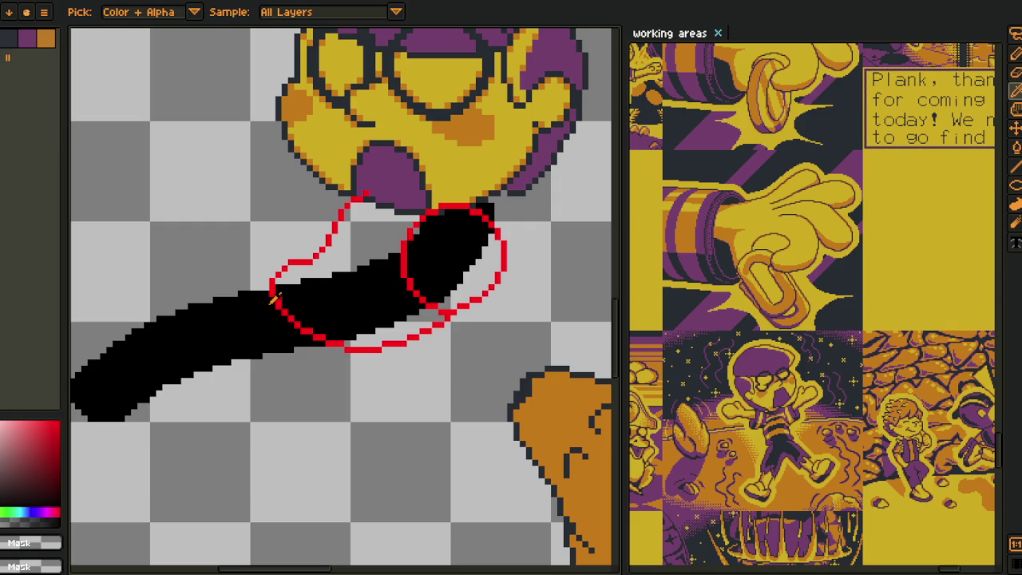
scroll(274, 294, "up", 1)
scroll(270, 275, "up", 1)
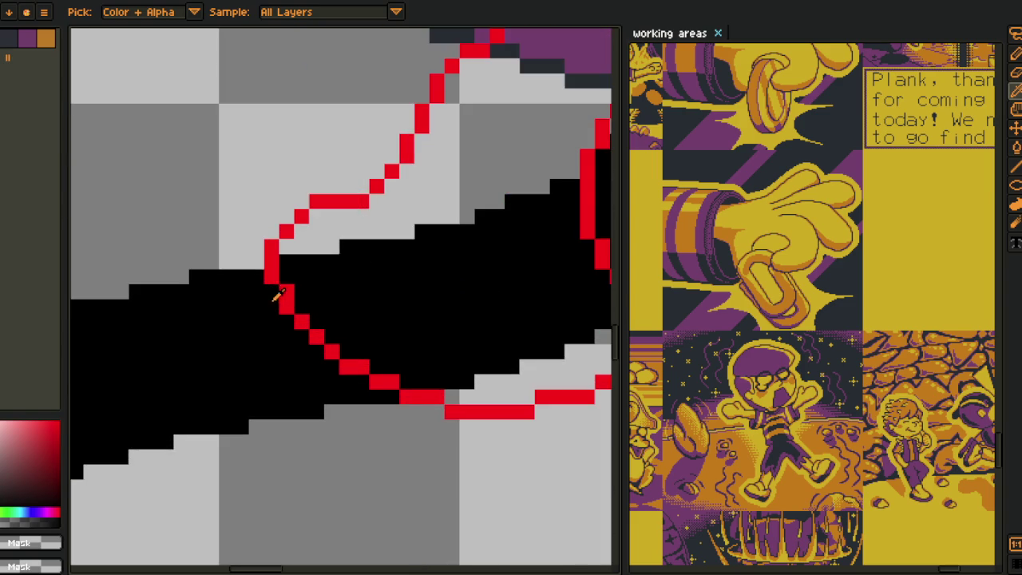
scroll(271, 271, "down", 3)
scroll(238, 323, "up", 1)
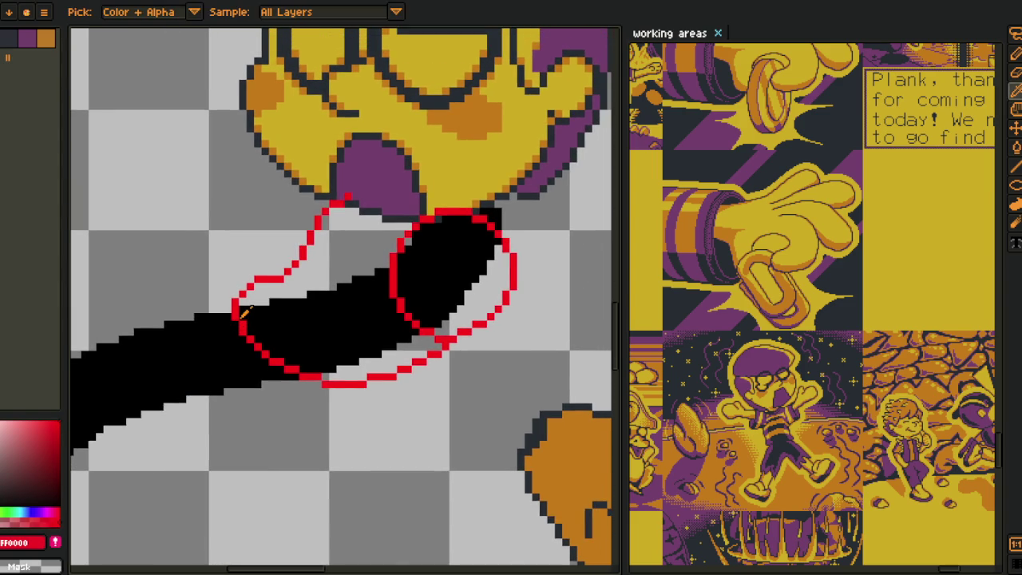
scroll(238, 322, "down", 2)
scroll(239, 322, "down", 2)
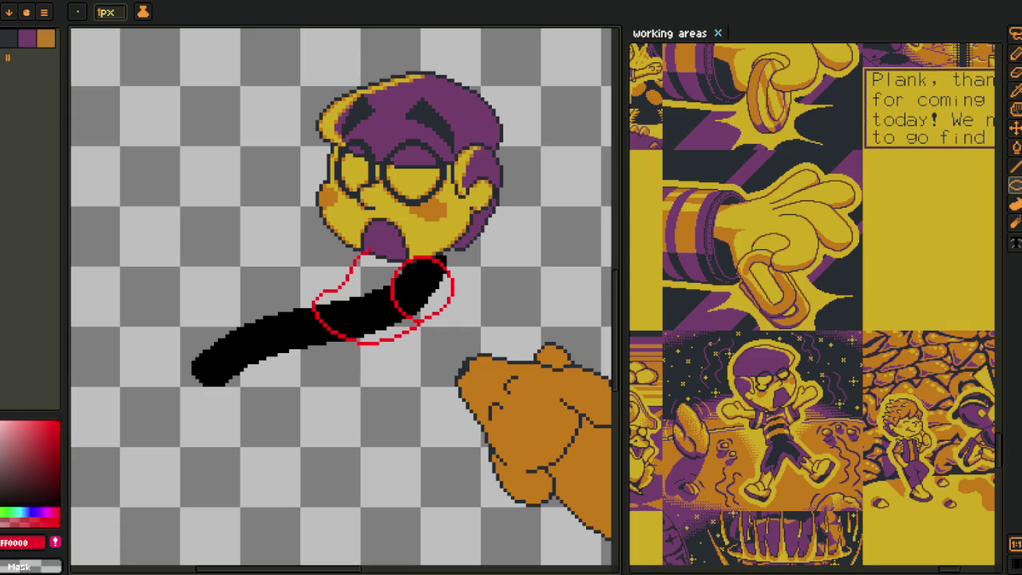
key("ctrl+s")
scroll(312, 324, "up", 2)
scroll(337, 325, "up", 2)
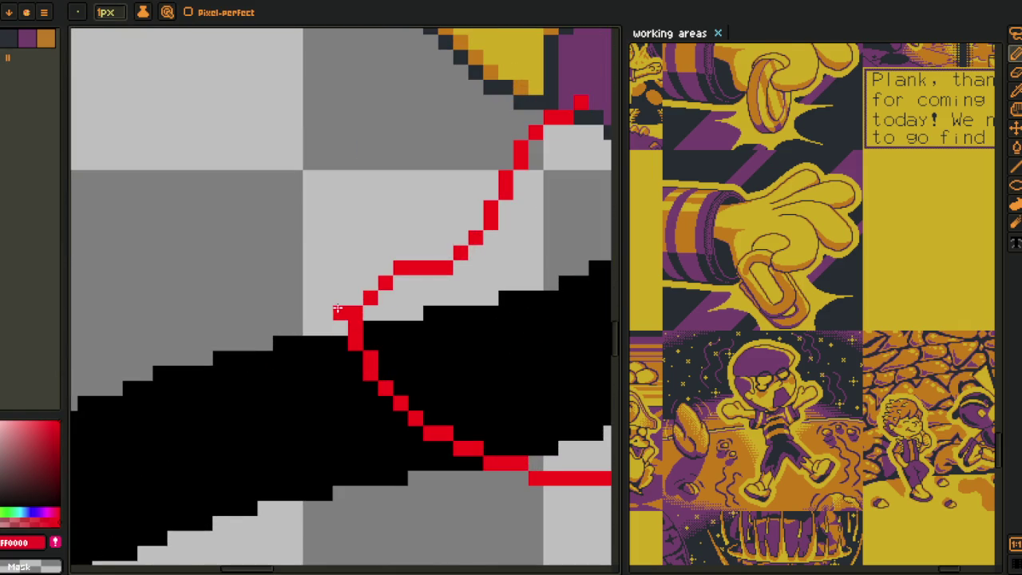
scroll(334, 336, "down", 4)
scroll(343, 370, "up", 1)
scroll(384, 391, "up", 1)
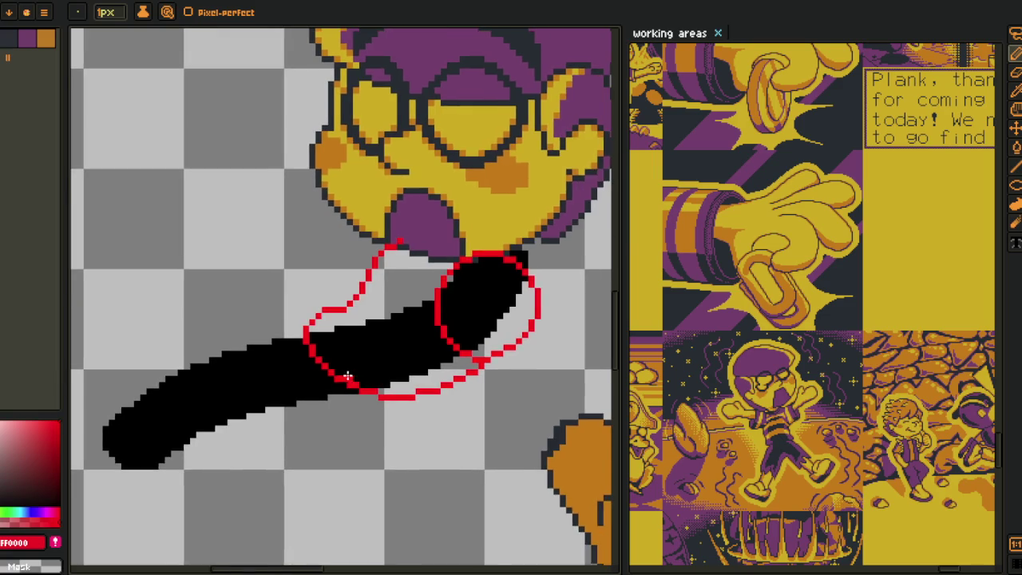
scroll(347, 376, "up", 1)
scroll(347, 343, "up", 1)
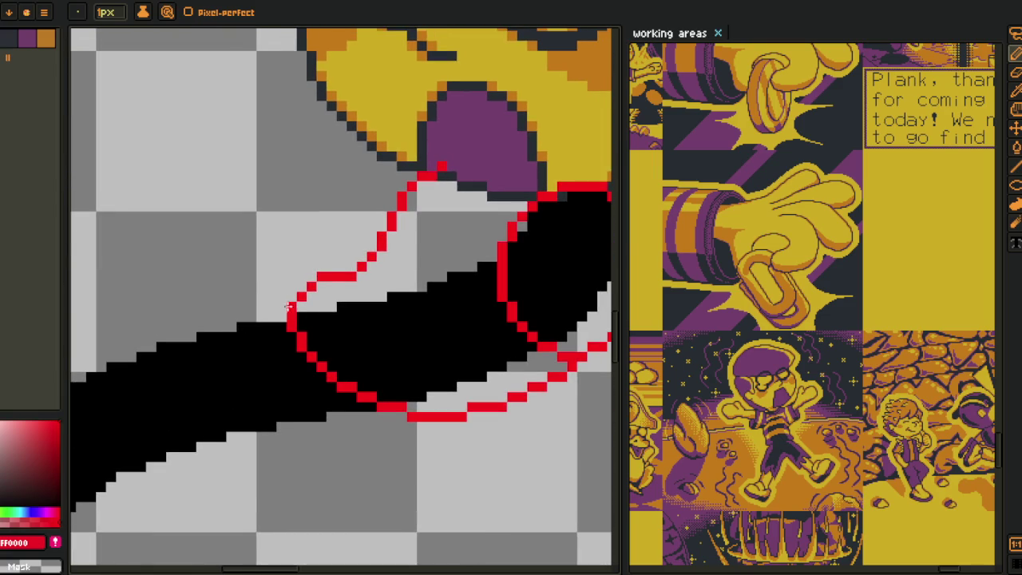
scroll(278, 297, "up", 1)
scroll(338, 296, "down", 1)
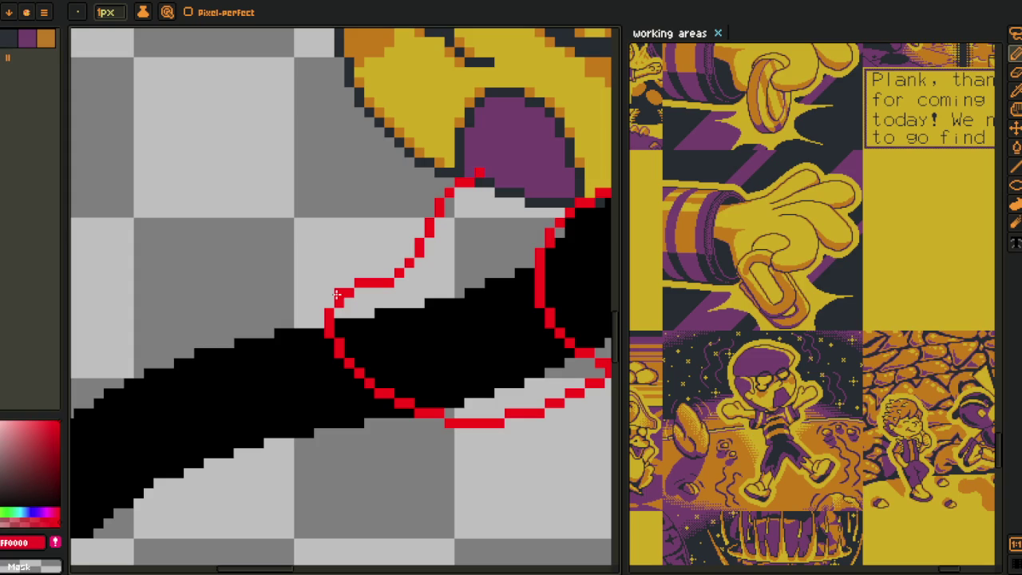
- Try red lines along the arm's underside, undoing two misplaced strokes
left_click_drag(337, 295, 294, 297)
key("ctrl+z")
key("ctrl+z")
scroll(319, 294, "down", 1)
scroll(319, 295, "down", 2)
scroll(390, 361, "up", 2)
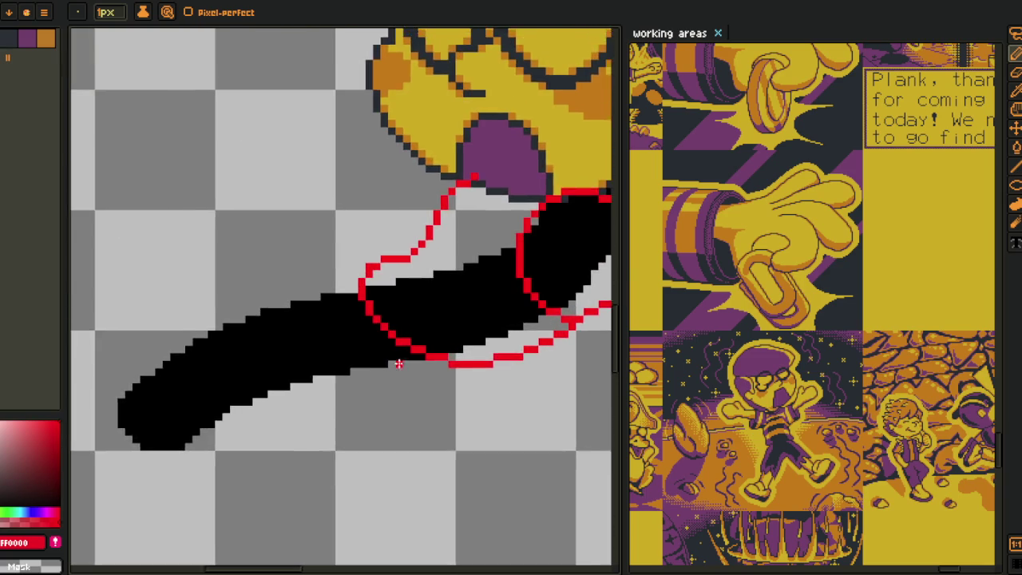
scroll(390, 362, "up", 1)
mouse_move(454, 373)
left_mouse_down()
mouse_move(366, 382)
mouse_move(265, 354)
mouse_move(402, 338)
left_mouse_up()
key("ctrl+z")
scroll(278, 356, "down", 3)
scroll(296, 347, "up", 2)
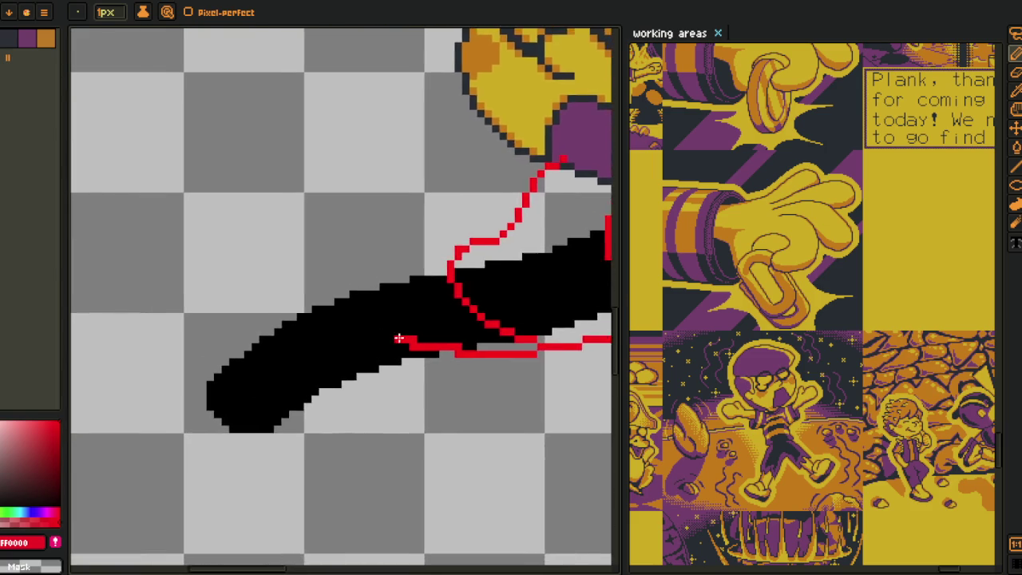
scroll(389, 336, "up", 1)
- Redraw the red lower contour along the arm's bottom edge as a staircase, undoing bad strokes
mouse_move(343, 306)
left_mouse_down()
mouse_move(465, 355)
mouse_move(364, 369)
left_mouse_up()
scroll(364, 369, "up", 1)
left_click_drag(497, 348, 353, 365)
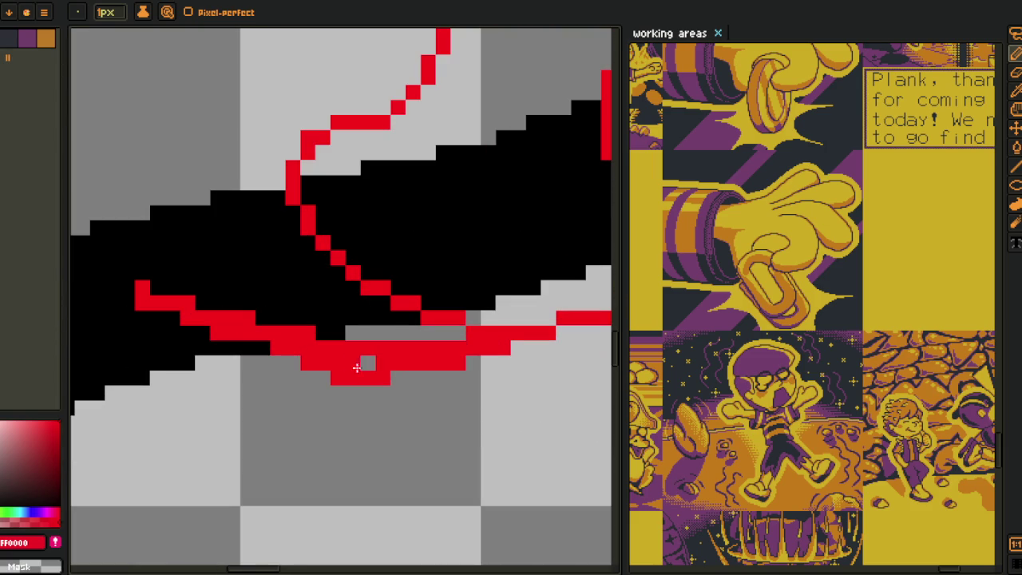
key("ctrl+z")
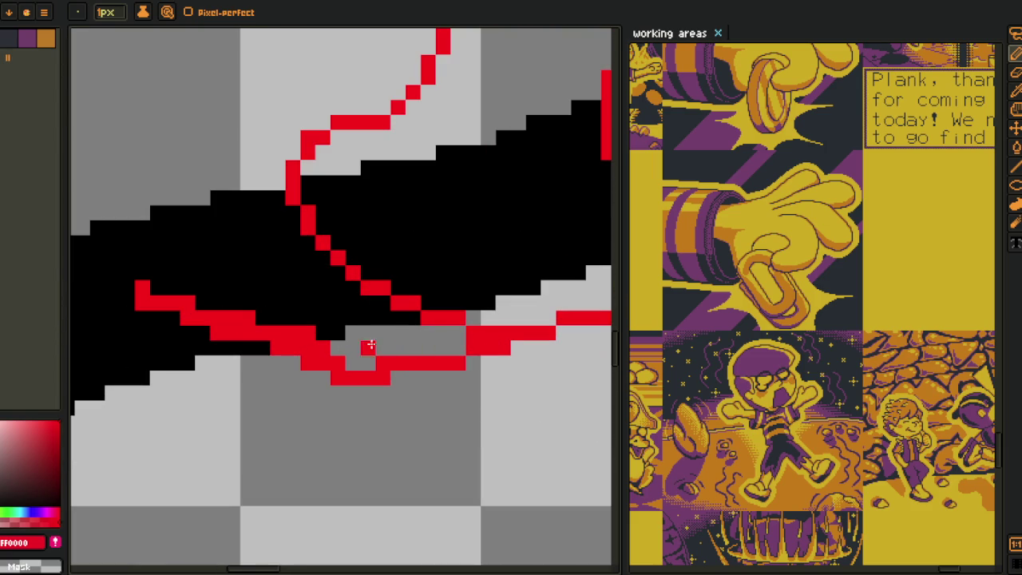
left_click_drag(386, 353, 329, 349)
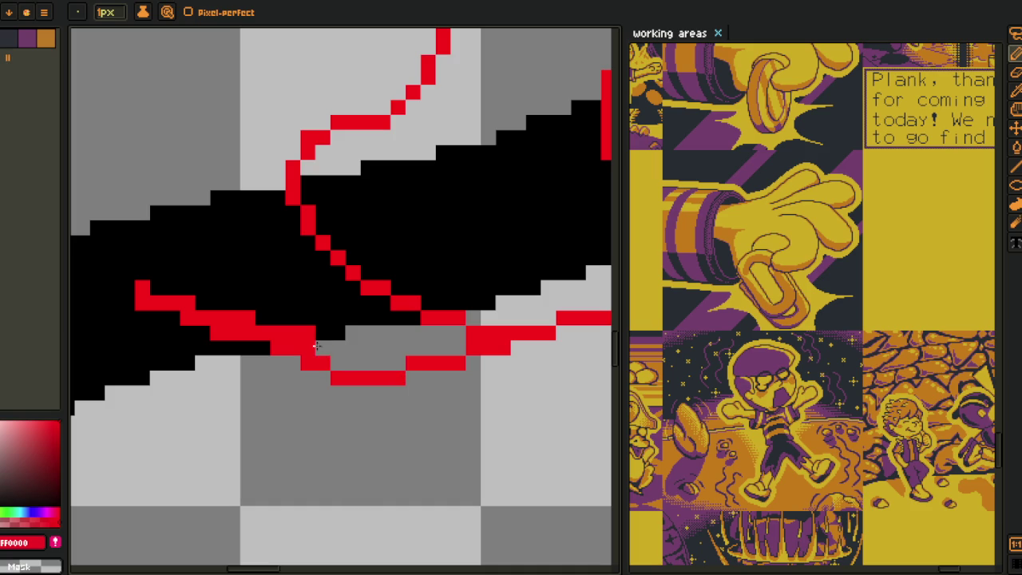
left_click_drag(310, 341, 214, 319)
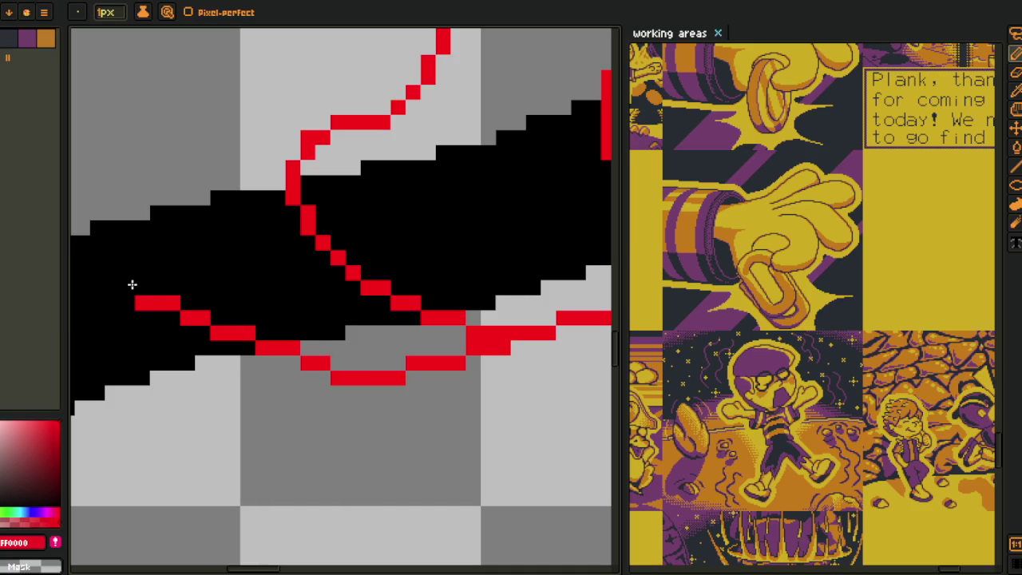
scroll(167, 313, "down", 2)
mouse_move(167, 314)
left_mouse_down()
mouse_move(438, 332)
mouse_move(367, 382)
mouse_move(341, 277)
left_mouse_up()
scroll(440, 324, "up", 2)
key("ctrl+z")
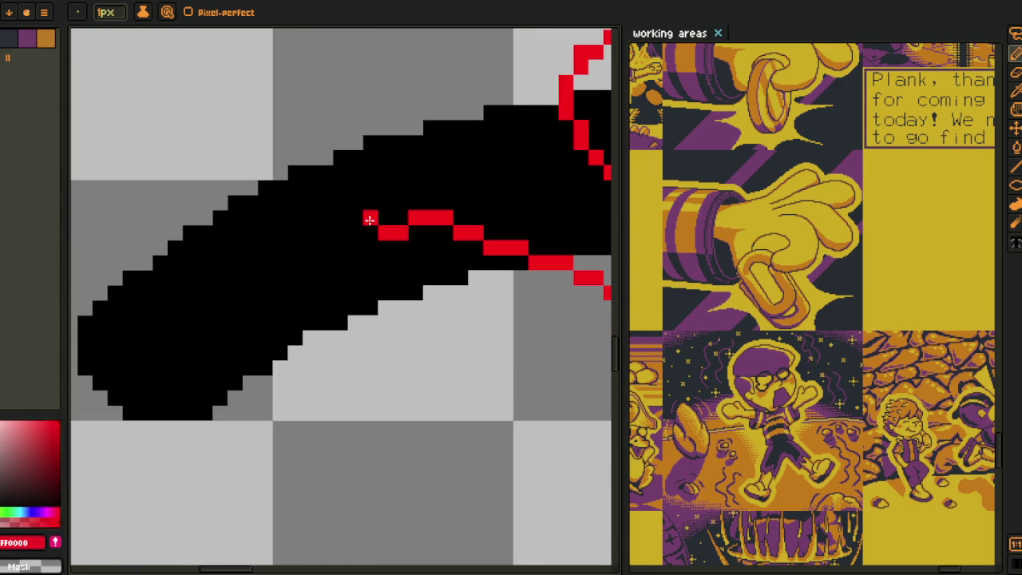
- Run the red contour down, then diagonally to meet the black arm's lower edge
left_click_drag(382, 235, 386, 257)
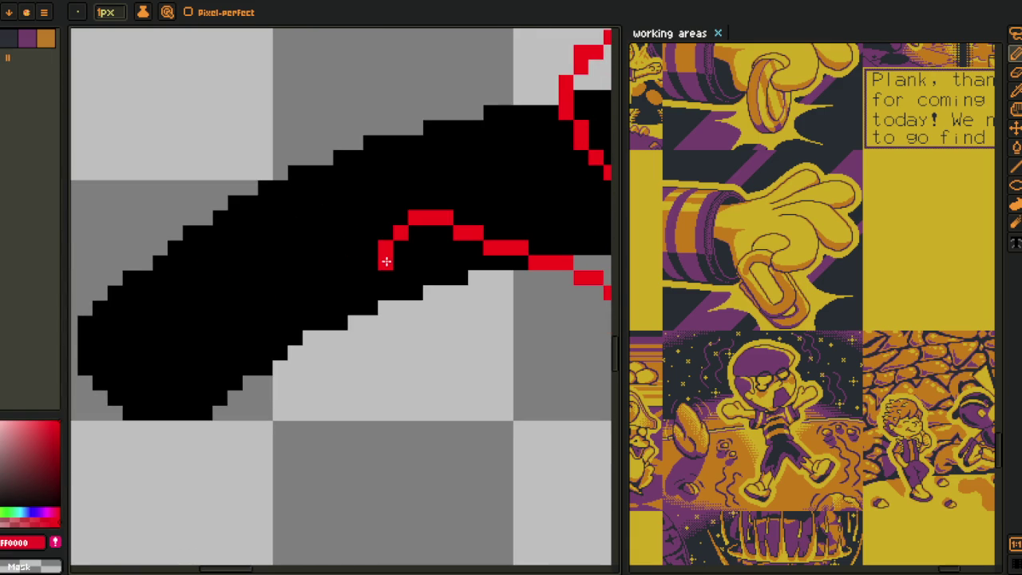
left_click(402, 252)
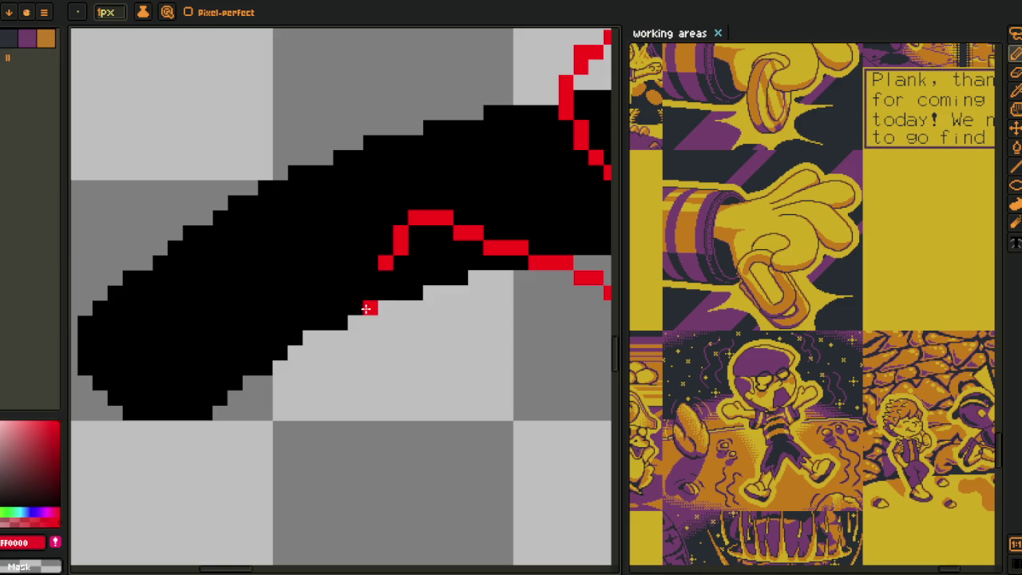
left_click_drag(269, 383, 381, 274)
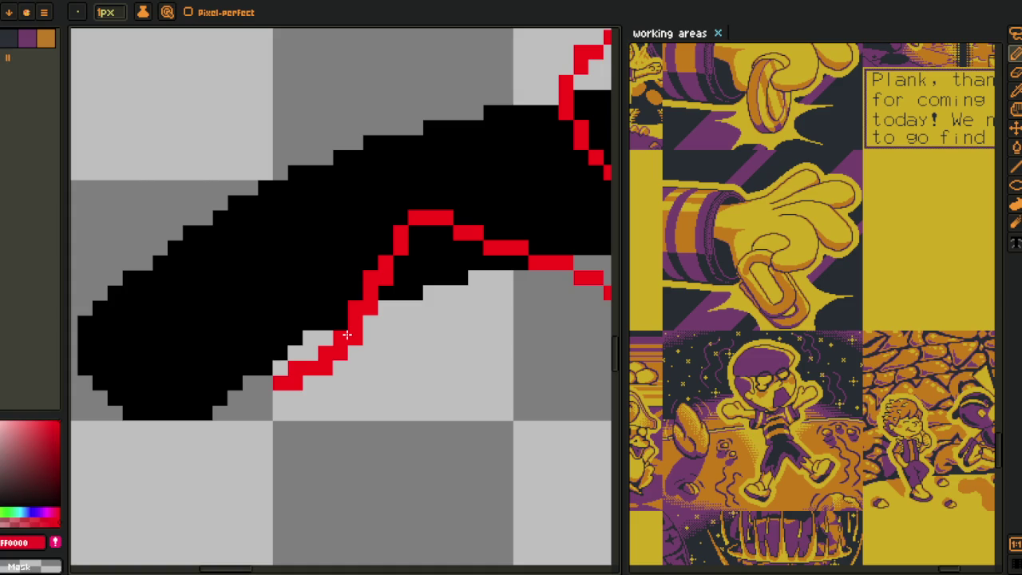
right_click(328, 366)
left_click_drag(341, 346, 296, 384)
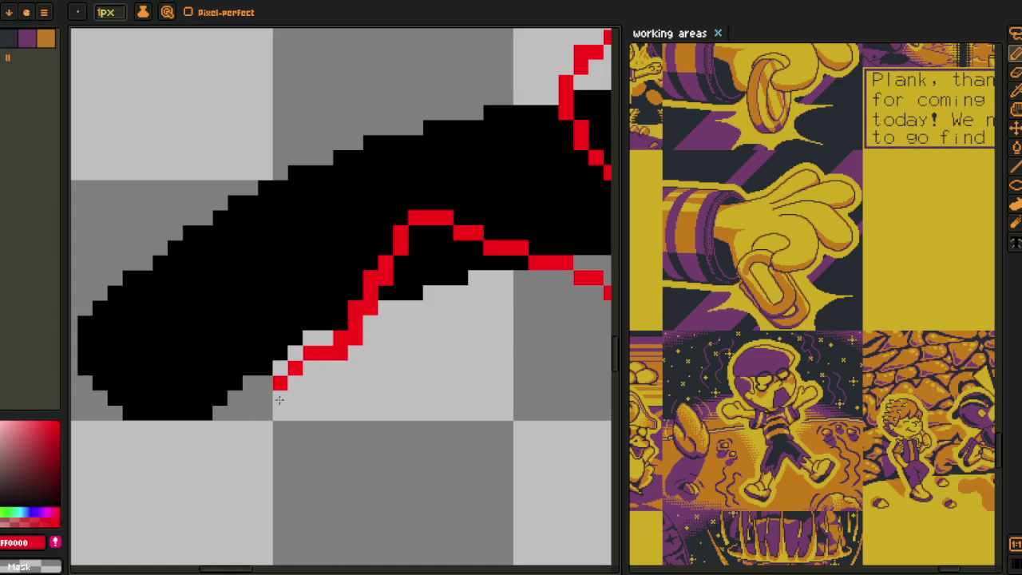
right_click(337, 354)
left_click(354, 339)
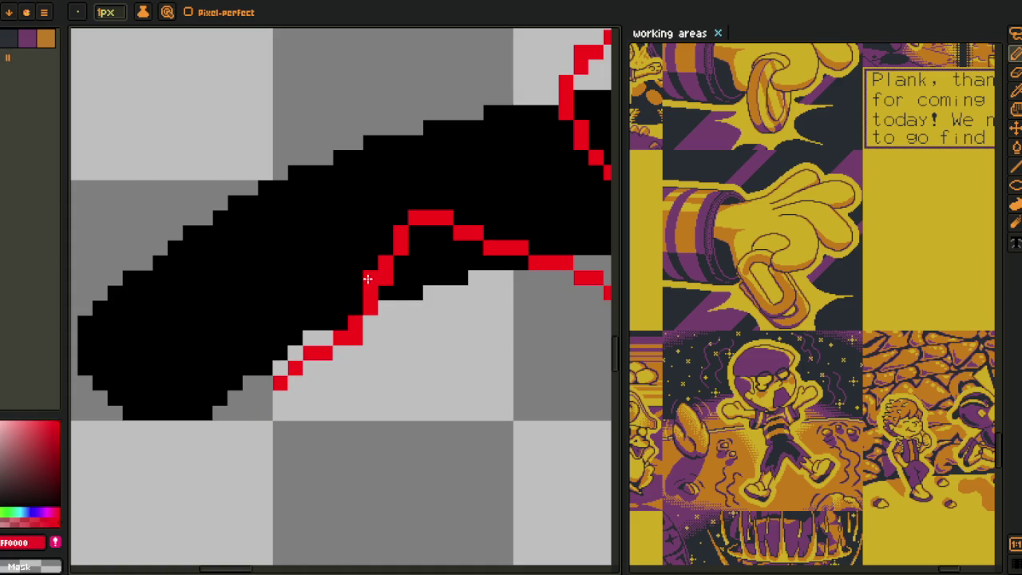
- Smooth the diagonal by erasing and adding red stair-step pixels
scroll(413, 319, "down", 3)
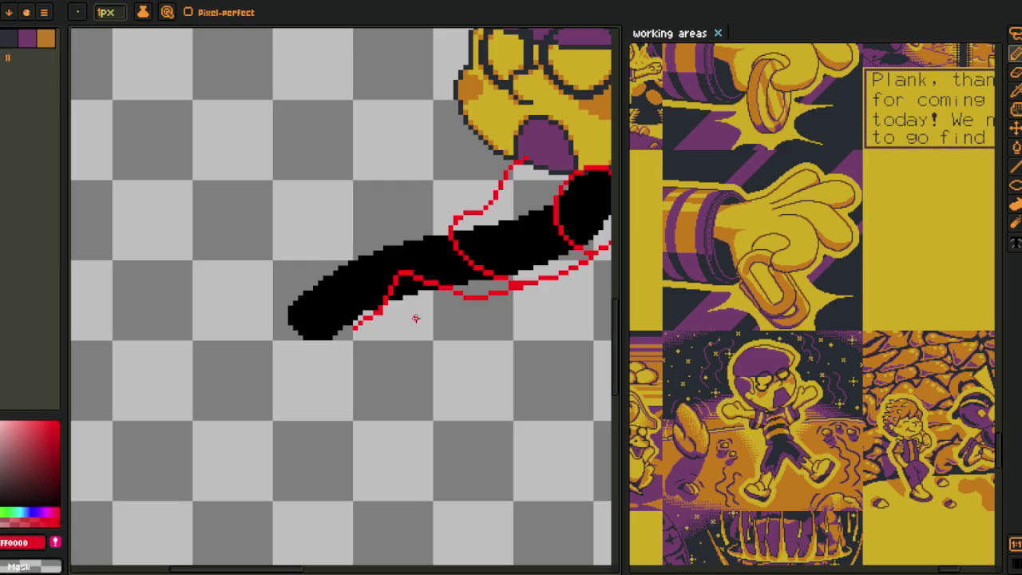
scroll(392, 297, "up", 5)
right_click(391, 319)
left_click(247, 367)
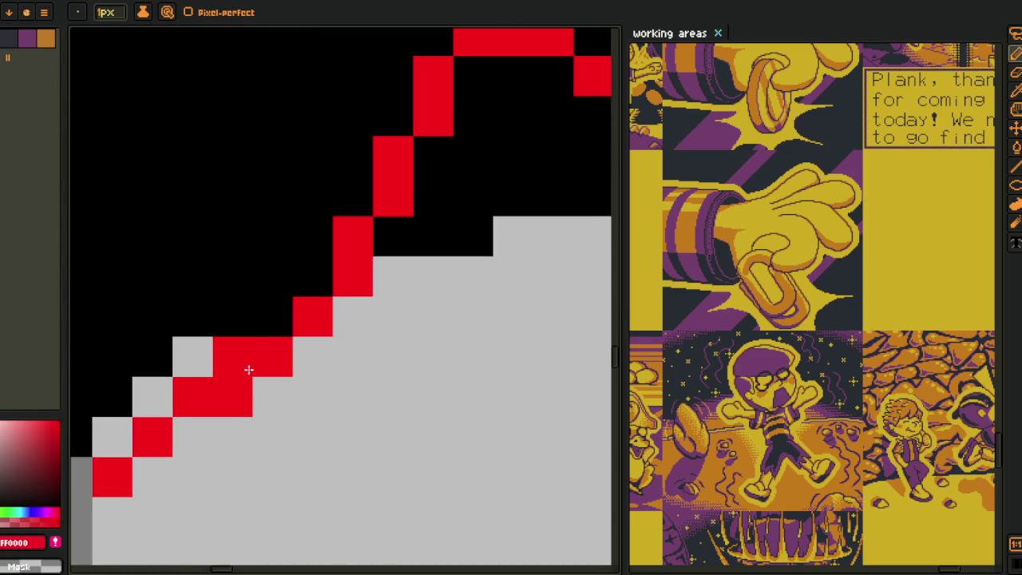
right_click(236, 386)
scroll(251, 372, "down", 5)
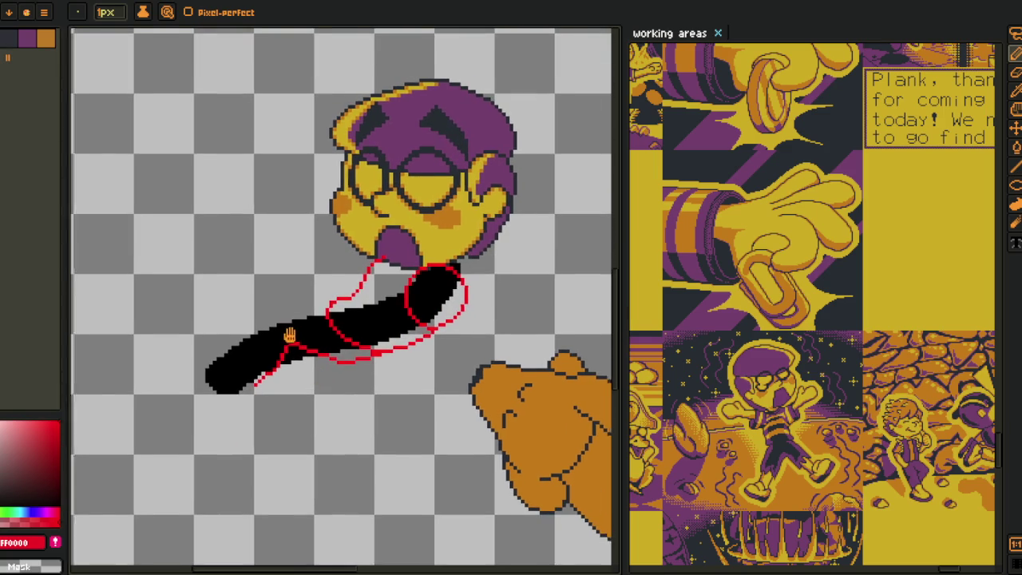
scroll(290, 335, "up", 2)
scroll(297, 338, "up", 1)
scroll(360, 326, "up", 2)
- Add red contour pixels and paint over stray red strokes inside the arm with black
left_click_drag(393, 350, 409, 343)
left_click(413, 347)
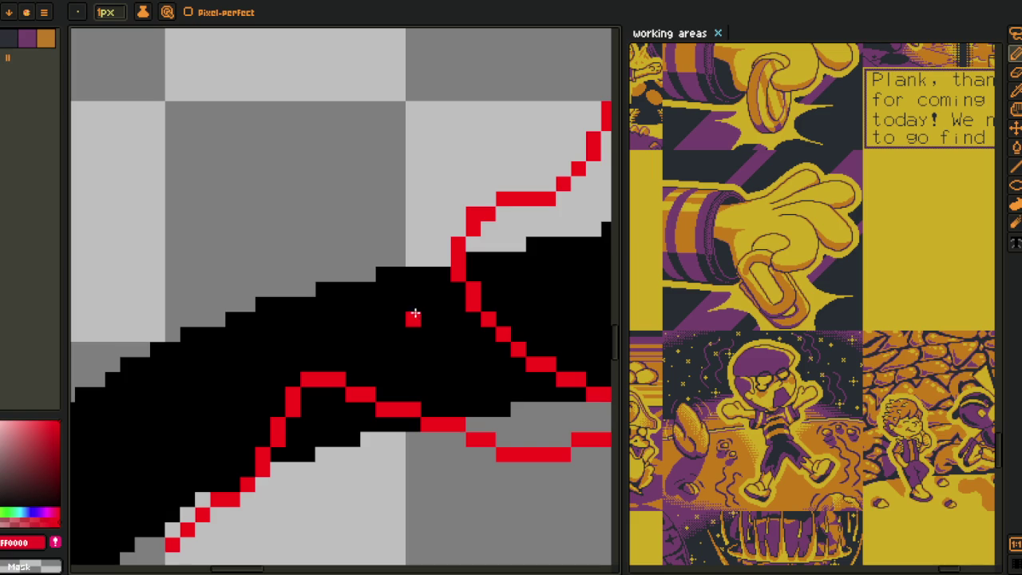
scroll(369, 288, "down", 2)
scroll(297, 428, "up", 2)
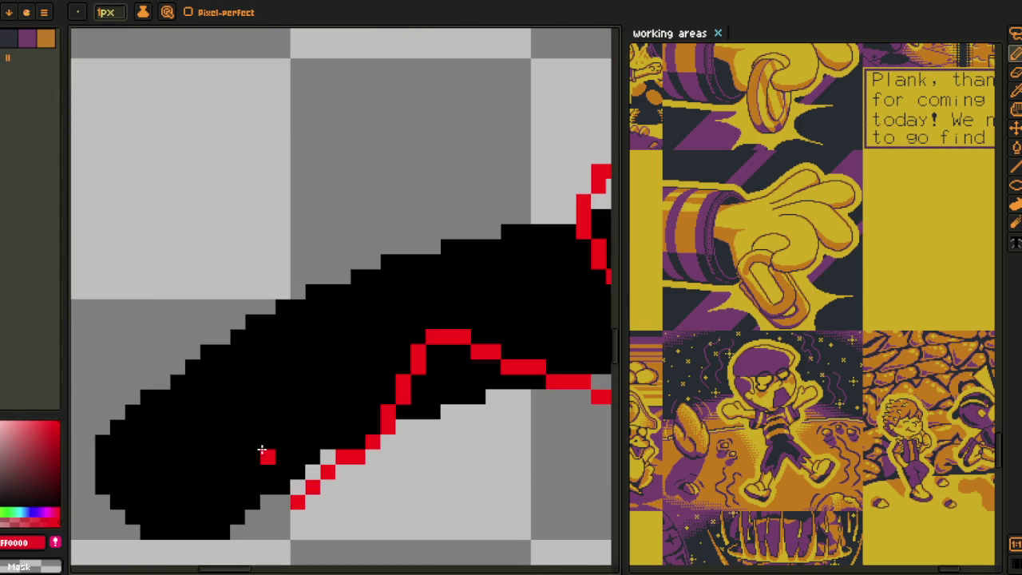
left_click_drag(253, 456, 327, 320)
mouse_move(263, 436)
left_mouse_down()
mouse_move(288, 349)
mouse_move(242, 434)
left_mouse_up()
left_click_drag(411, 279, 321, 365)
left_click_drag(471, 345, 390, 297)
mouse_move(463, 339)
left_mouse_down()
mouse_move(410, 314)
mouse_move(462, 289)
mouse_move(441, 257)
mouse_move(367, 257)
left_mouse_up()
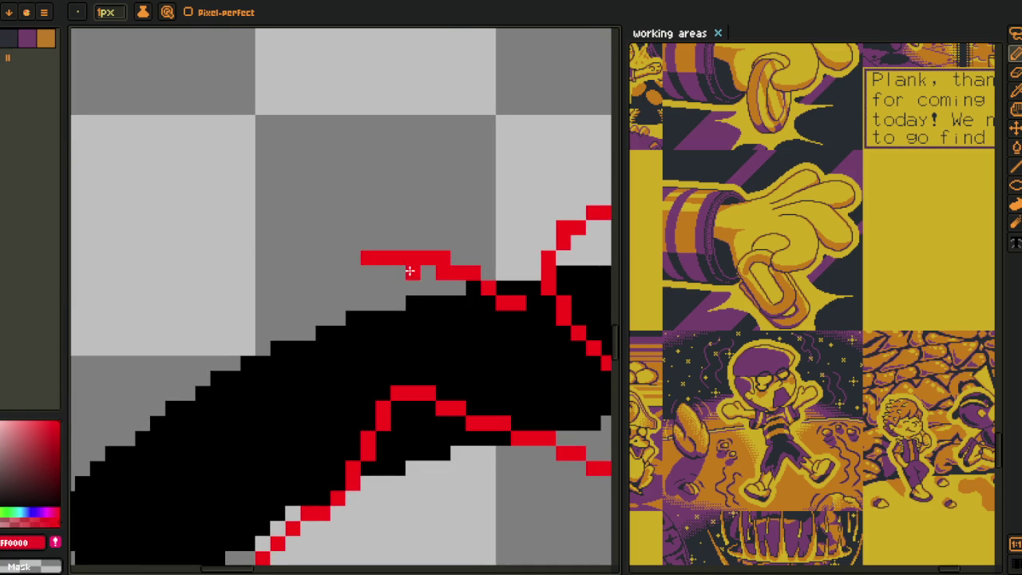
scroll(310, 274, "down", 3)
scroll(310, 274, "up", 2)
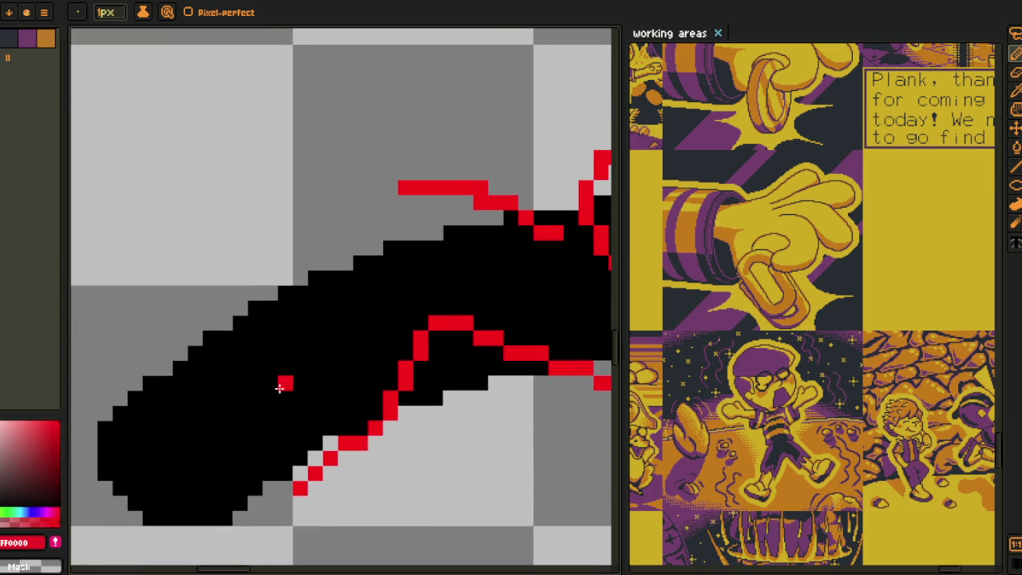
- Draw the red upper contour up the arm's left side and across its top
mouse_move(269, 424)
left_mouse_down()
mouse_move(341, 216)
mouse_move(364, 199)
left_mouse_up()
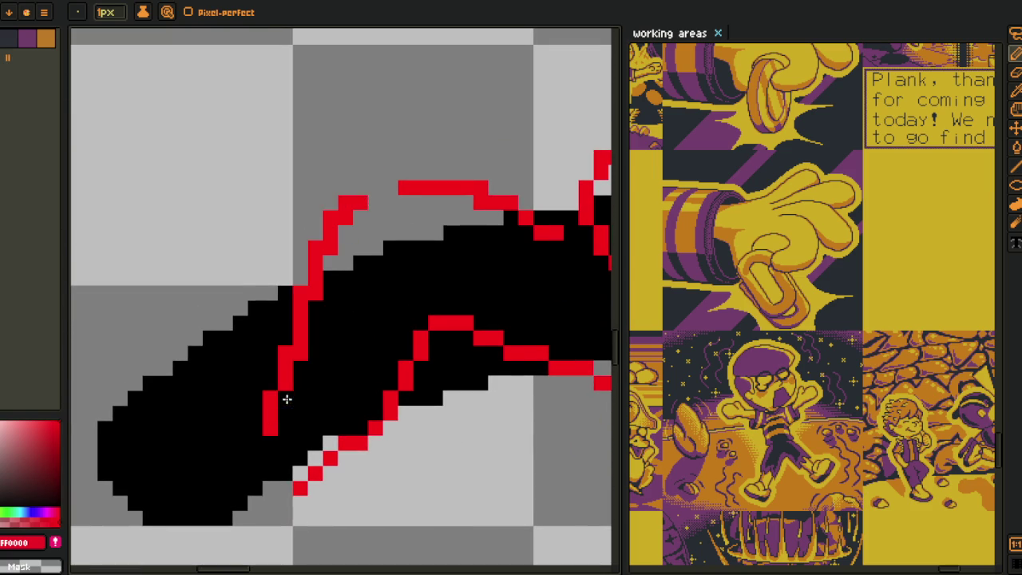
left_click(309, 330)
left_click_drag(360, 187, 435, 172)
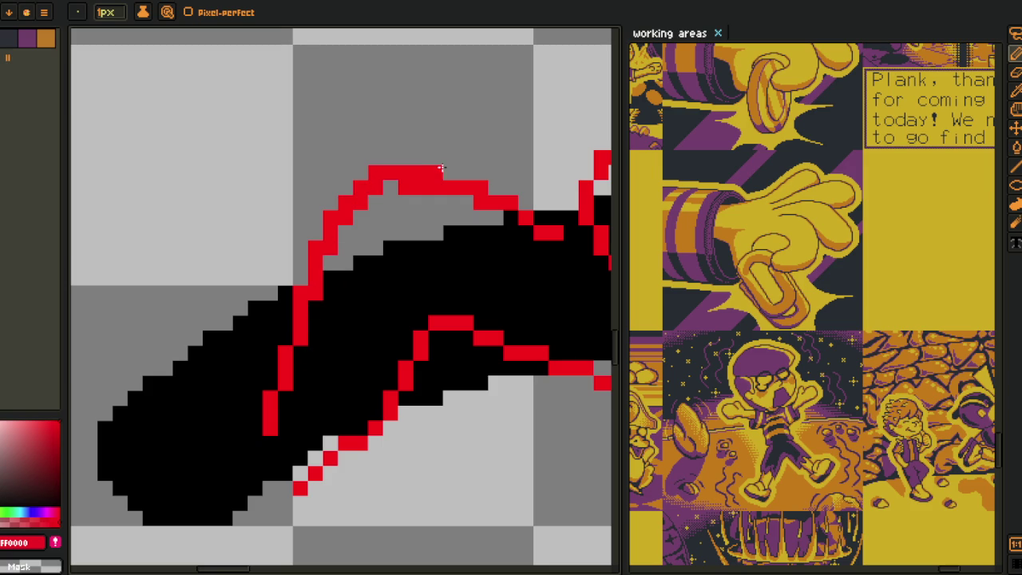
left_click(318, 292)
mouse_move(371, 189)
left_mouse_down()
mouse_move(443, 189)
mouse_move(371, 193)
left_mouse_up()
scroll(439, 249, "down", 4)
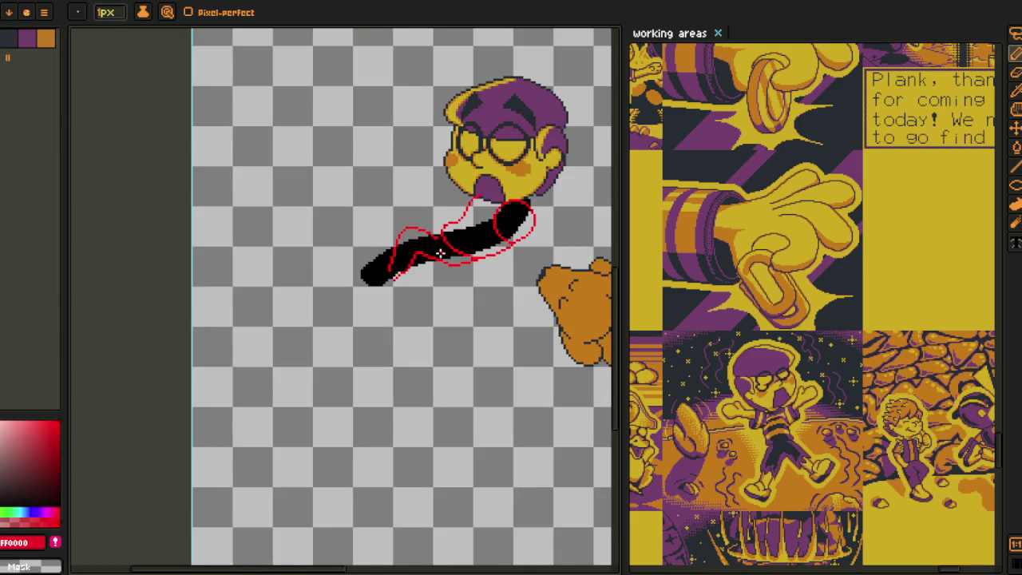
- Lasso-select around the arm stroke and pan the canvas slightly
scroll(441, 249, "up", 1)
scroll(443, 249, "up", 1)
left_click_drag(444, 249, 434, 258)
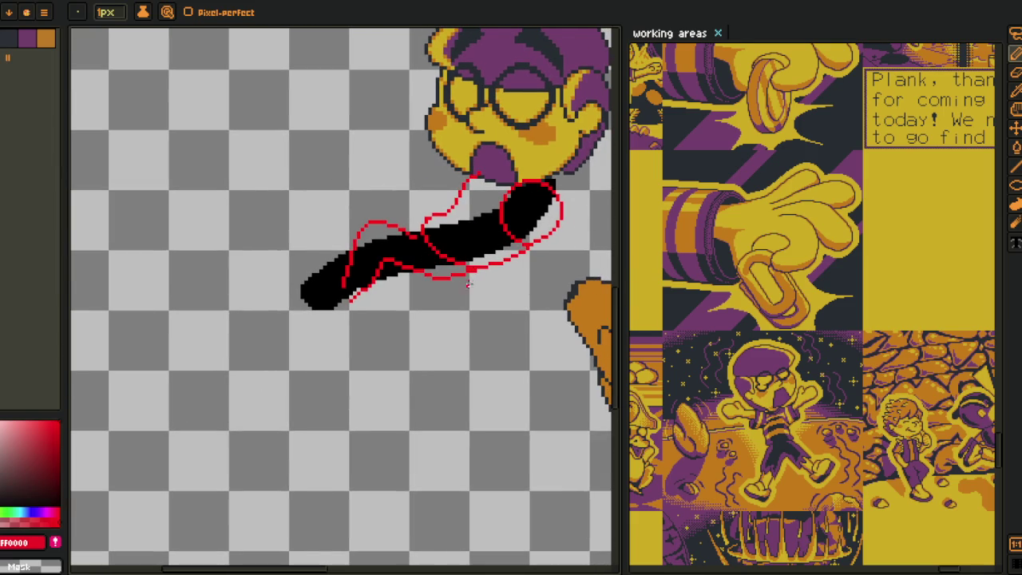
scroll(439, 272, "up", 1)
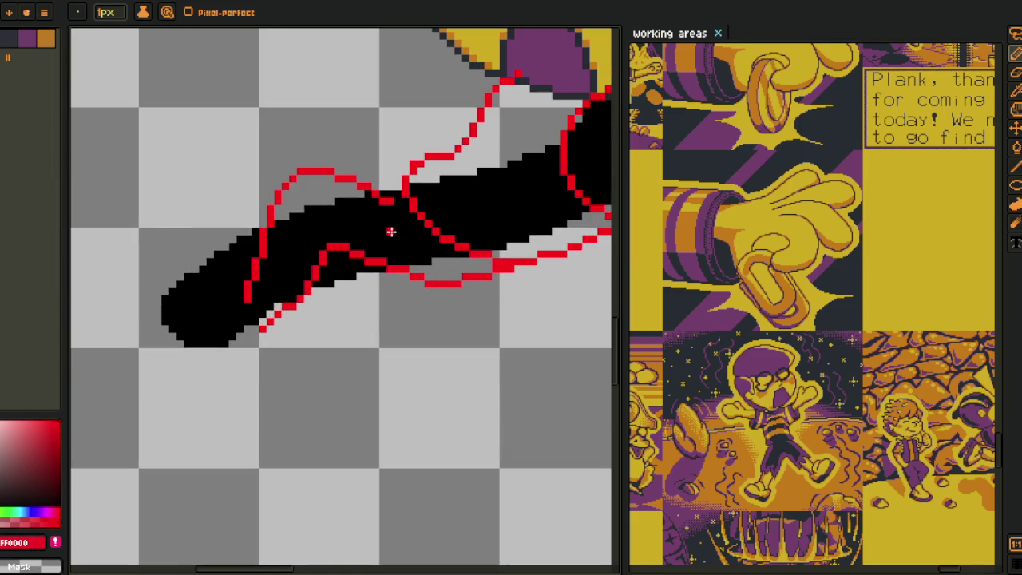
key("q")
mouse_move(397, 221)
left_mouse_down()
mouse_move(172, 263)
mouse_move(507, 370)
mouse_move(511, 283)
mouse_move(455, 269)
left_mouse_up()
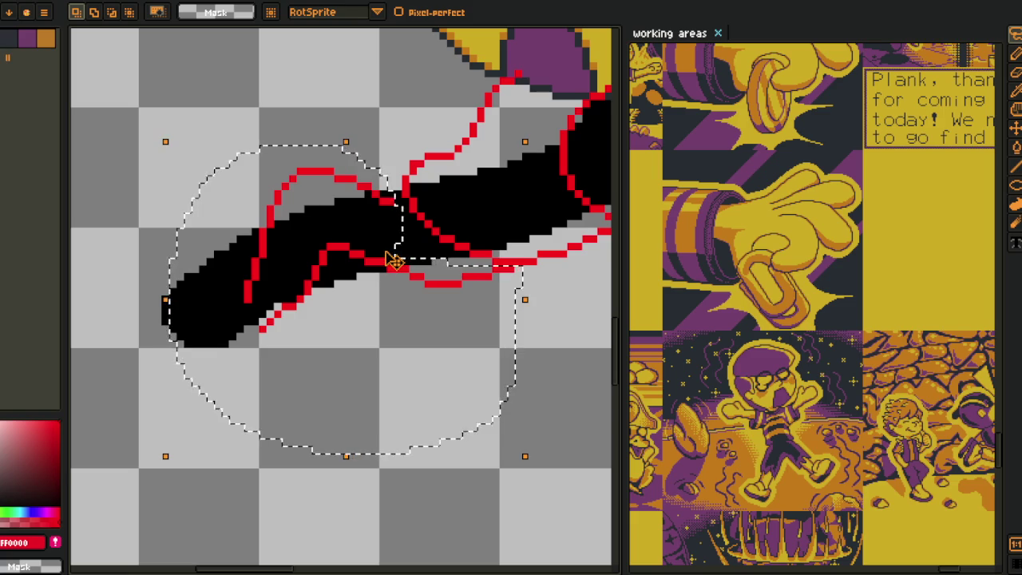
scroll(383, 247, "down", 2)
scroll(376, 258, "down", 1)
key("space")
left_click_drag(374, 258, 359, 276)
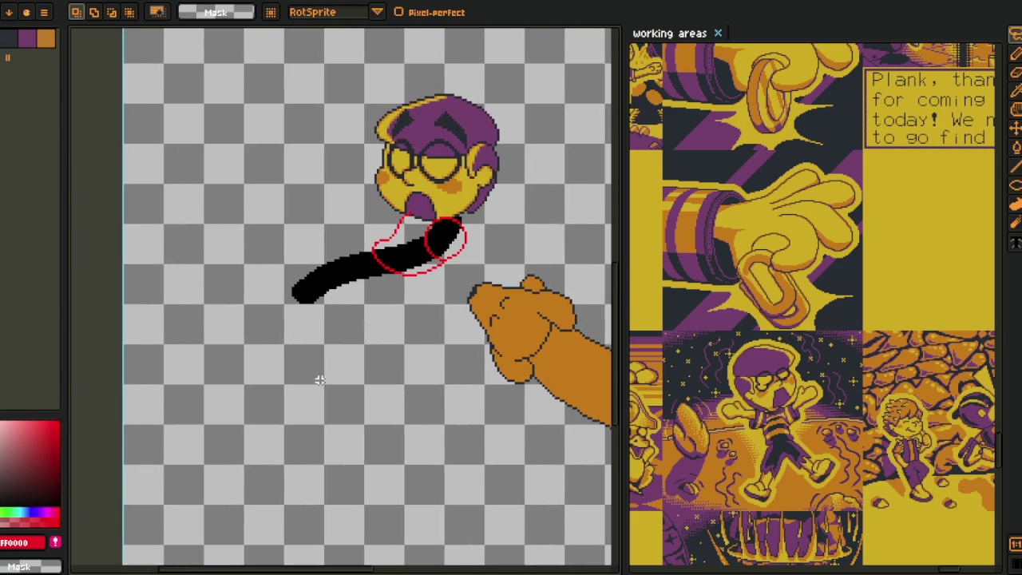
- Create Layer 2 above Layer 1 from the timeline's layer menu
key("Tab")
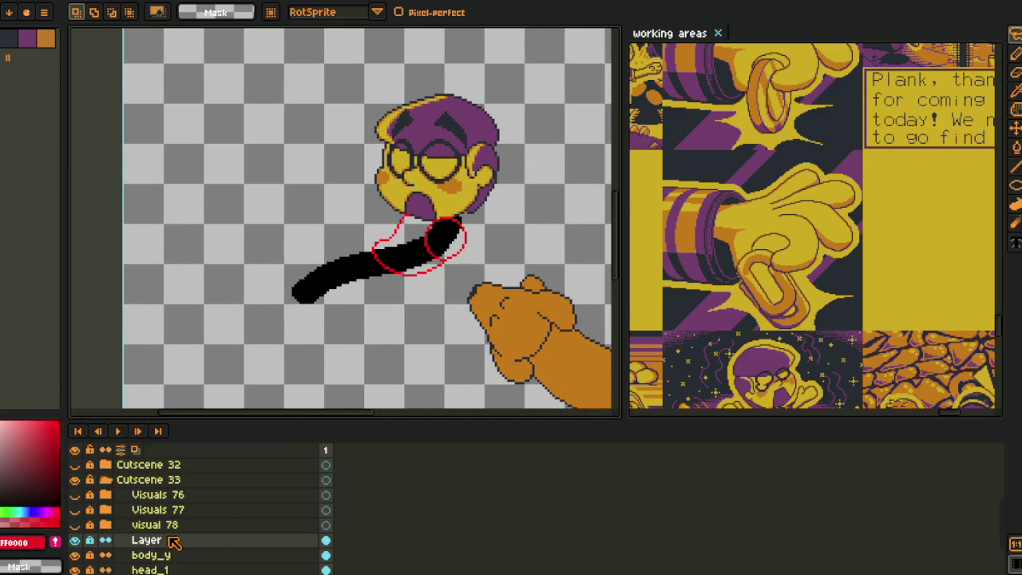
right_click(171, 543)
left_click(314, 497)
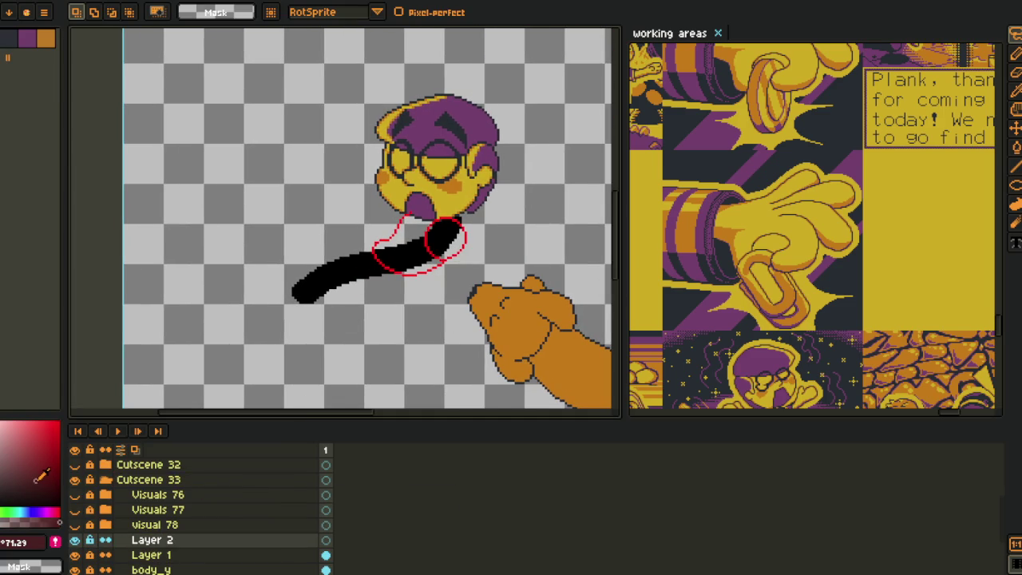
key("Tab")
scroll(381, 252, "up", 2)
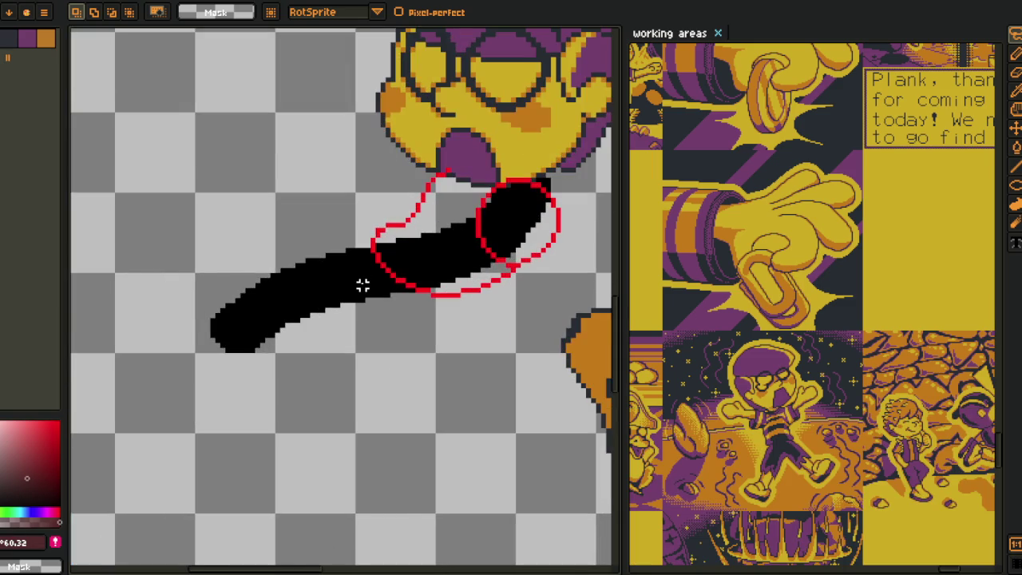
key("b")
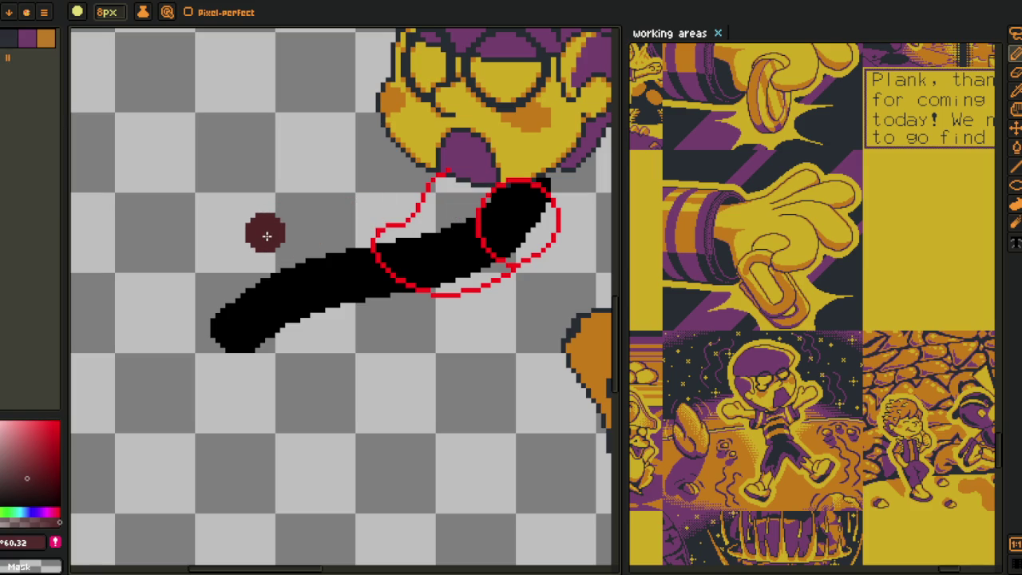
- Paint a round dark-red blob left of the black stroke with thin dark-red lines around it
left_click_drag(260, 230, 244, 236)
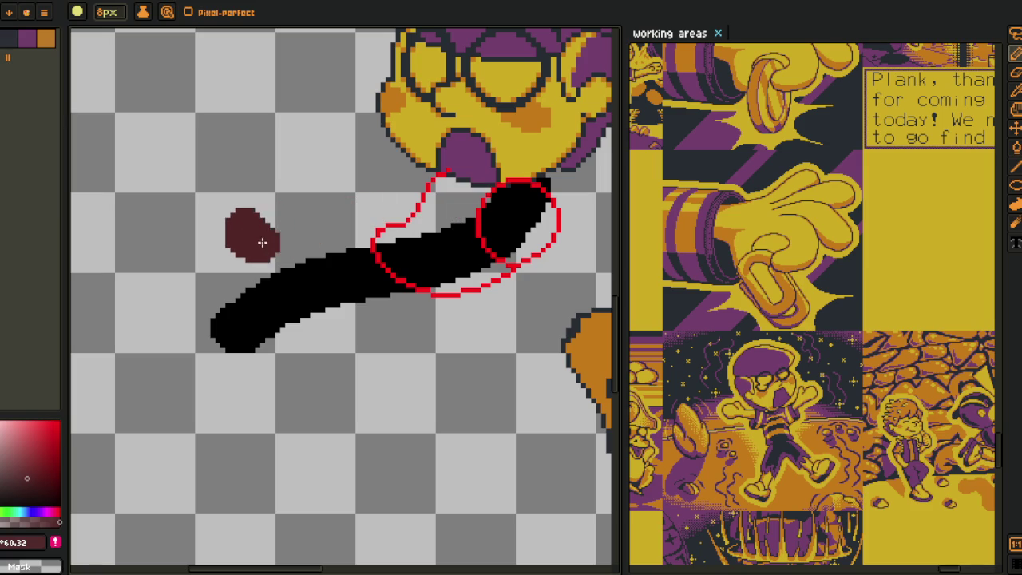
scroll(315, 270, "down", 7, "ctrl")
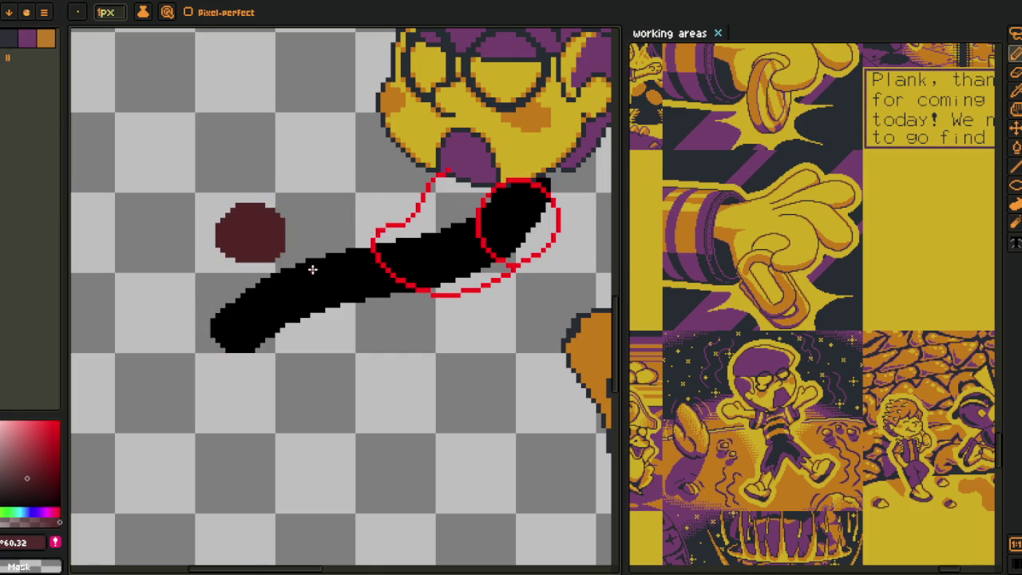
scroll(292, 242, "up", 1)
left_click_drag(278, 232, 377, 289)
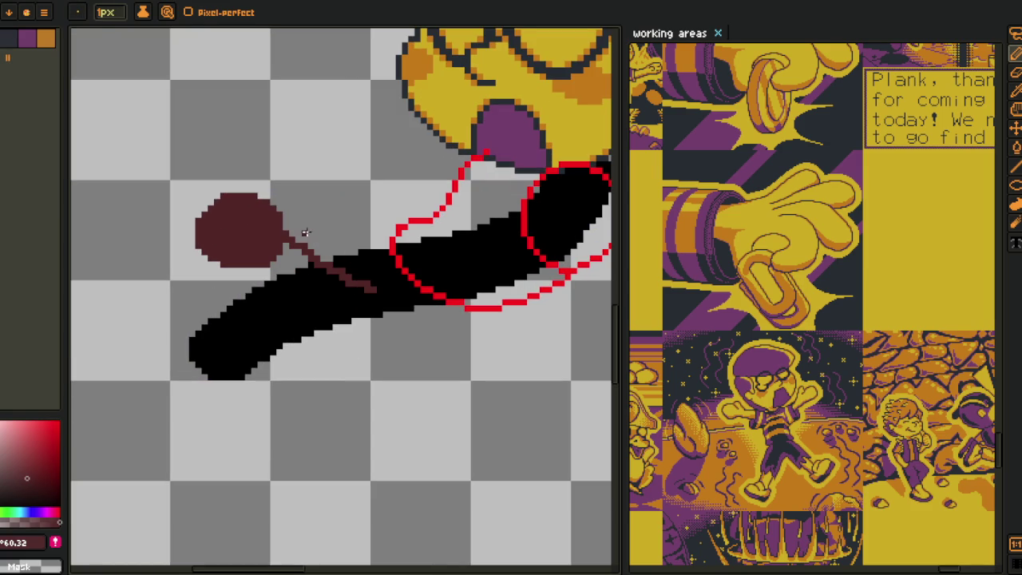
mouse_move(292, 222)
left_mouse_down()
mouse_move(375, 279)
mouse_move(304, 238)
left_mouse_up()
scroll(329, 264, "up", 1)
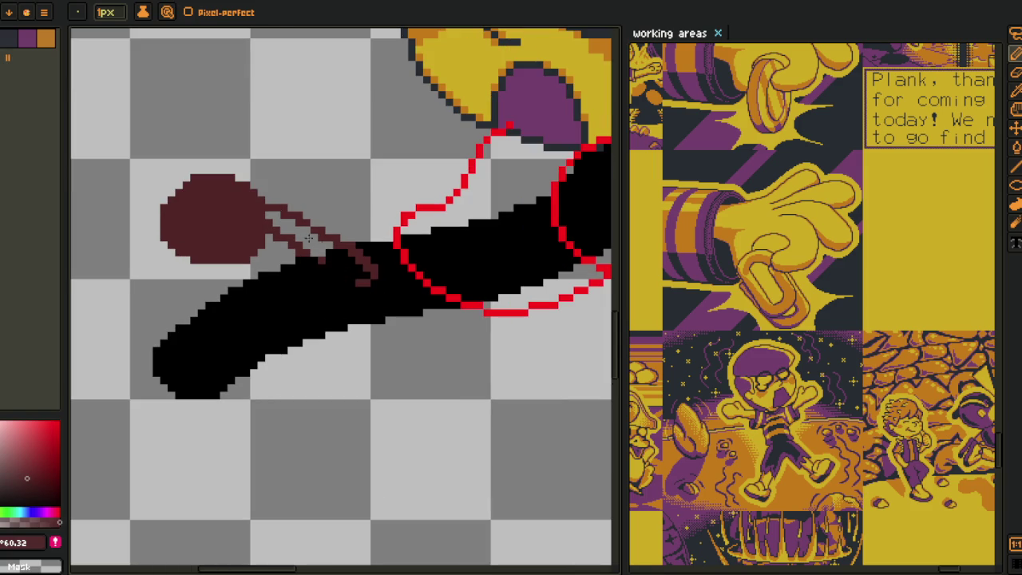
key("ctrl+z")
key("ctrl+z")
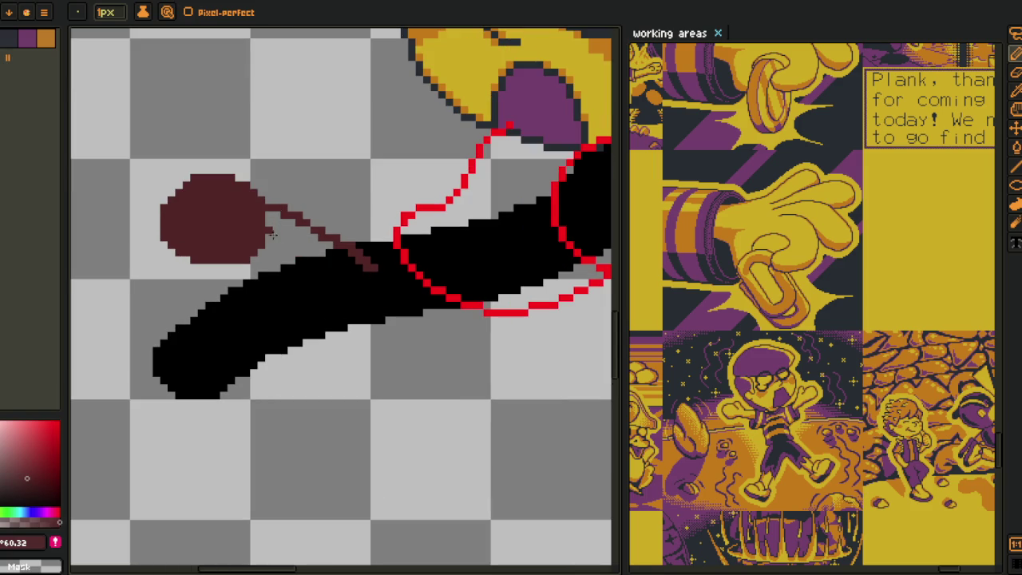
scroll(258, 265, "down", 2)
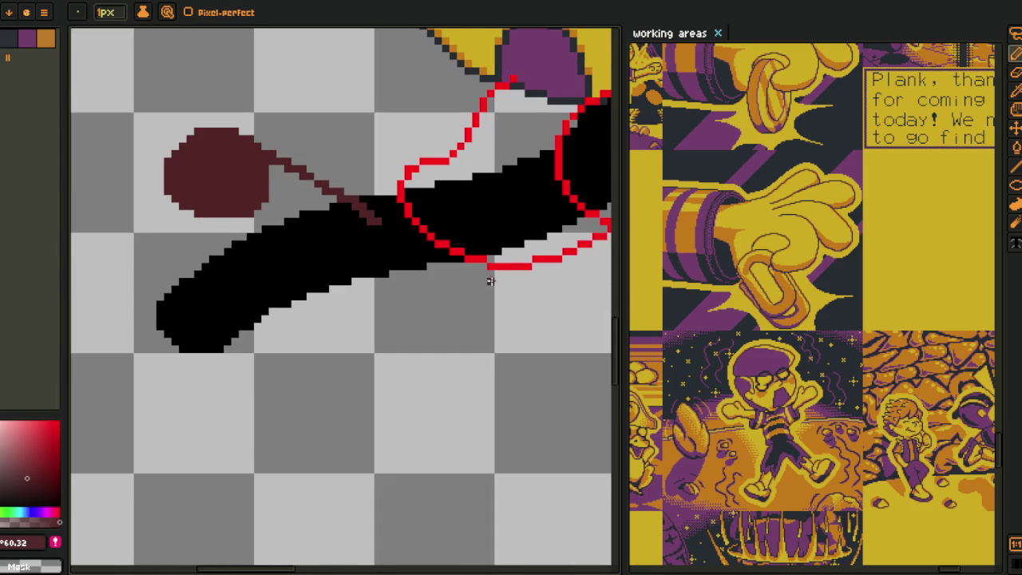
left_click_drag(490, 273, 353, 325)
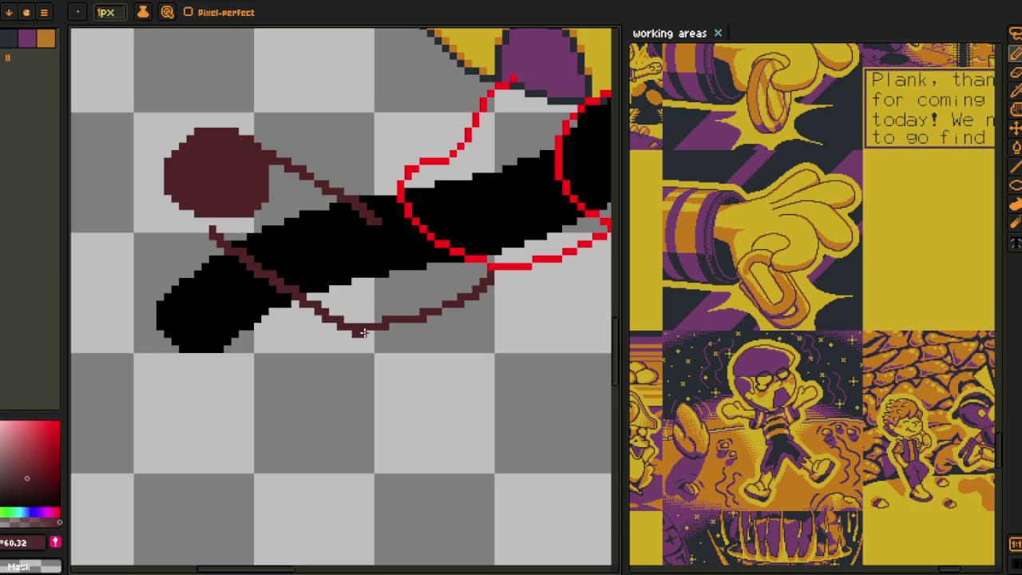
- Lasso the dark-red sketch, nudge it up-right, and sample its dark red
scroll(384, 326, "down", 3)
scroll(387, 325, "down", 1)
scroll(381, 312, "up", 2)
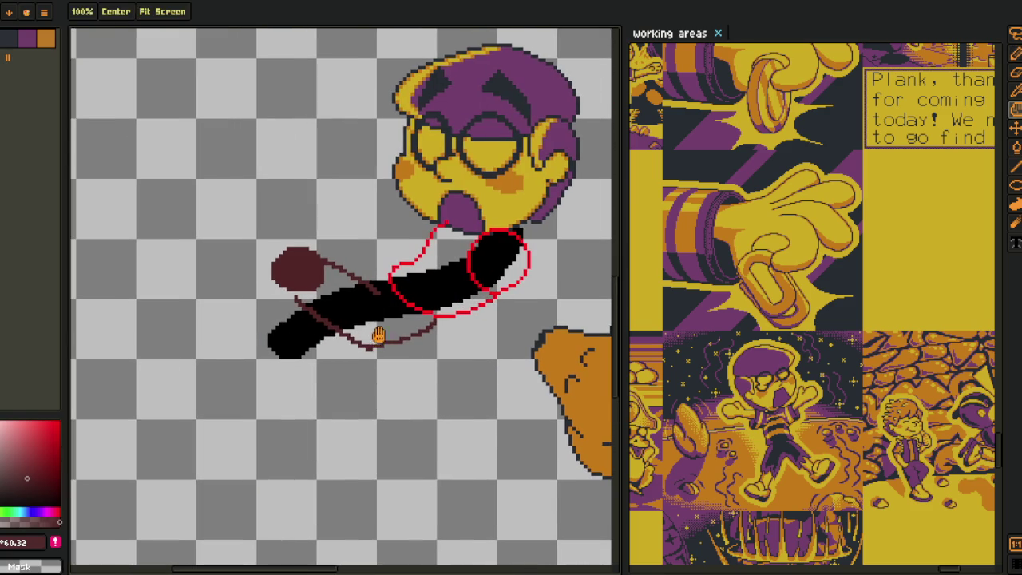
scroll(377, 297, "up", 1)
scroll(359, 308, "up", 1)
scroll(399, 303, "up", 1)
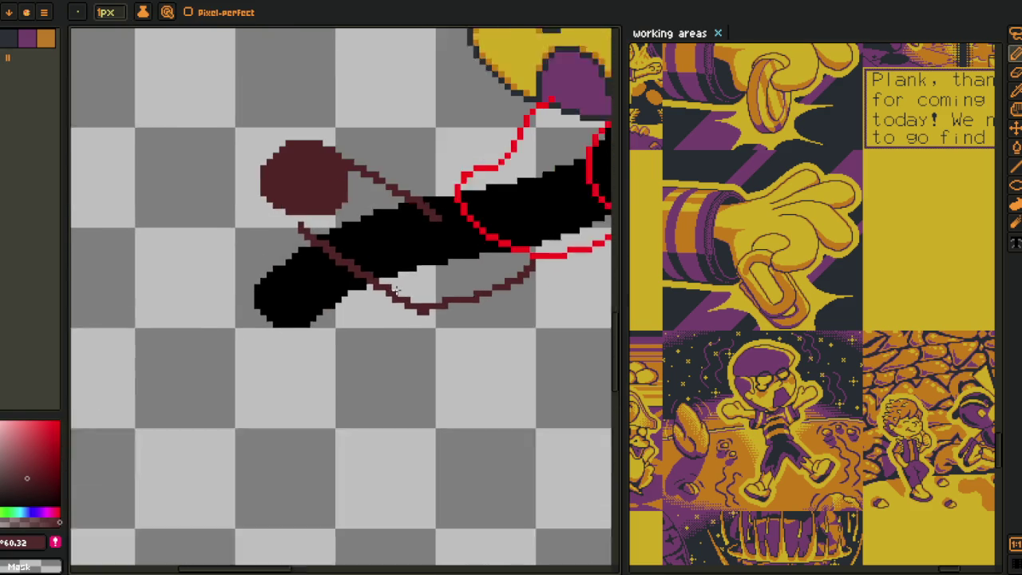
scroll(479, 296, "up", 1)
scroll(479, 319, "down", 2)
scroll(375, 376, "down", 1)
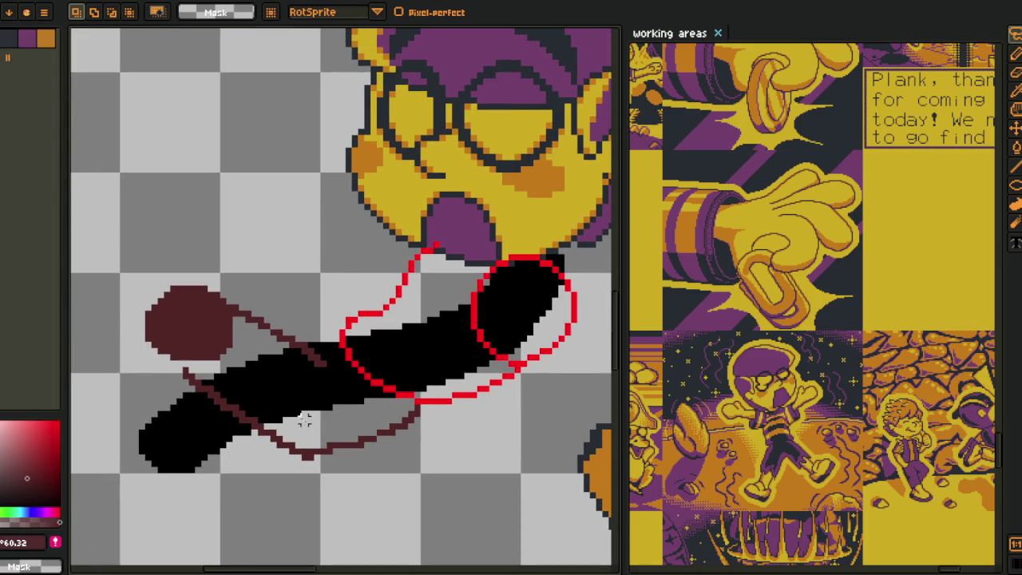
left_click_drag(330, 388, 339, 394)
mouse_move(351, 326)
left_mouse_down()
mouse_move(155, 502)
mouse_move(375, 263)
left_mouse_up()
mouse_move(423, 392)
left_mouse_down()
mouse_move(440, 322)
mouse_move(456, 320)
left_mouse_up()
key("Return")
key("ctrl+d")
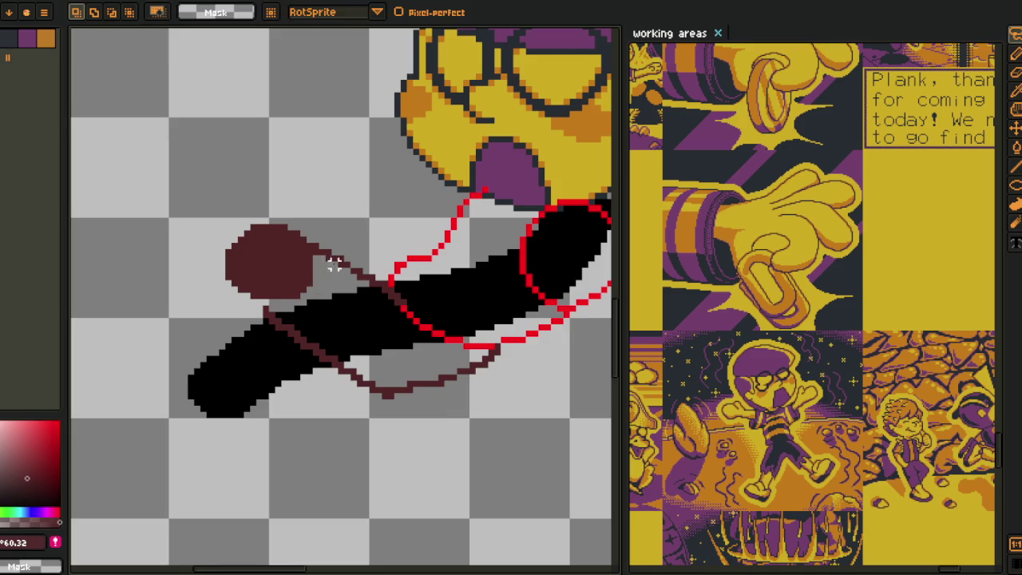
key("i")
left_click(283, 306)
- Draw a thin dark-red line down from the circle, undoing overlong extensions
key("b")
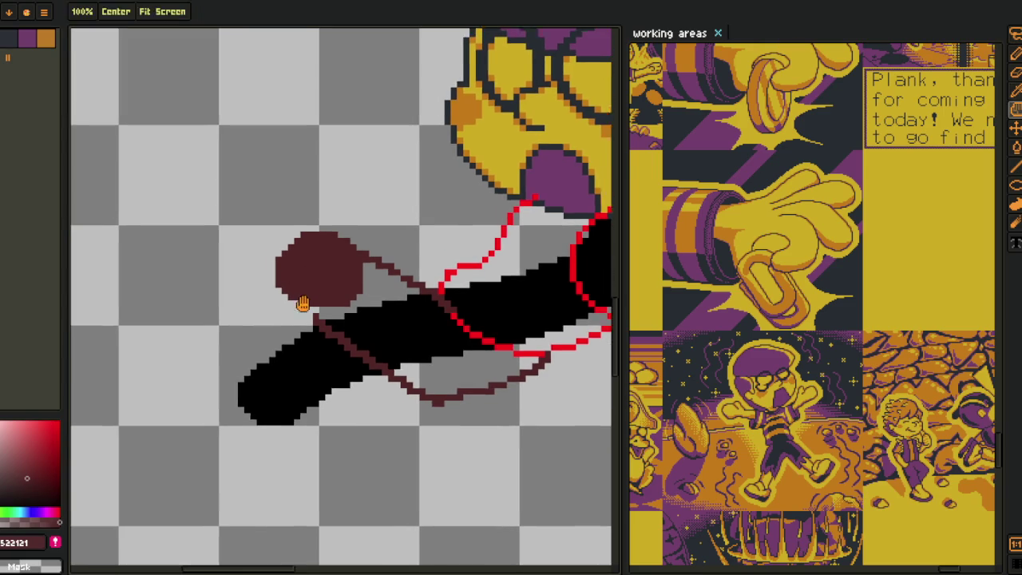
left_click_drag(290, 274, 266, 423)
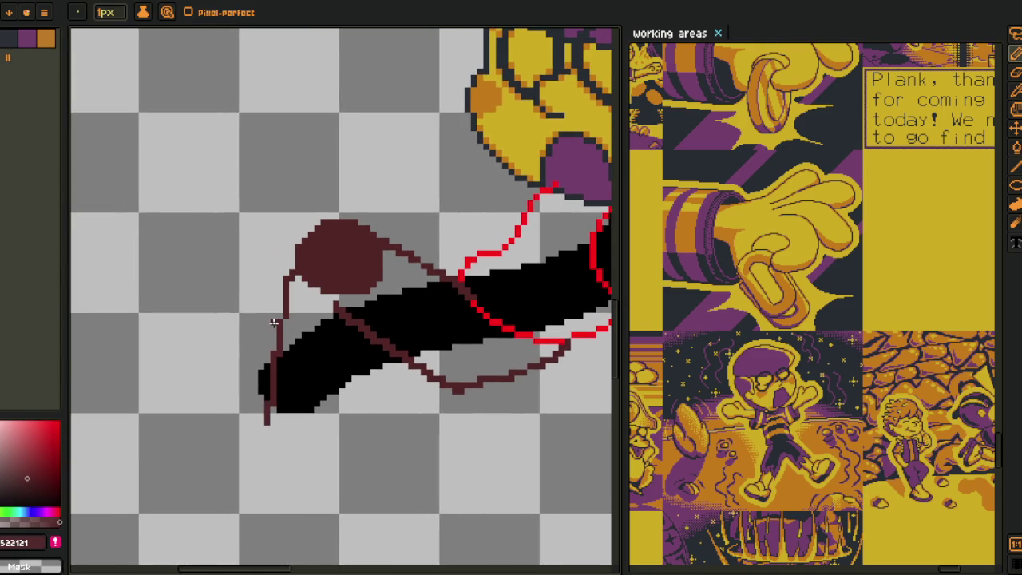
left_click_drag(374, 322, 391, 263)
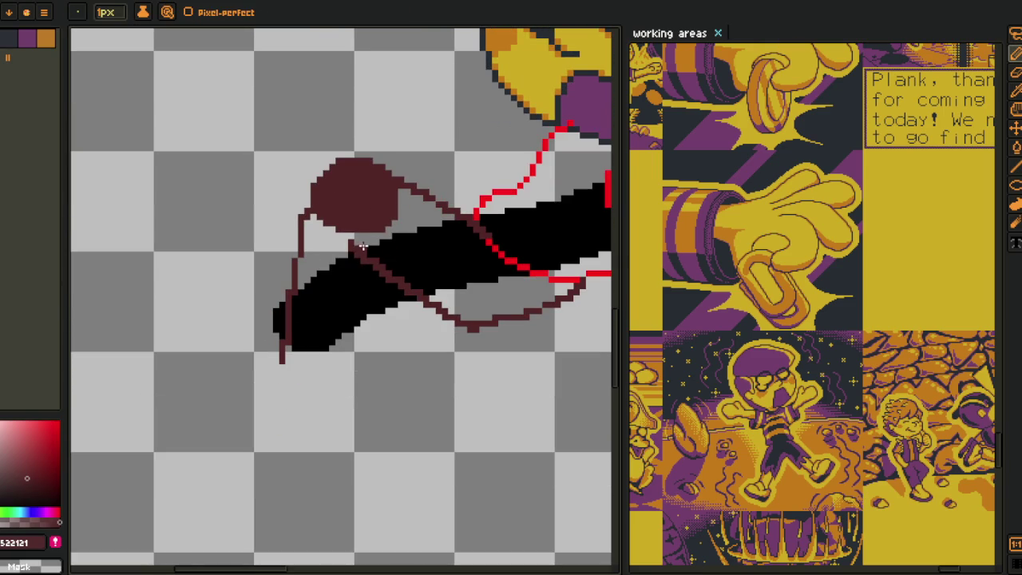
key("ctrl+z")
scroll(386, 266, "up", 1)
mouse_move(388, 220)
left_mouse_down()
mouse_move(345, 390)
mouse_move(346, 369)
mouse_move(317, 423)
left_mouse_up()
key("ctrl+z")
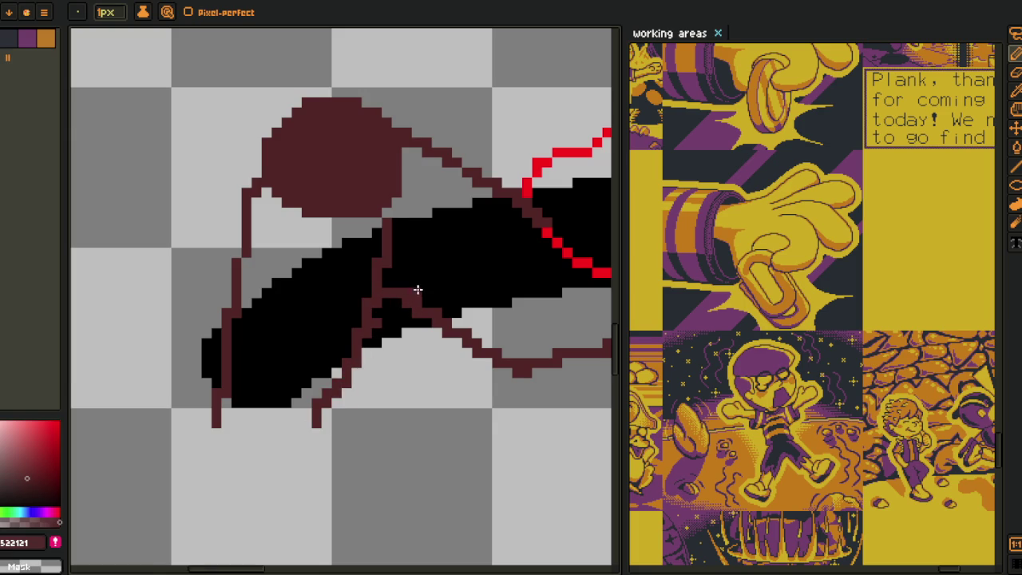
scroll(399, 319, "down", 3)
scroll(365, 376, "up", 2)
scroll(344, 377, "up", 1)
scroll(340, 377, "up", 2)
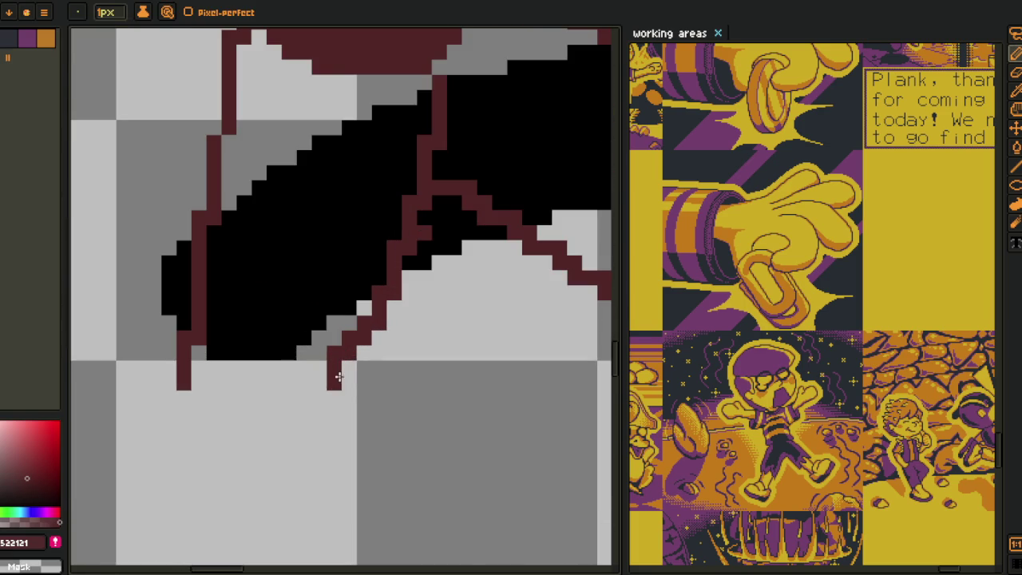
left_click(319, 399, "shift")
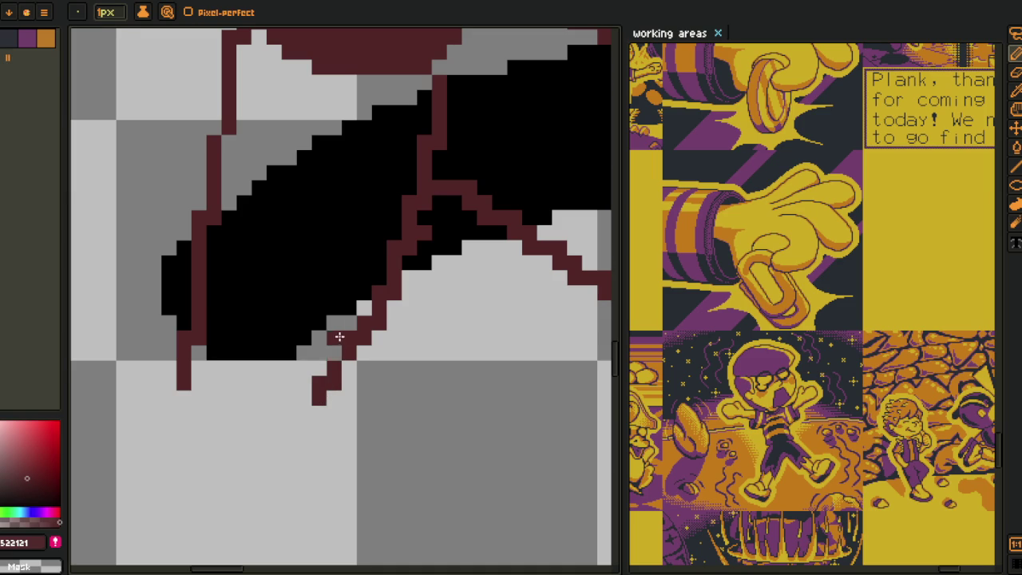
scroll(339, 337, "down", 4)
scroll(334, 357, "up", 2)
scroll(285, 360, "up", 1)
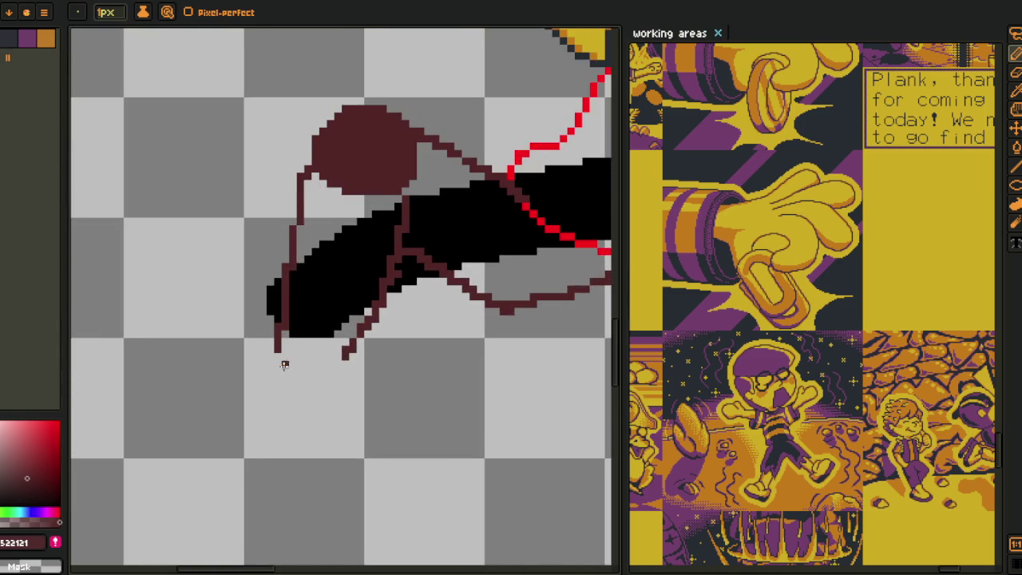
scroll(301, 349, "up", 1)
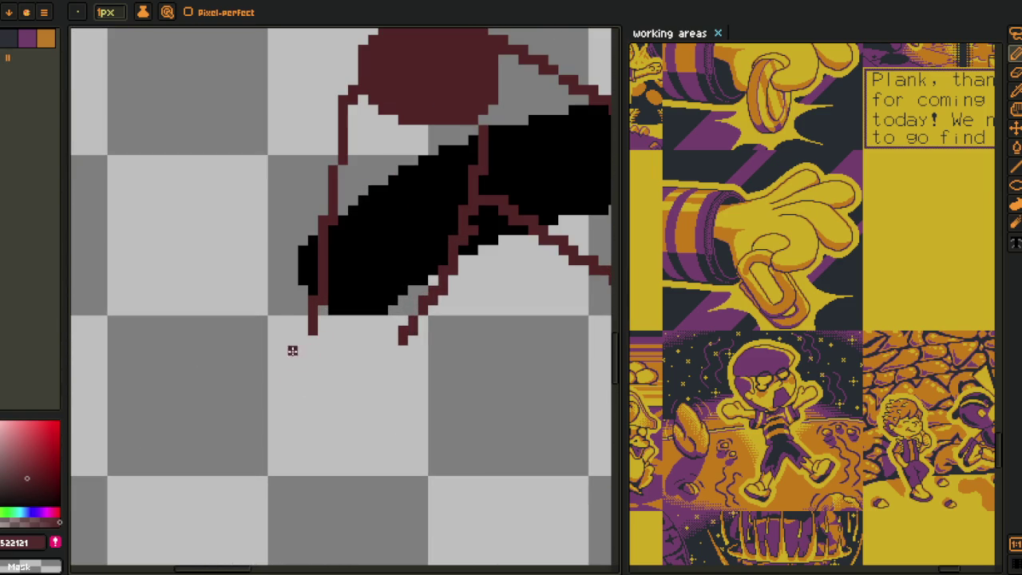
- Extend the dark-red outline down-left and close the foot shape at the bottom
left_click_drag(310, 335, 252, 433)
left_click_drag(263, 385, 254, 397)
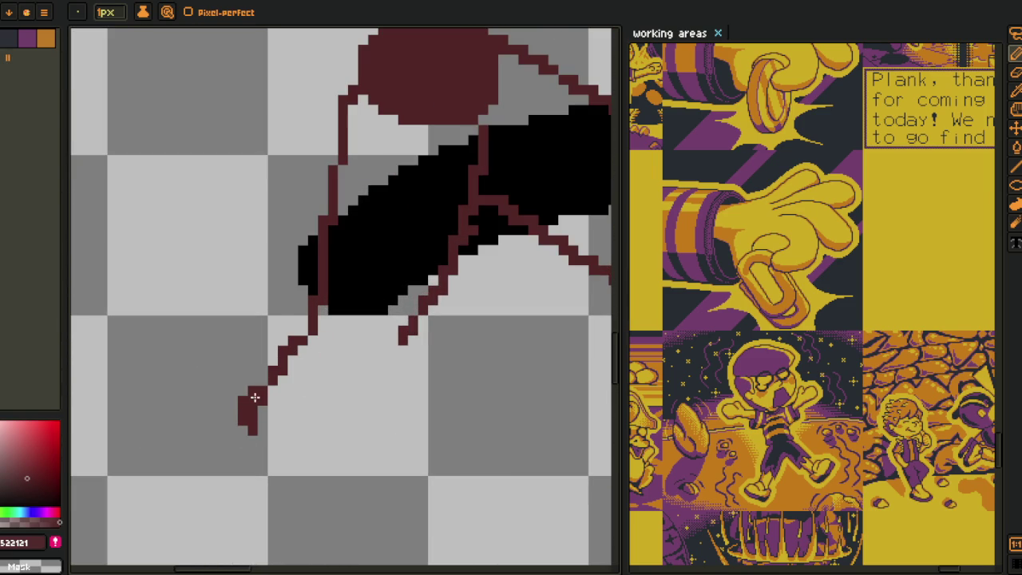
left_click(418, 329)
mouse_move(432, 331)
left_mouse_down()
mouse_move(446, 372)
mouse_move(273, 500)
mouse_move(242, 489)
left_mouse_up()
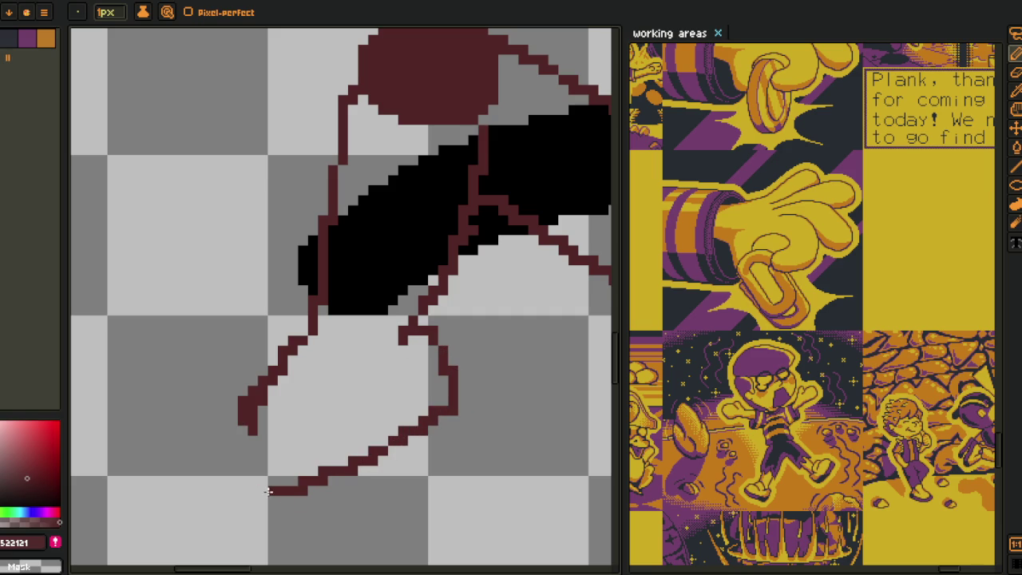
left_click(235, 417)
mouse_move(235, 417)
left_mouse_down()
mouse_move(221, 487)
mouse_move(234, 489)
left_mouse_up()
scroll(285, 452, "down", 4)
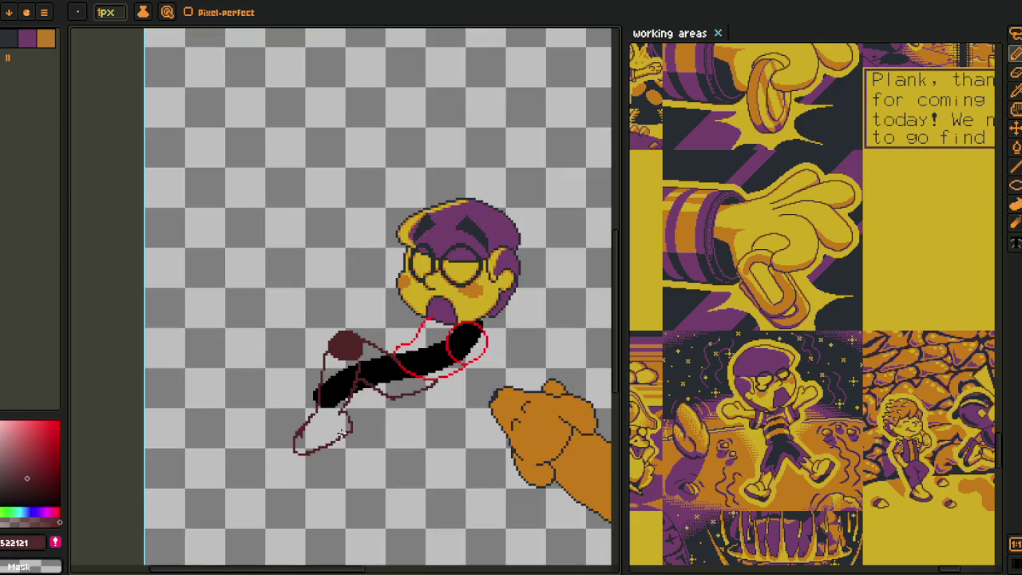
- Move the foot's toe up and to the right and commit the change
scroll(338, 436, "up", 1)
key("m")
scroll(327, 431, "up", 1)
scroll(312, 427, "up", 2)
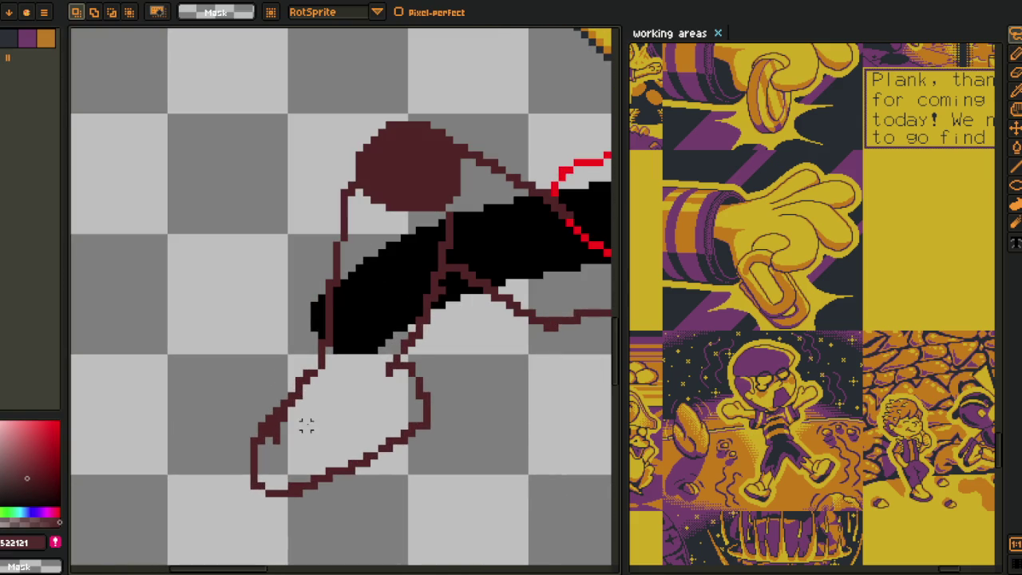
mouse_move(321, 426)
left_mouse_down()
mouse_move(312, 445)
mouse_move(335, 437)
left_mouse_up()
key("Return")
scroll(367, 431, "down", 3)
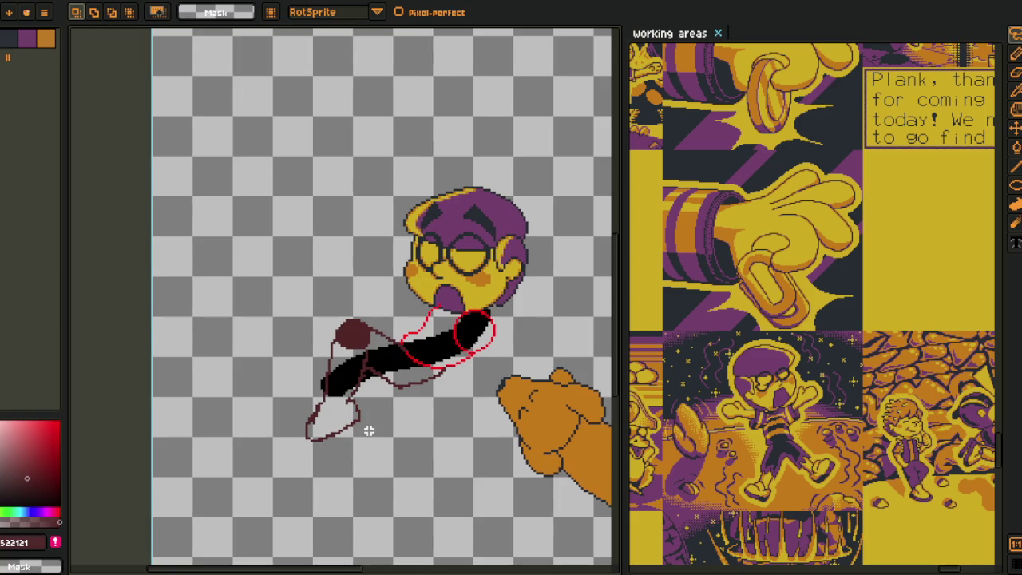
scroll(369, 426, "up", 1)
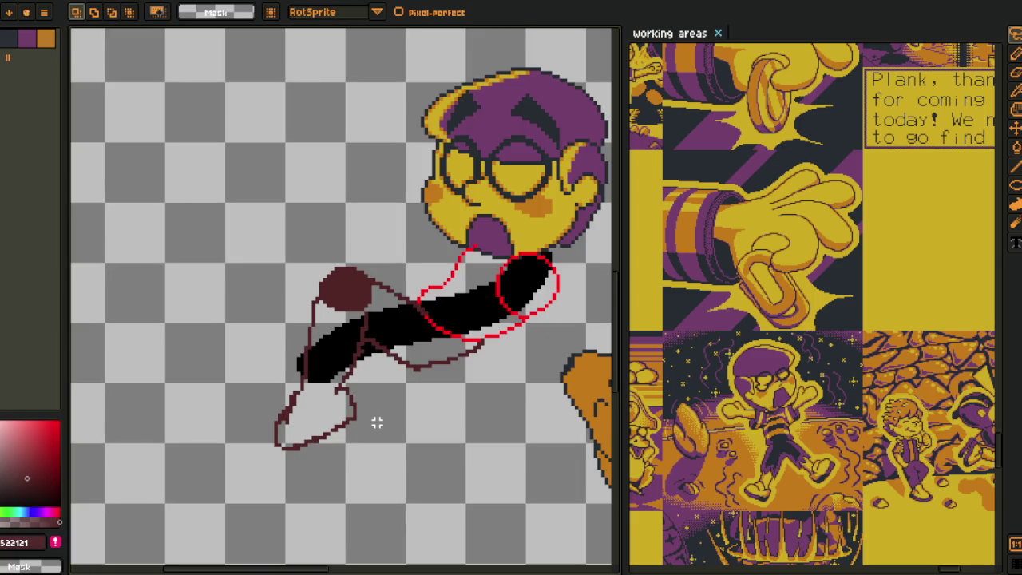
scroll(373, 392, "down", 1)
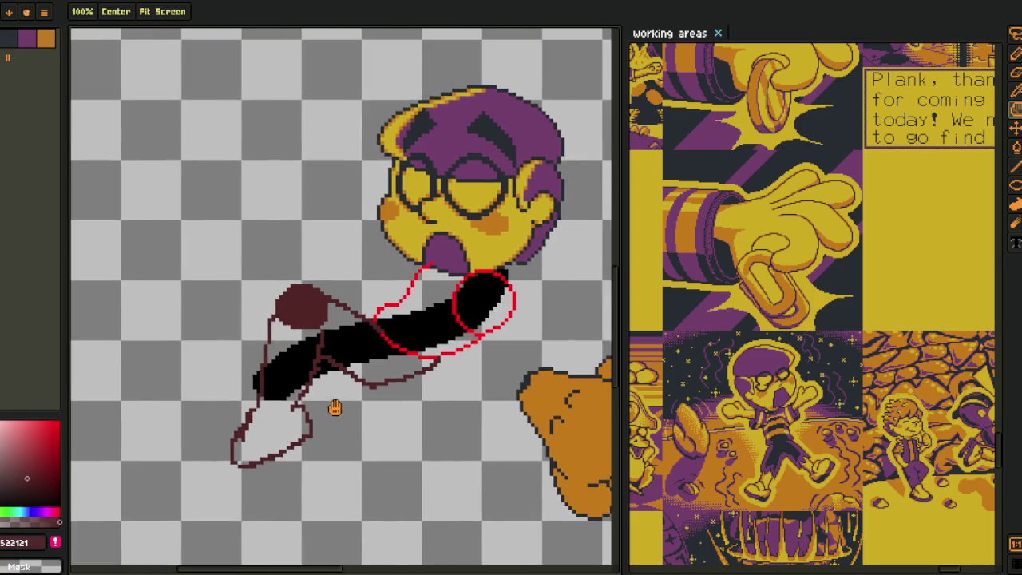
scroll(327, 408, "down", 1)
scroll(354, 414, "down", 2)
scroll(354, 414, "up", 2)
scroll(355, 414, "up", 1)
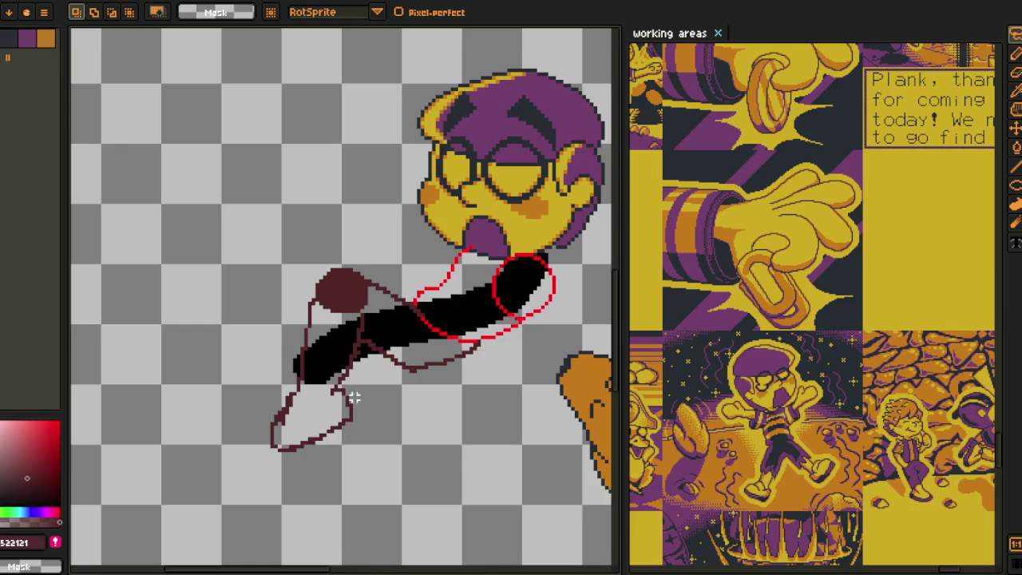
- Create a new empty layer from Layer 2's context menu, then hide the timeline
key("Tab")
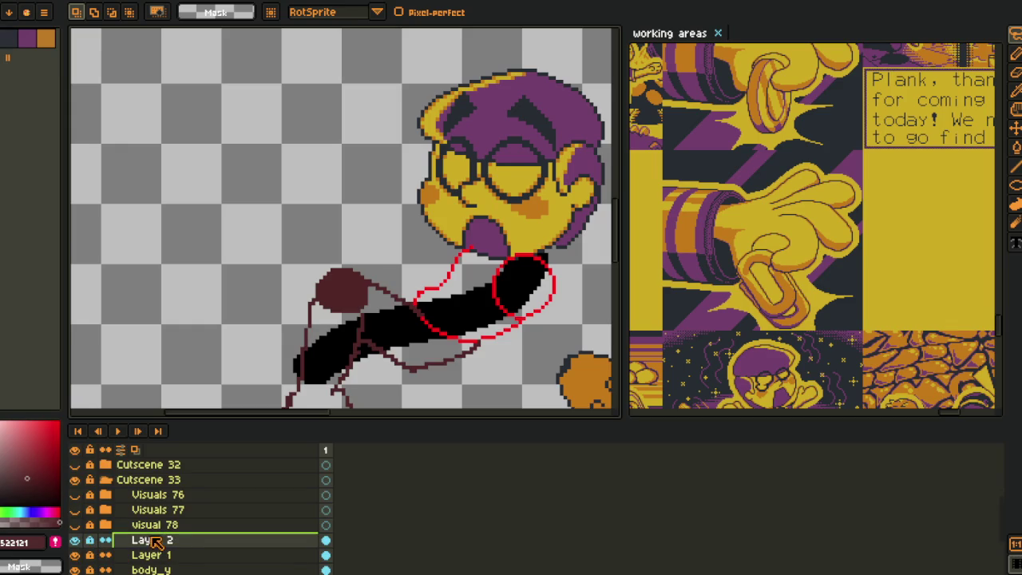
right_click(188, 543)
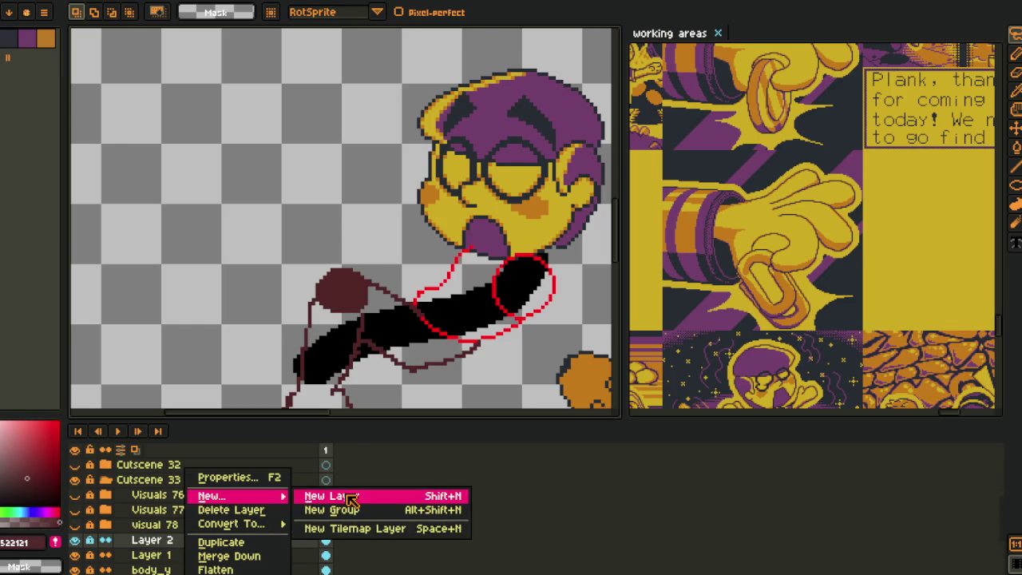
left_click(319, 494)
key("Tab")
scroll(397, 353, "down", 2)
scroll(397, 353, "up", 2)
- With the 1px pencil, draw blue contour lines along the arm's upper edge and underside
key("i")
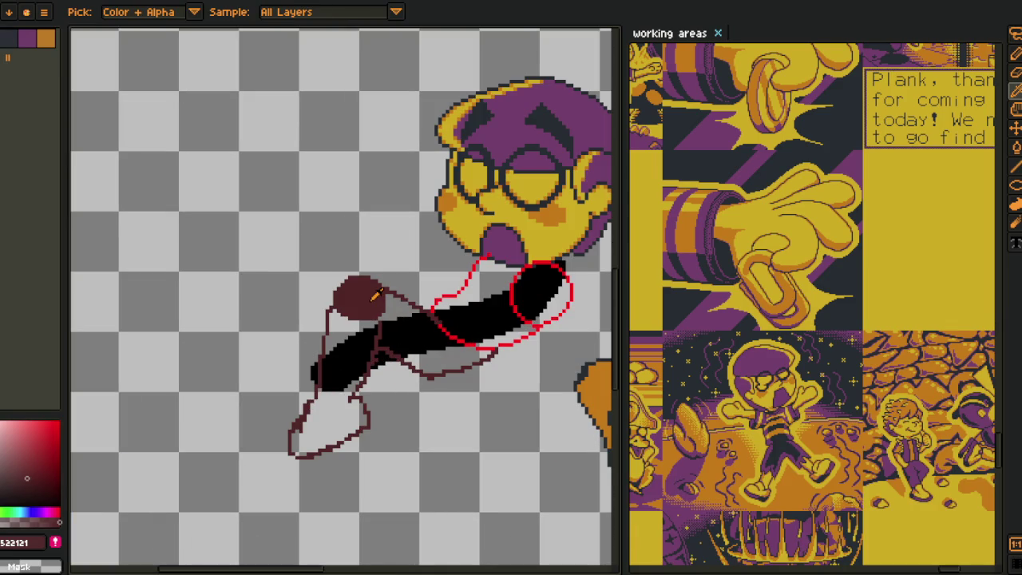
key("b")
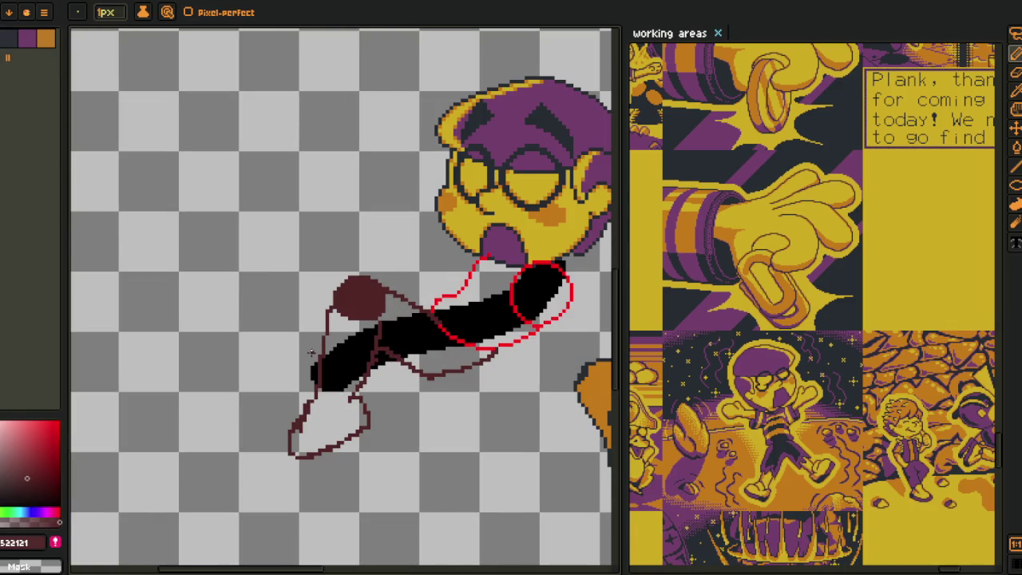
scroll(311, 352, "up", 2)
mouse_move(298, 345)
left_mouse_down()
mouse_move(307, 352)
mouse_move(344, 317)
left_mouse_up()
key("ctrl+z")
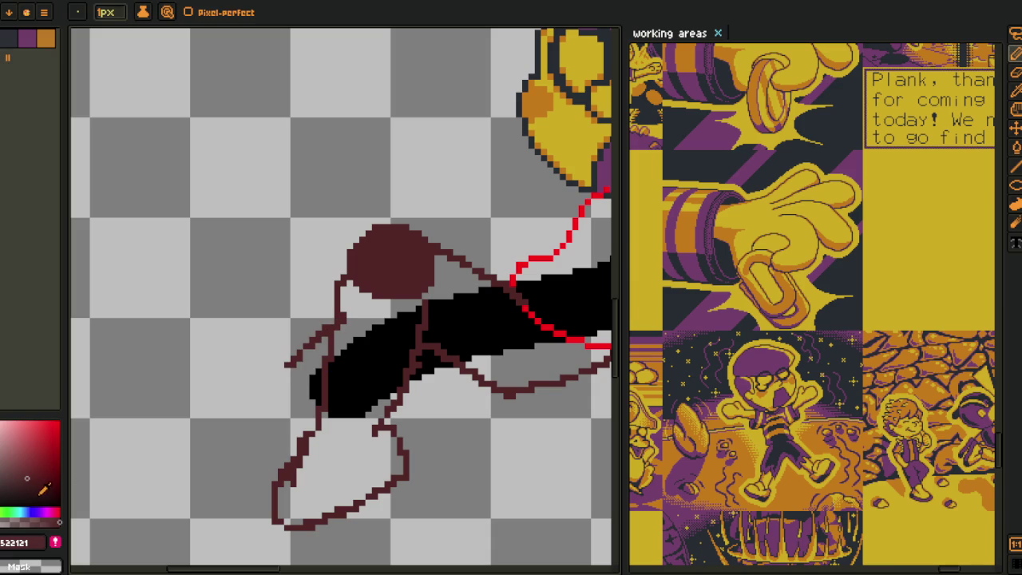
scroll(185, 390, "up", 1)
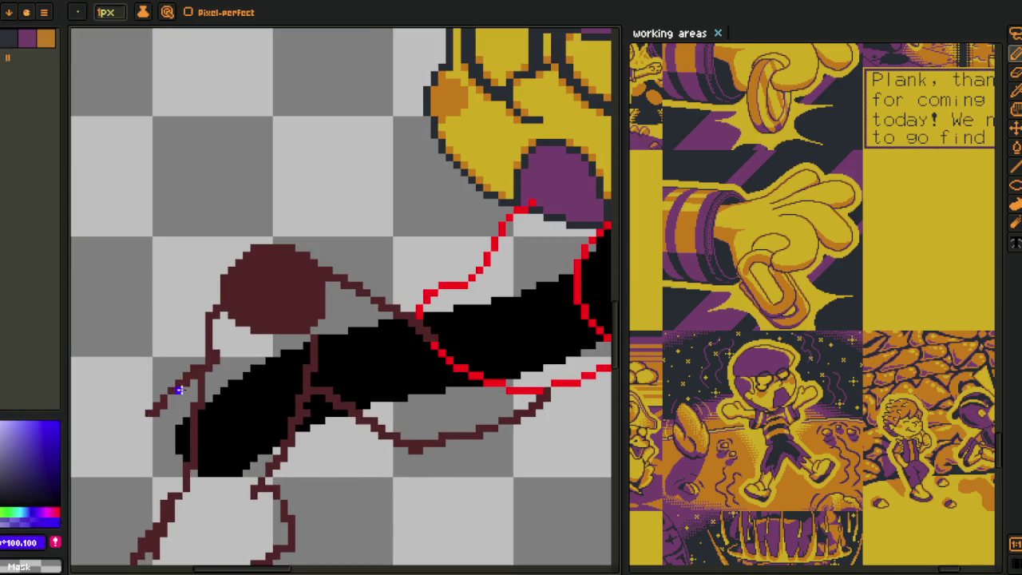
left_click_drag(147, 413, 405, 299)
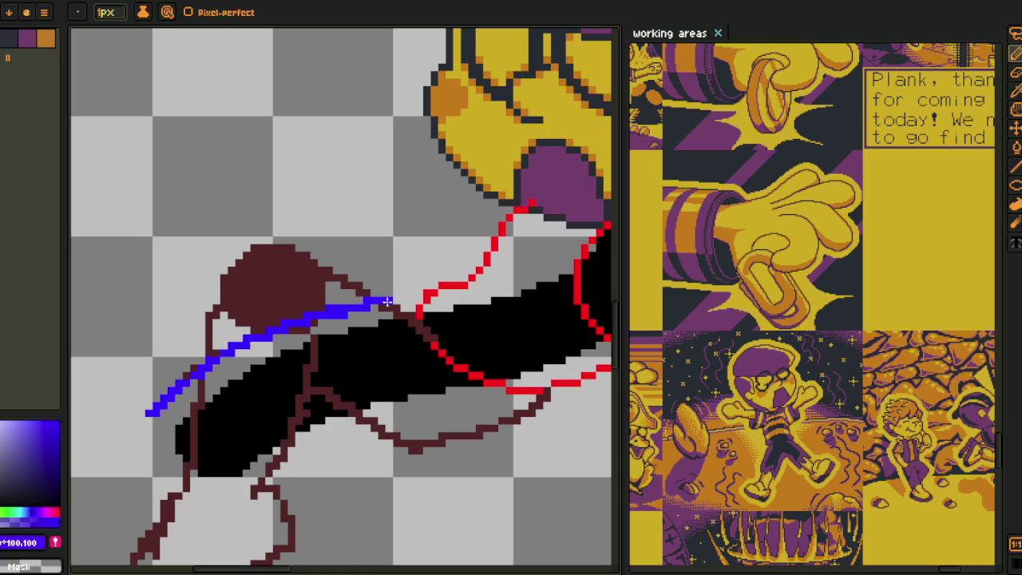
mouse_move(396, 392)
left_mouse_down()
mouse_move(463, 349)
mouse_move(285, 400)
left_mouse_up()
- Lasso-select the blue arm contours, rotate and raise them slightly, and commit
scroll(297, 399, "down", 1)
scroll(285, 399, "up", 1)
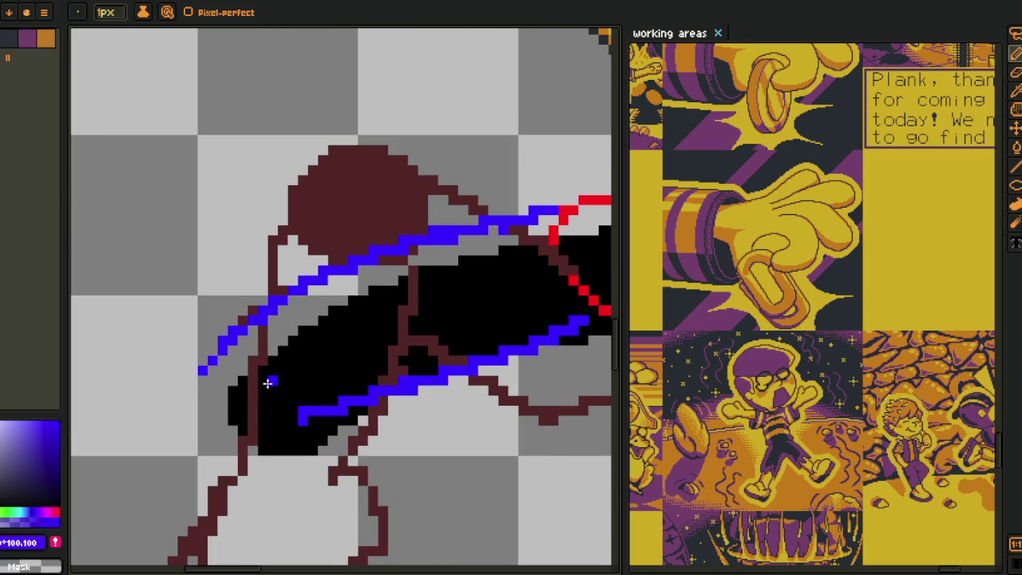
scroll(274, 393, "down", 2)
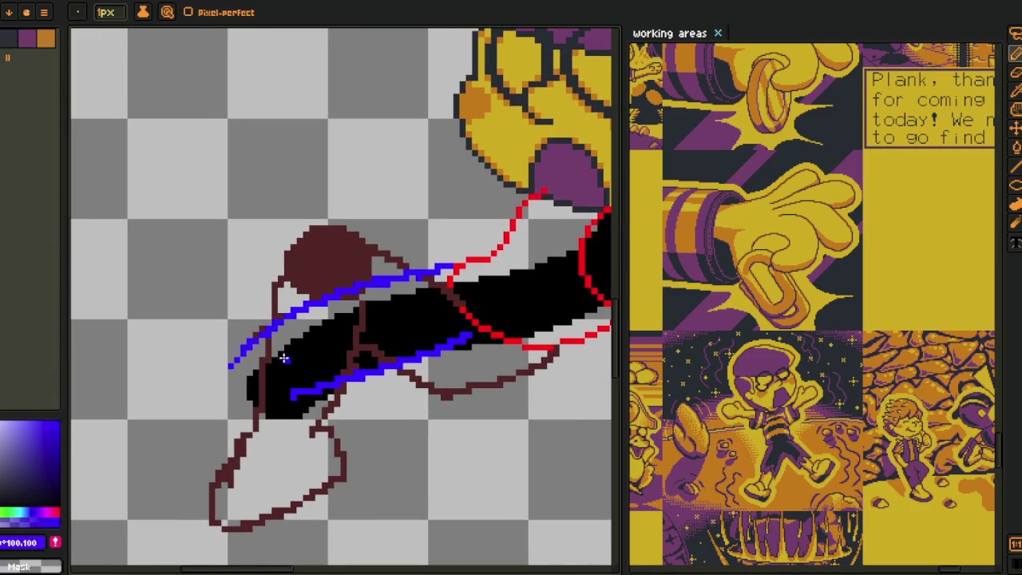
scroll(248, 330, "up", 1)
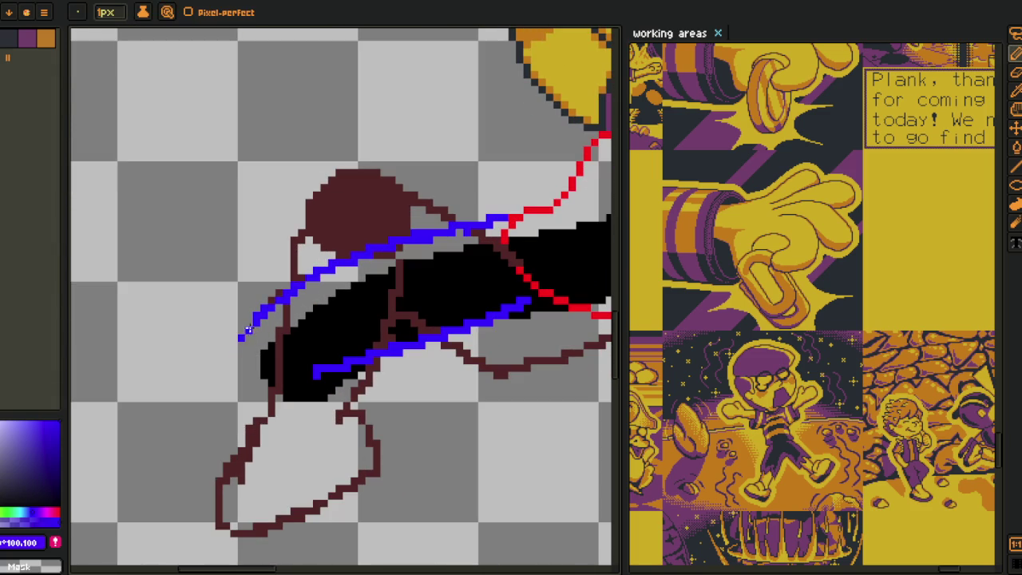
scroll(319, 359, "down", 3)
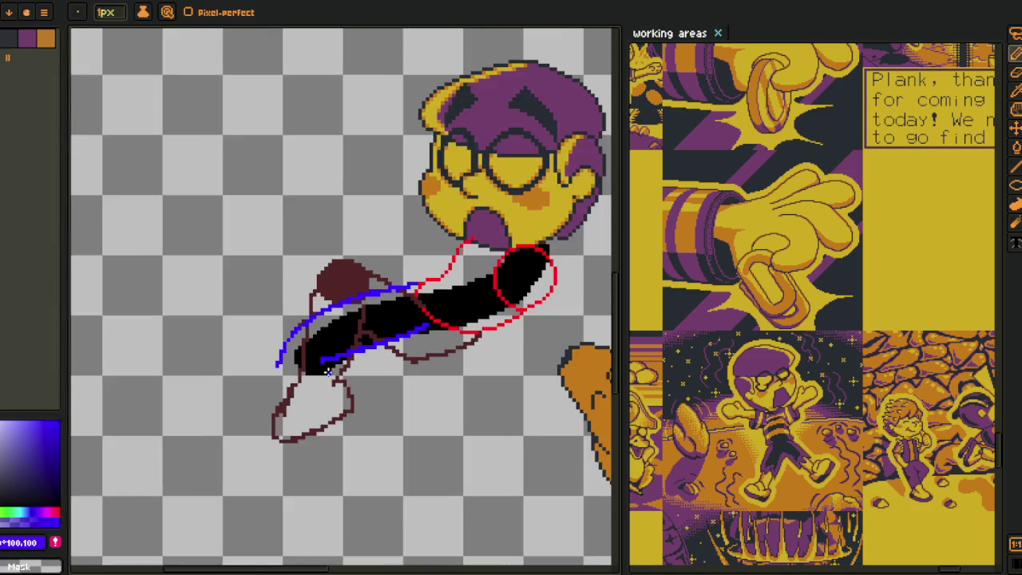
scroll(303, 334, "up", 2)
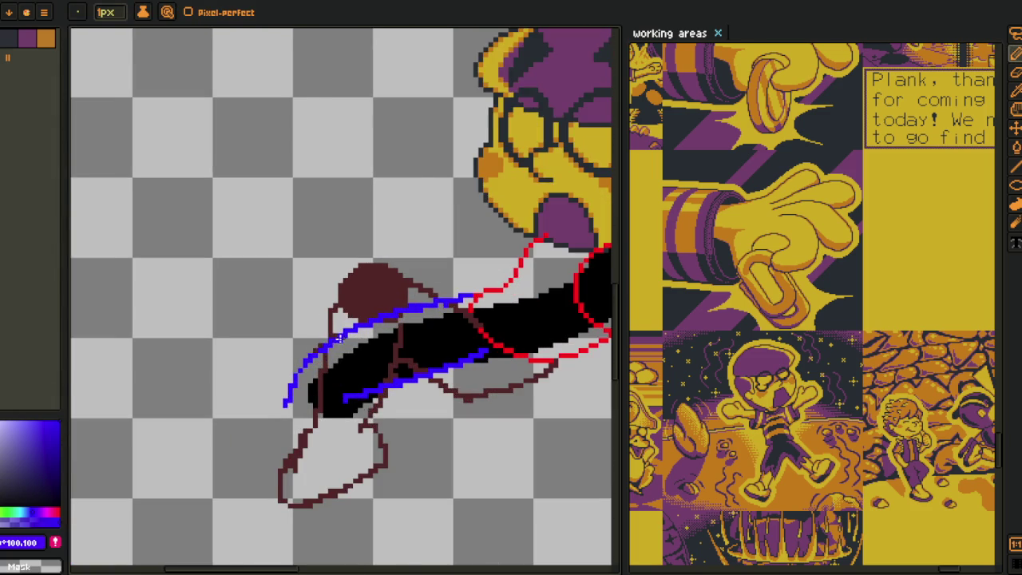
scroll(343, 340, "down", 1)
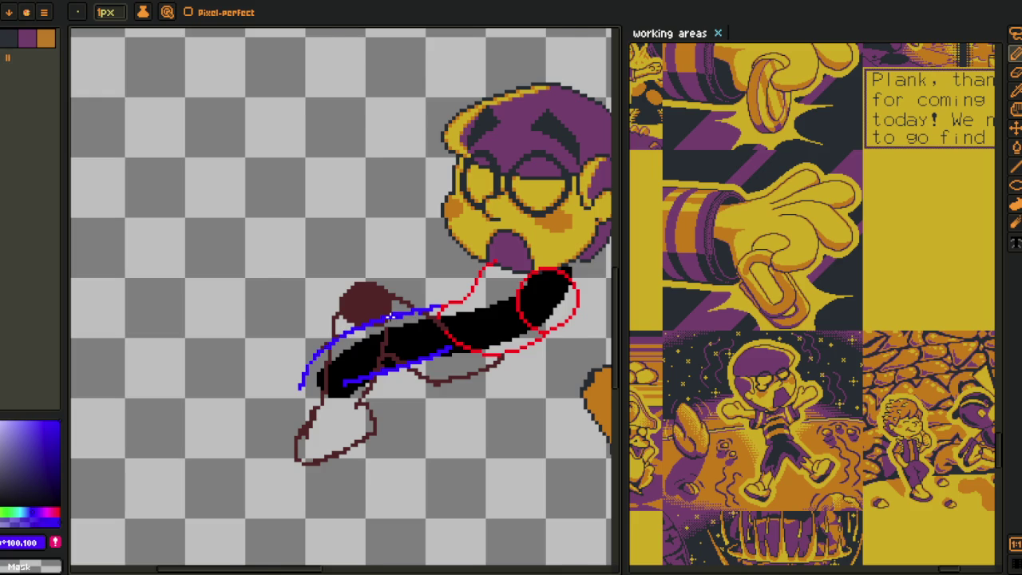
scroll(390, 316, "down", 1)
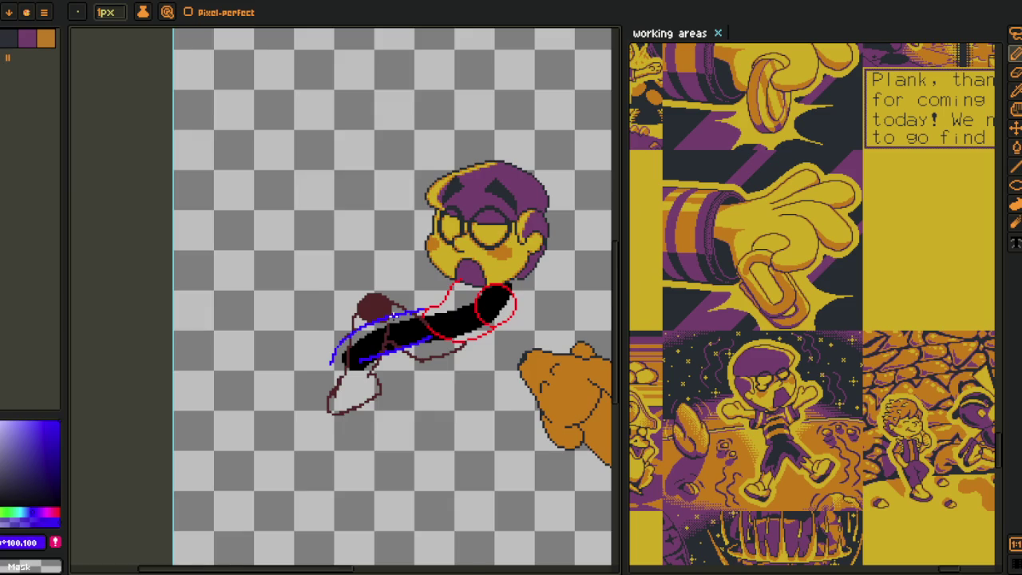
scroll(390, 316, "up", 1)
key("m")
left_click_drag(429, 276, 431, 277)
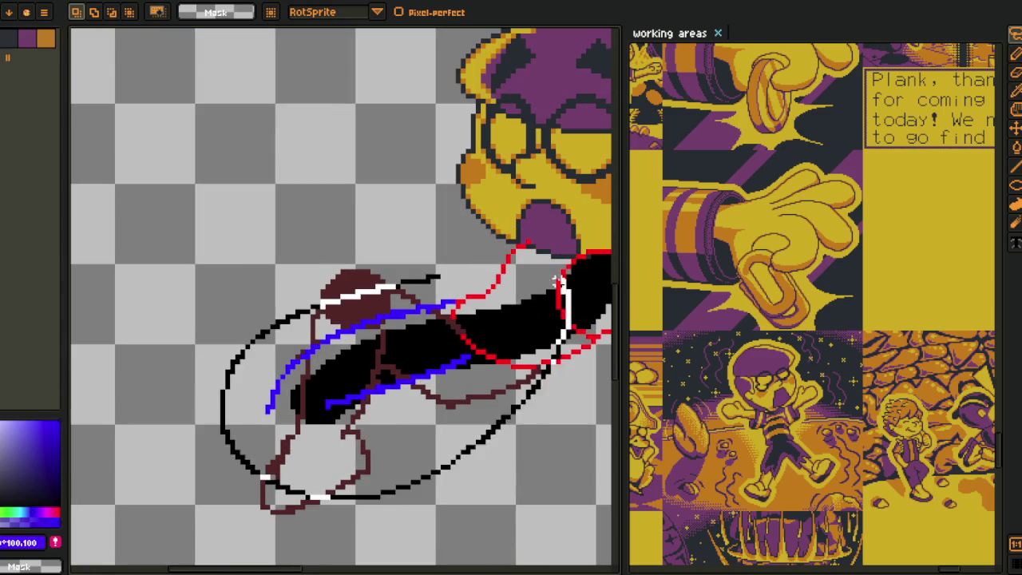
mouse_move(583, 508)
left_mouse_down()
mouse_move(551, 557)
mouse_move(511, 435)
left_mouse_up()
left_click_drag(423, 369, 421, 355)
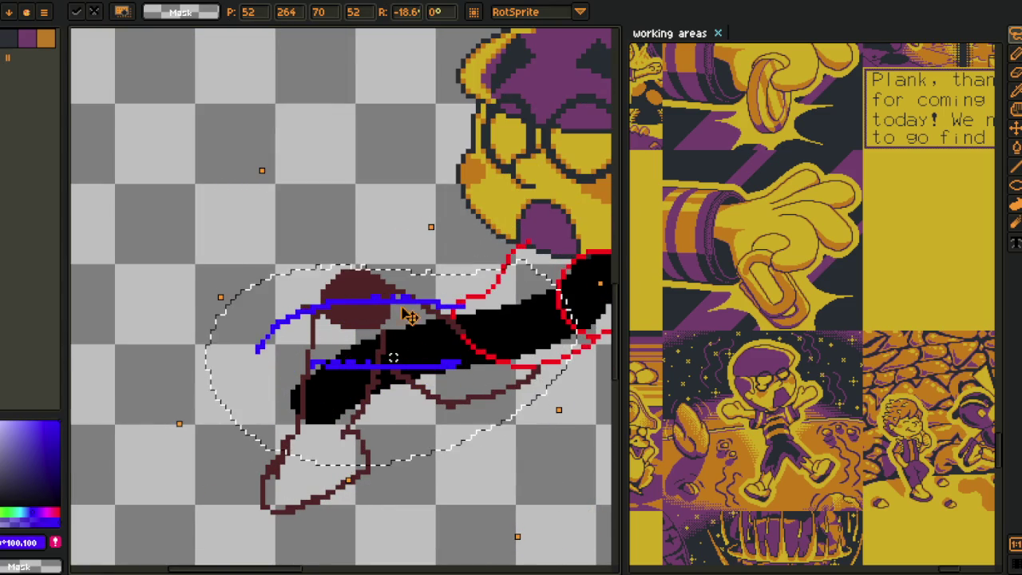
key("Return")
- Extend the upper blue contour down and left, thickening the hand's left edge
key("b")
scroll(267, 335, "up", 1)
scroll(267, 335, "down", 2)
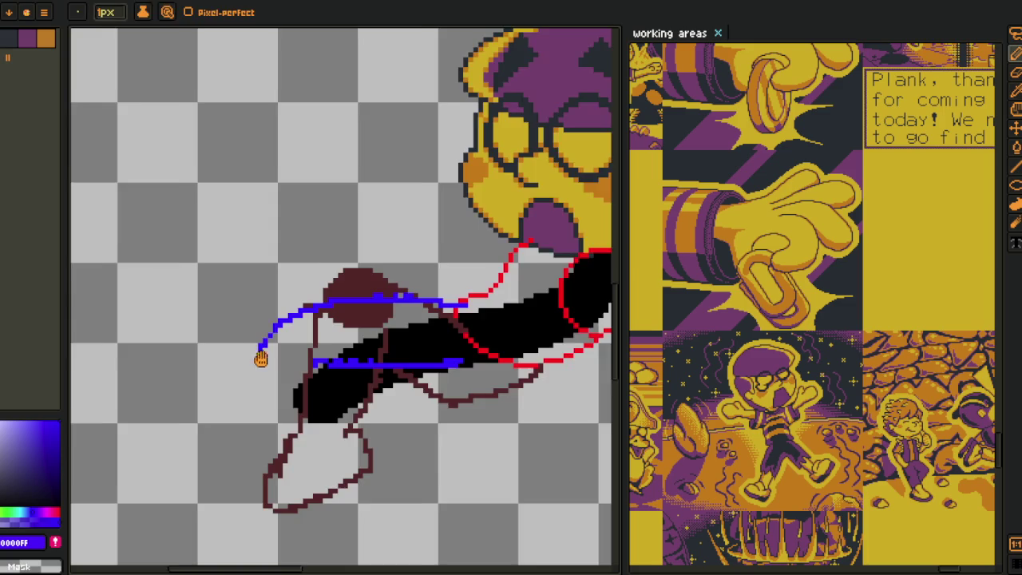
scroll(313, 317, "up", 2)
left_click_drag(312, 317, 279, 372)
scroll(281, 372, "down", 2)
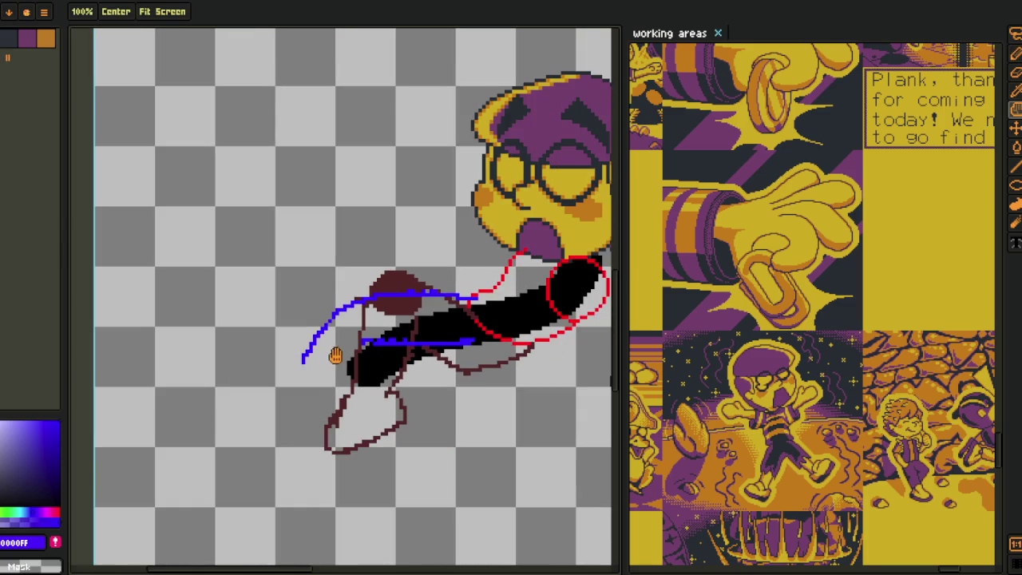
scroll(307, 339, "up", 2)
left_click_drag(307, 341, 284, 430)
left_click_drag(301, 361, 284, 412)
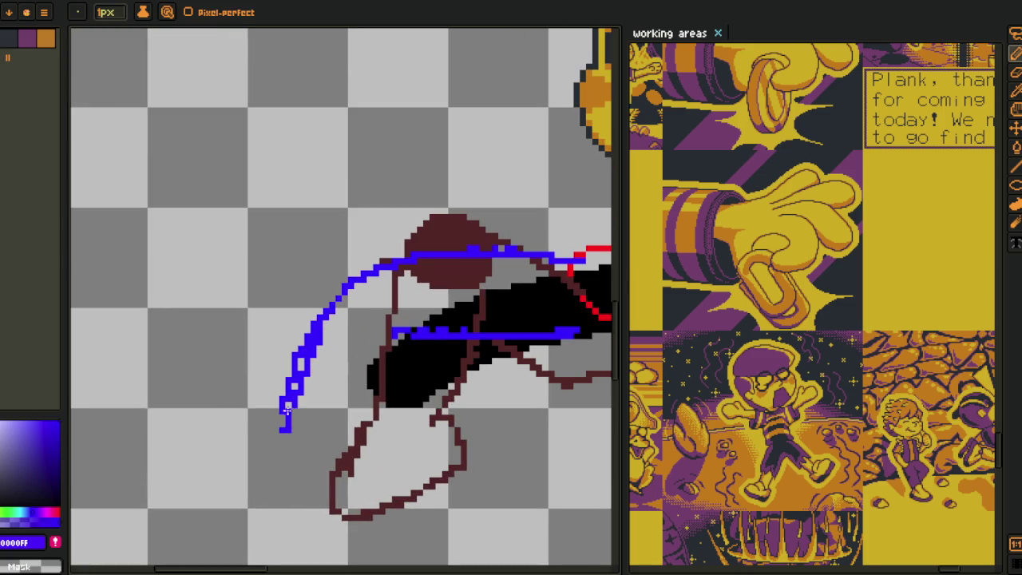
- Add a blue diagonal and connecting strokes to close the looped hand outline
left_click_drag(399, 345, 306, 444)
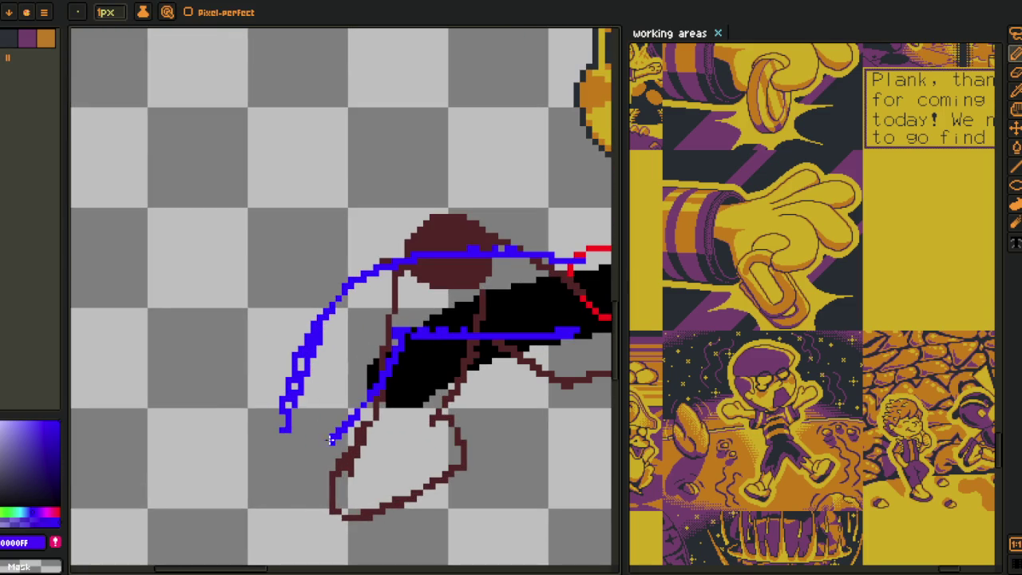
scroll(283, 442, "down", 2)
scroll(305, 390, "up", 2)
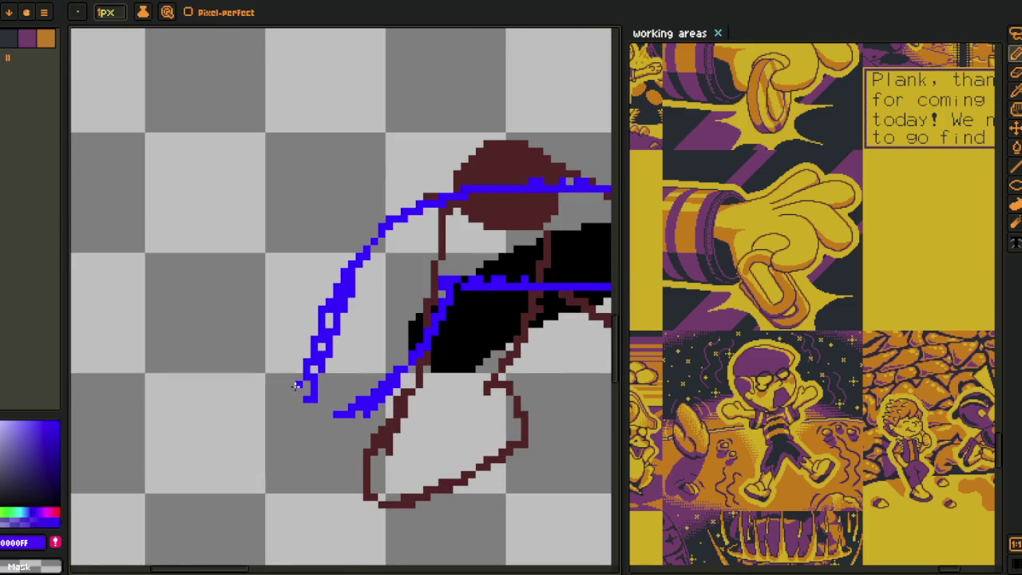
left_click_drag(297, 385, 342, 403)
scroll(315, 387, "down", 3)
scroll(327, 389, "up", 1)
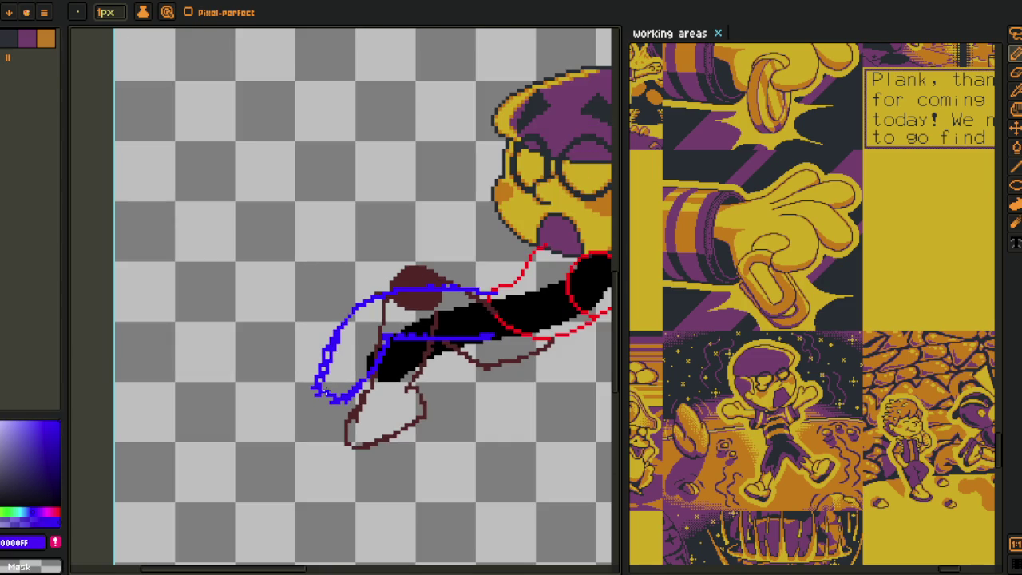
scroll(317, 385, "up", 1)
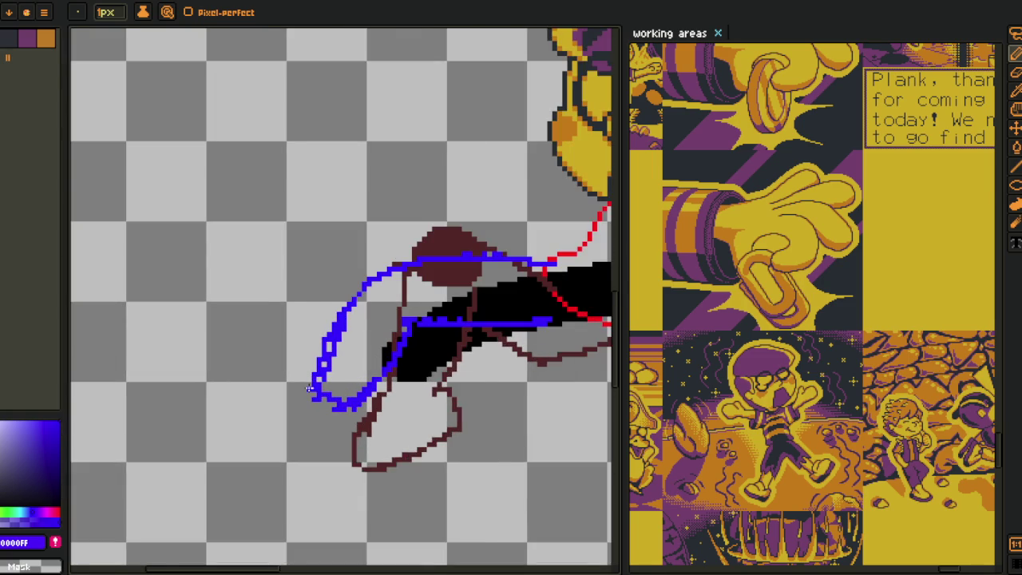
scroll(312, 389, "up", 1)
mouse_move(303, 389)
left_mouse_down()
mouse_move(236, 463)
mouse_move(277, 492)
mouse_move(361, 471)
mouse_move(399, 433)
mouse_move(390, 412)
left_mouse_up()
scroll(399, 431, "down", 3)
scroll(384, 423, "up", 2)
- Hide the brown rough-sketch layer so only the contours remain visible
key("i")
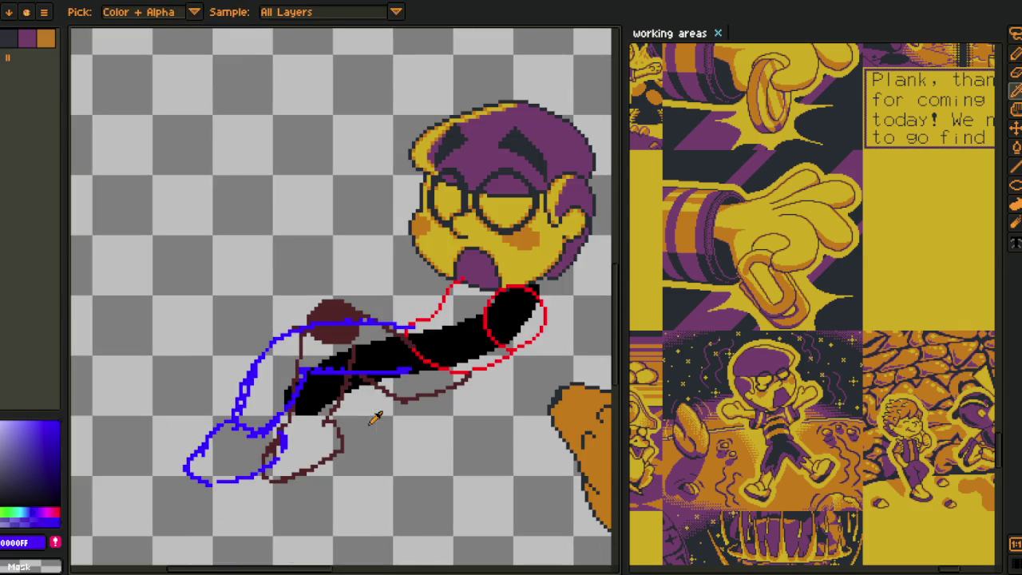
left_click(376, 423)
key("Tab")
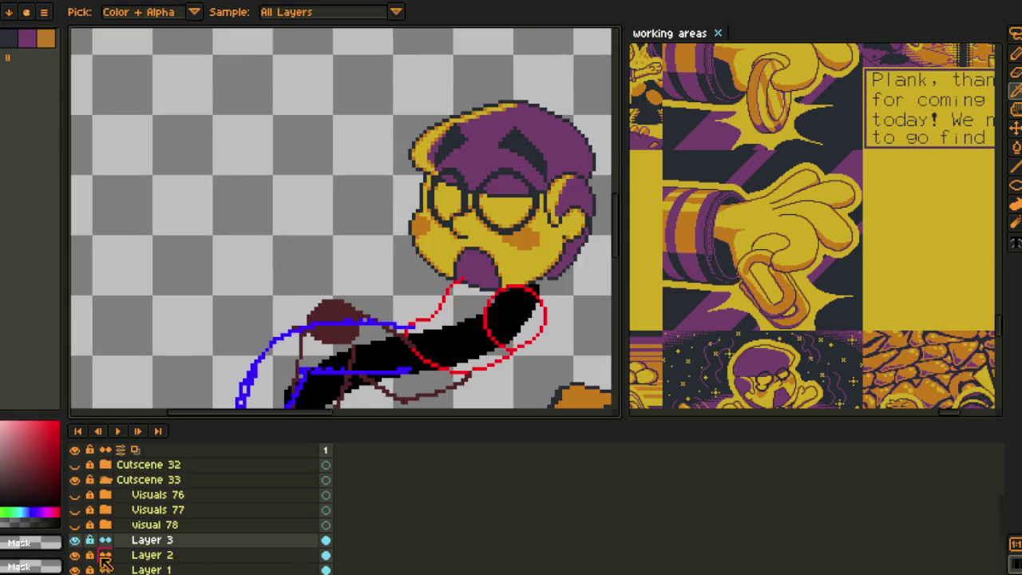
left_click(74, 554)
key("Tab")
scroll(306, 349, "down", 3)
scroll(299, 317, "up", 4)
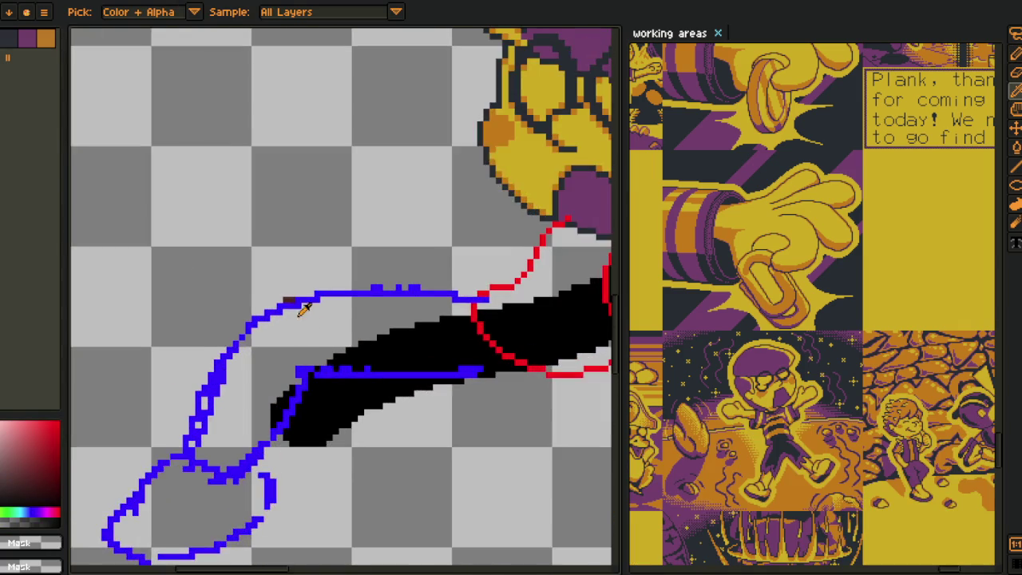
key("b")
scroll(292, 299, "down", 3)
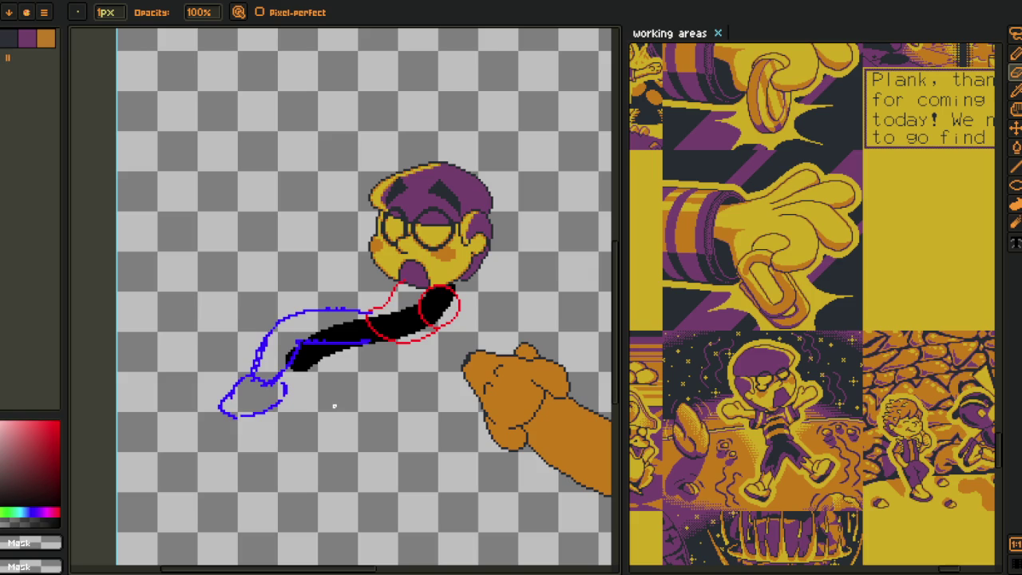
- Lasso-select the blue hand contours, nudge them slightly, deselect, and save
key("i")
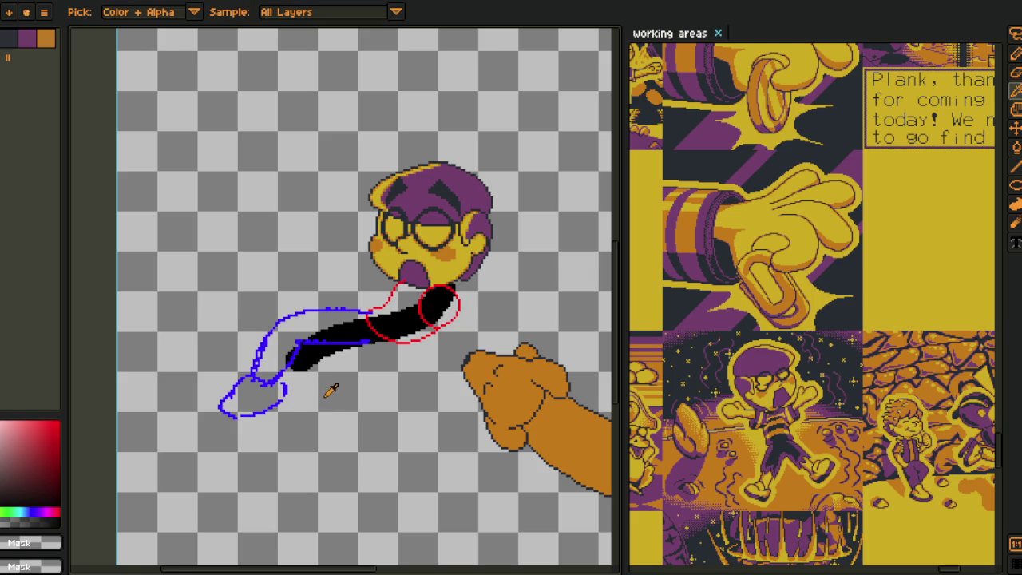
scroll(331, 394, "up", 3)
key("q")
left_click_drag(389, 411, 77, 539)
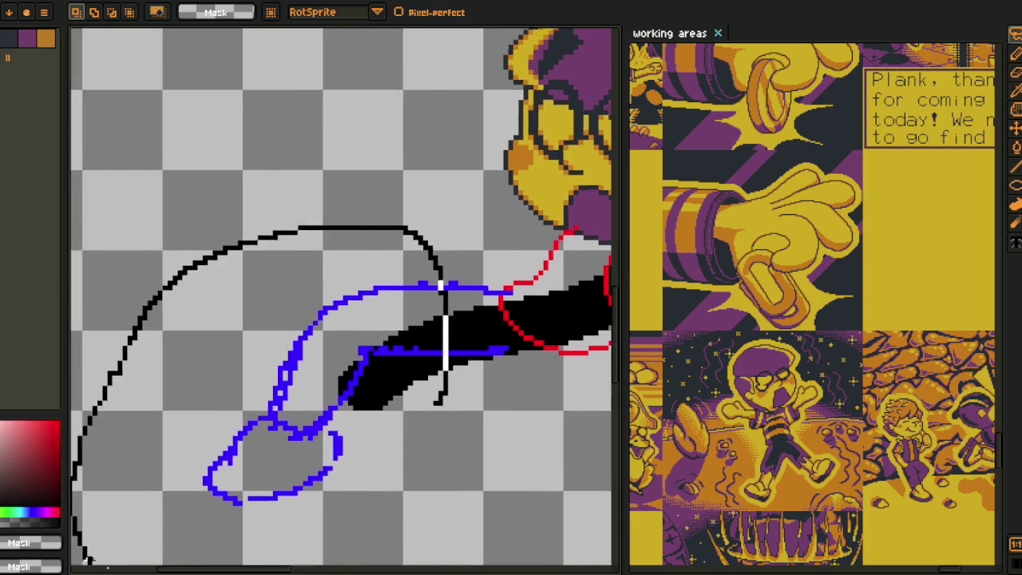
left_click_drag(388, 299, 399, 310)
key("Return")
key("ctrl+d")
key("ctrl+s")
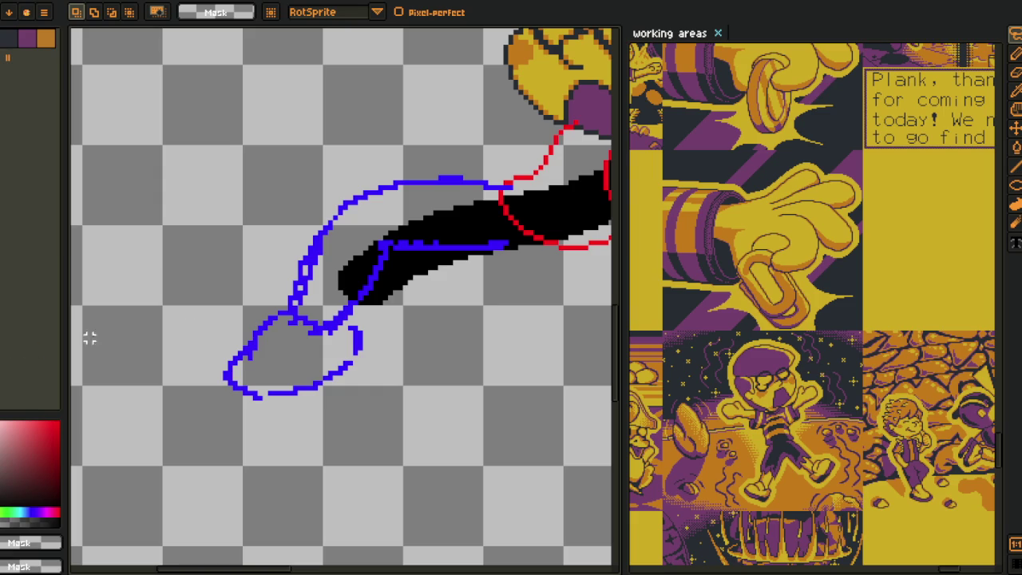
- Sample the contour blue and draw two blue contour lines along the black arm
scroll(239, 339, "down", 4)
scroll(240, 340, "up", 2)
key("i")
scroll(239, 336, "up", 1)
scroll(323, 302, "up", 1)
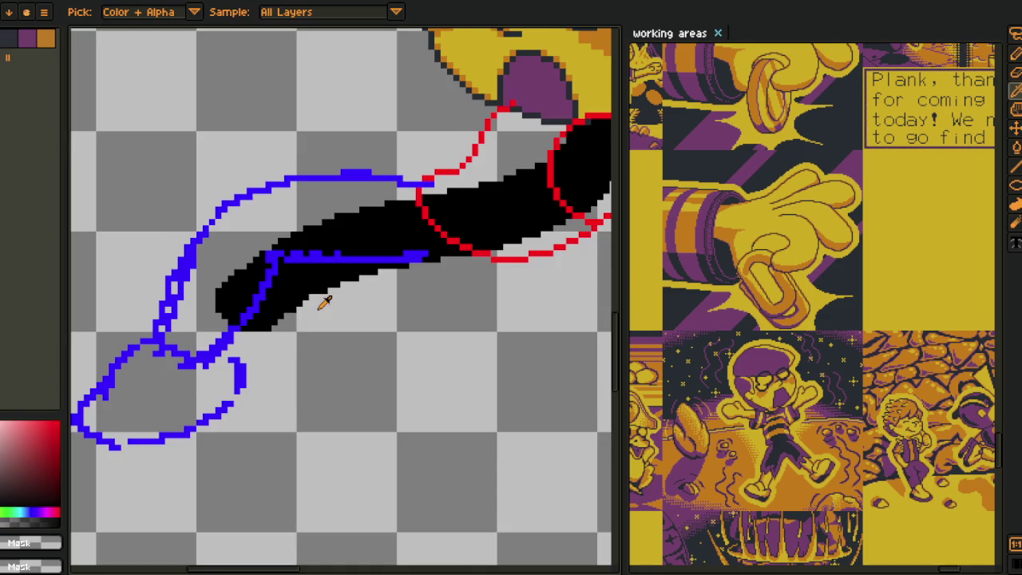
scroll(323, 301, "up", 1)
scroll(323, 302, "up", 1)
left_click(300, 315)
scroll(240, 329, "up", 1)
key("b")
key("alt")
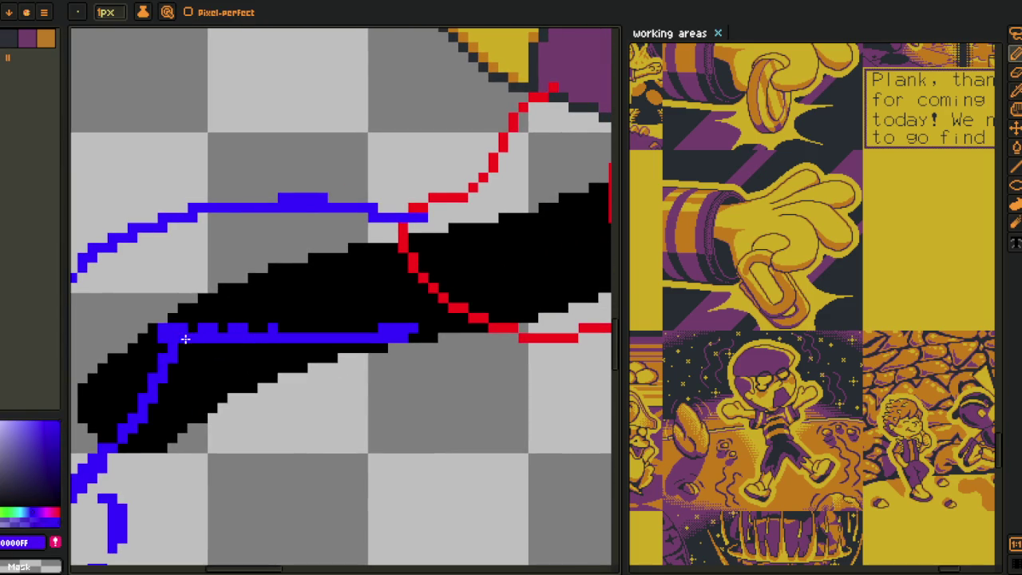
left_click_drag(186, 340, 300, 342)
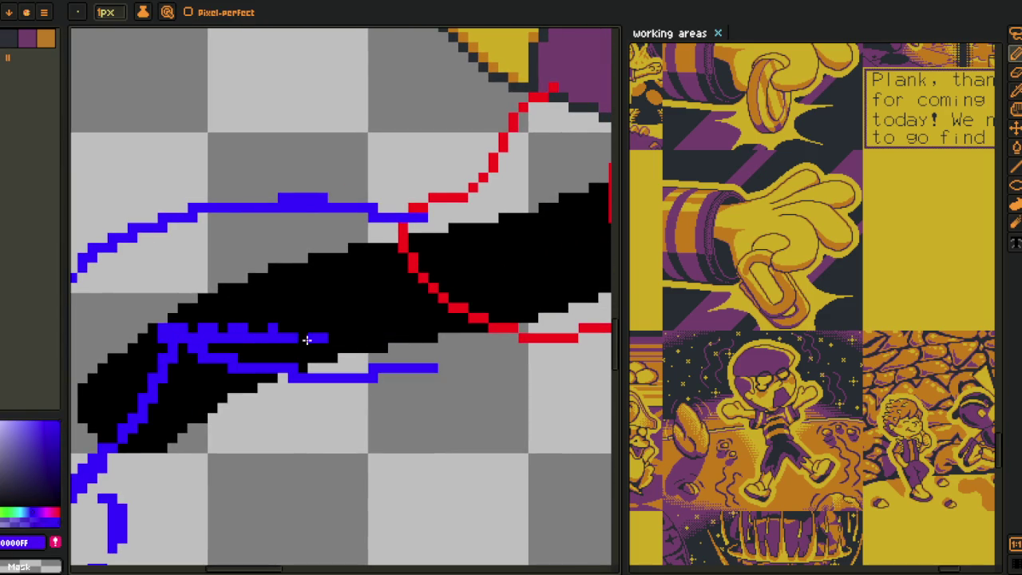
left_click_drag(230, 339, 352, 339)
mouse_move(238, 340)
left_mouse_down()
mouse_move(194, 331)
mouse_move(274, 326)
left_mouse_up()
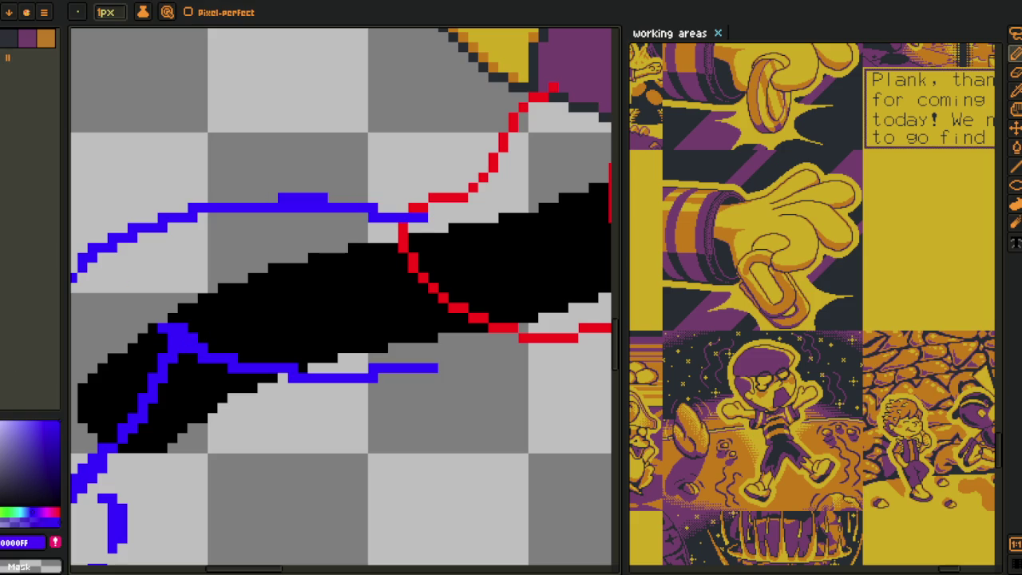
- Shift the selected blue hand sketch to the right, deselect, and save the sprite
scroll(252, 276, "down", 3)
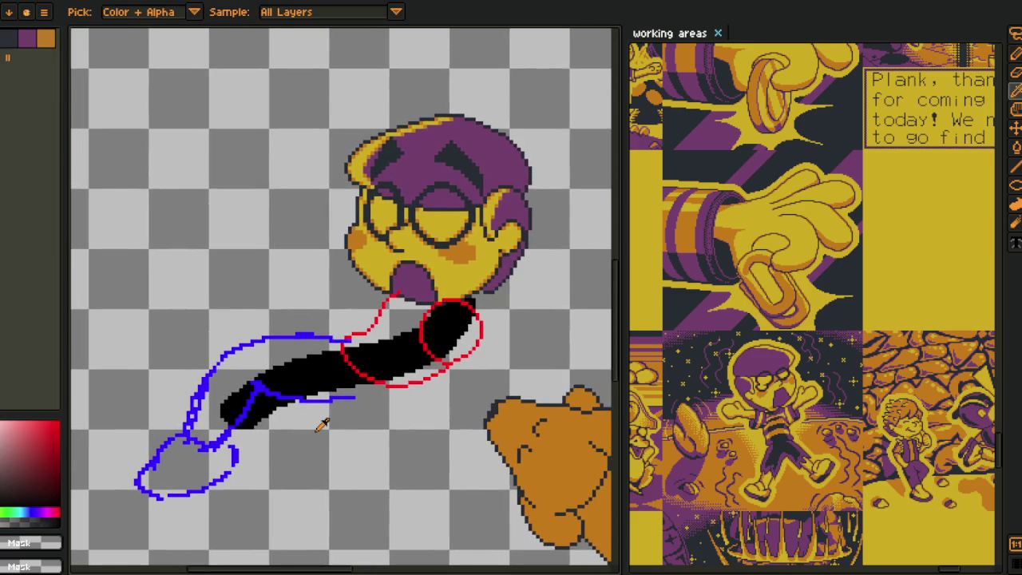
scroll(299, 404, "up", 2)
scroll(335, 405, "down", 1)
scroll(367, 401, "up", 1)
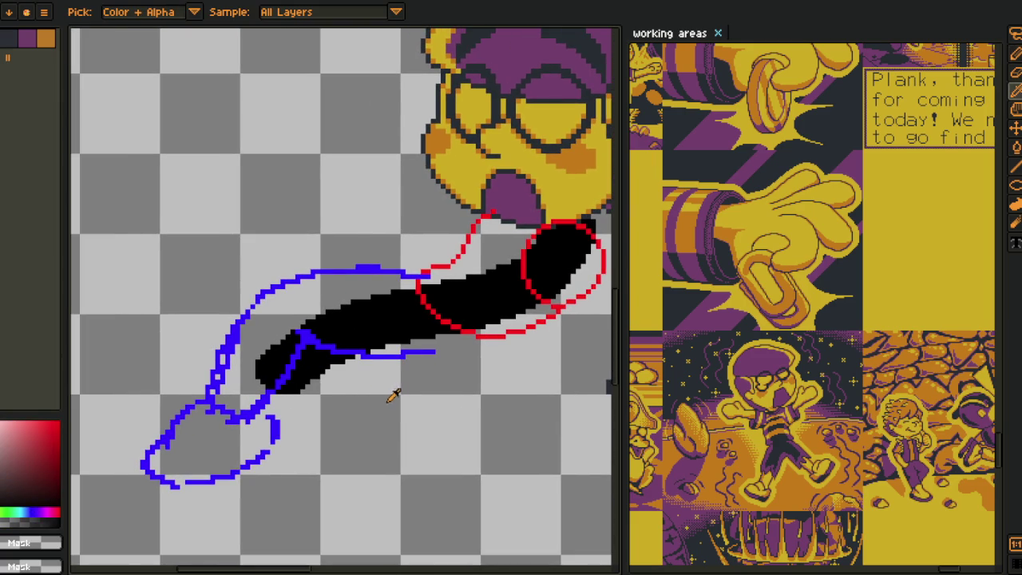
scroll(376, 389, "up", 1)
key("m")
left_click_drag(350, 467, 319, 251)
scroll(335, 320, "down", 1)
scroll(399, 280, "up", 1)
mouse_move(501, 269)
left_mouse_down()
mouse_move(376, 289)
mouse_move(319, 338)
mouse_move(333, 342)
left_mouse_up()
key("ctrl+d")
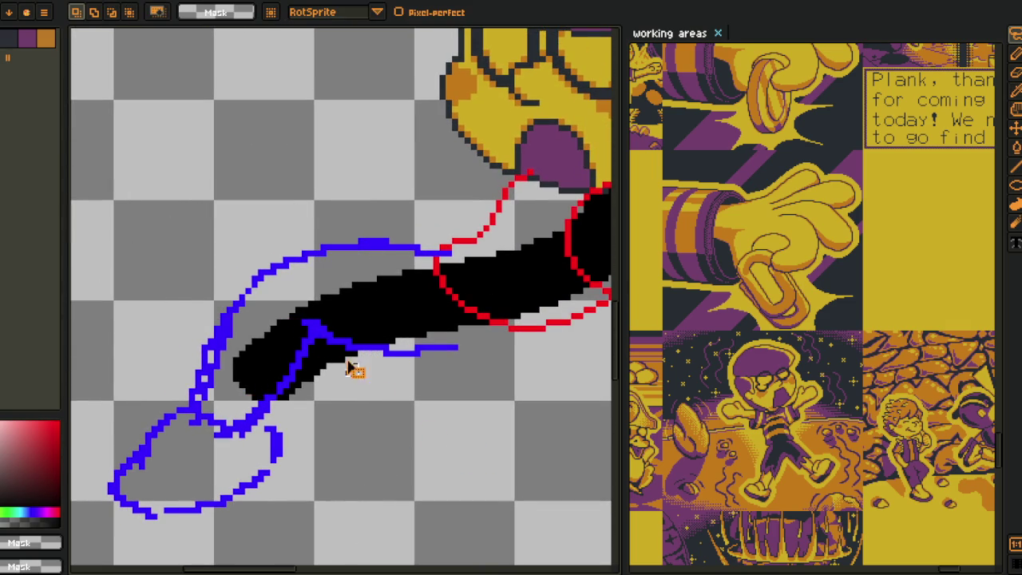
mouse_move(388, 422)
left_mouse_down()
mouse_move(160, 308)
mouse_move(450, 410)
mouse_move(452, 358)
left_mouse_up()
scroll(384, 324, "down", 2)
left_click_drag(383, 323, 344, 330)
key("ctrl+s")
key("Tab")
key("Tab")
- Rotate the canvas 90° clockwise into landscape, undoing an accidental horizontal flip first
left_click(44, 12)
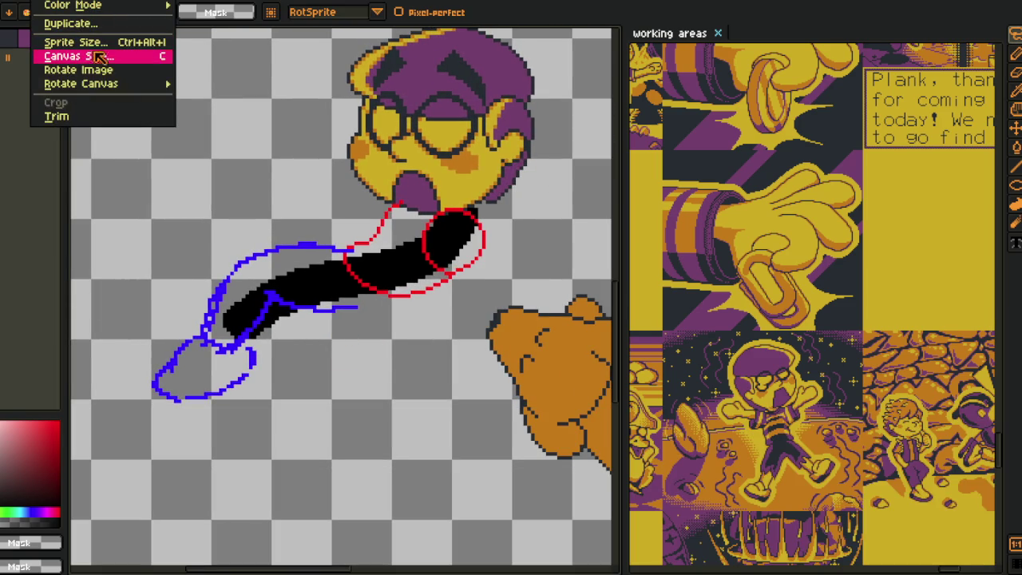
left_click(246, 126)
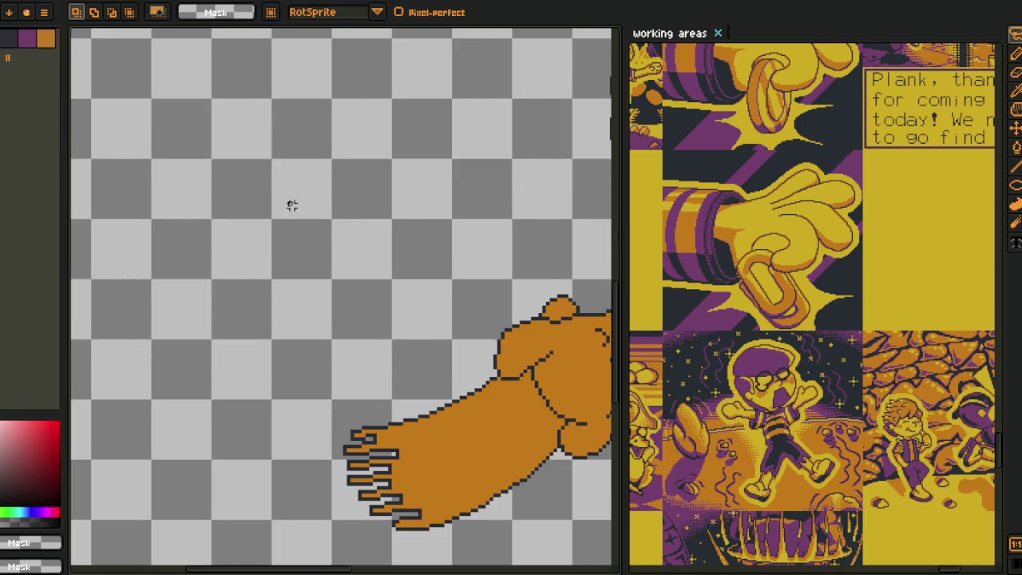
scroll(292, 194, "down", 3)
key("ctrl+z")
left_click(44, 11)
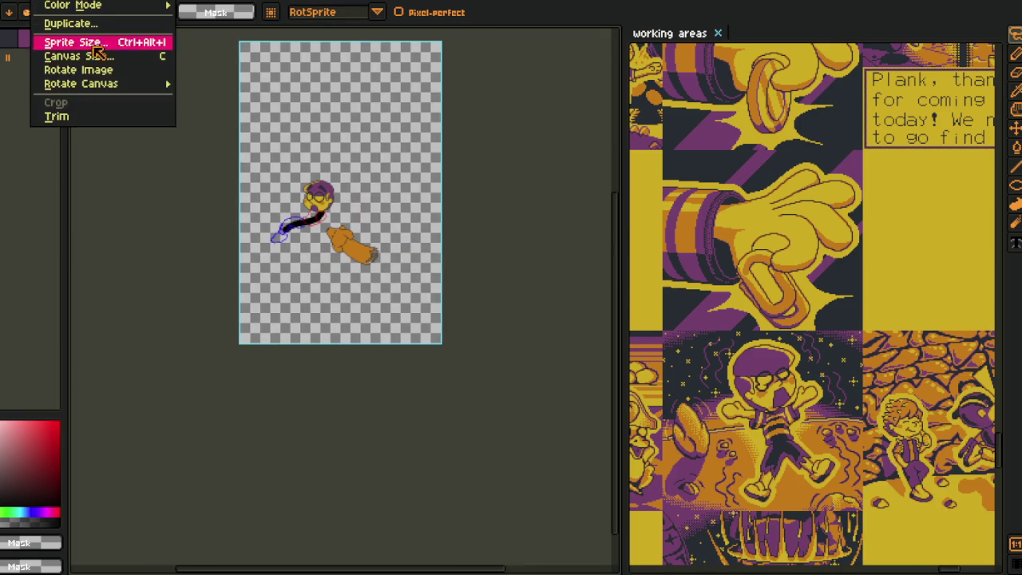
left_click(249, 100)
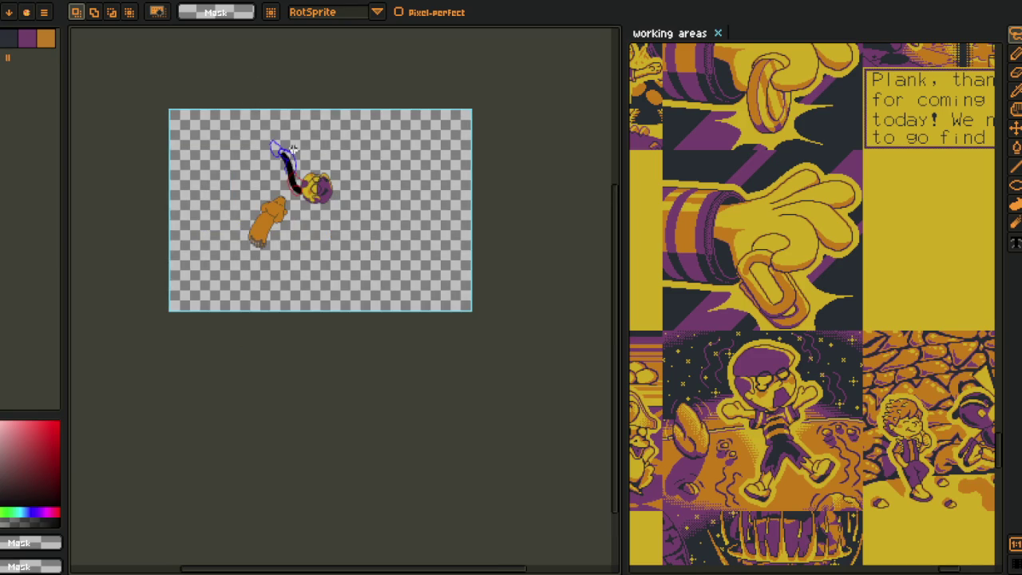
- Show the Visual 78 artwork and Cutscene 28 backdrop, and hide Layer 3
key("Tab")
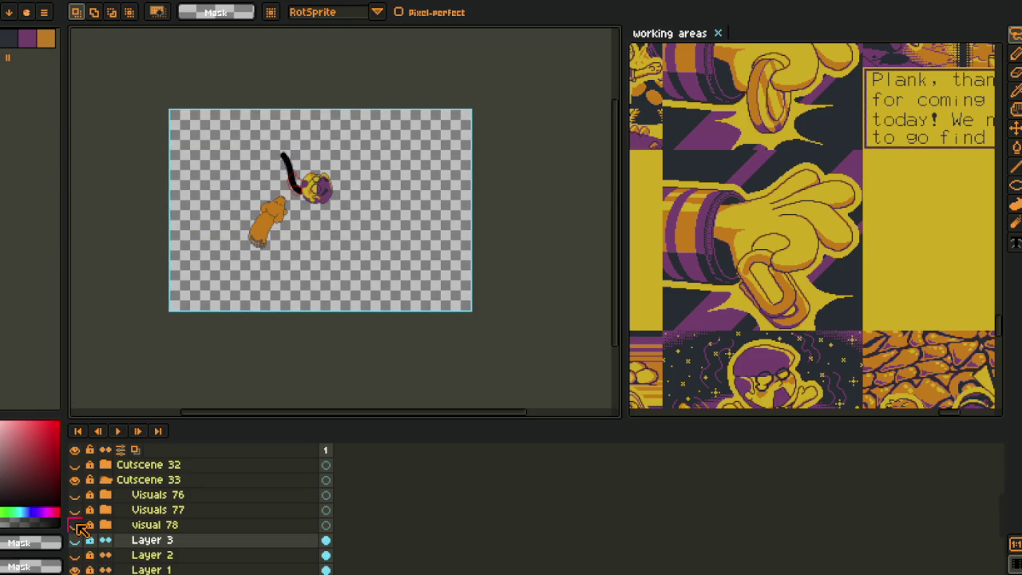
left_click(76, 525)
scroll(80, 519, "up", 3)
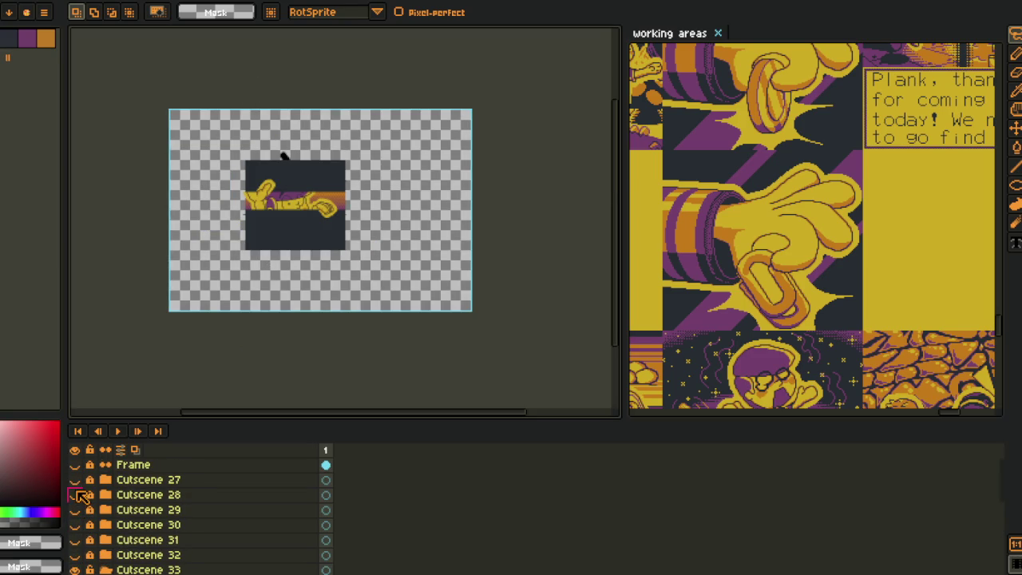
left_click(75, 495)
scroll(80, 511, "down", 3)
scroll(79, 551, "down", 2)
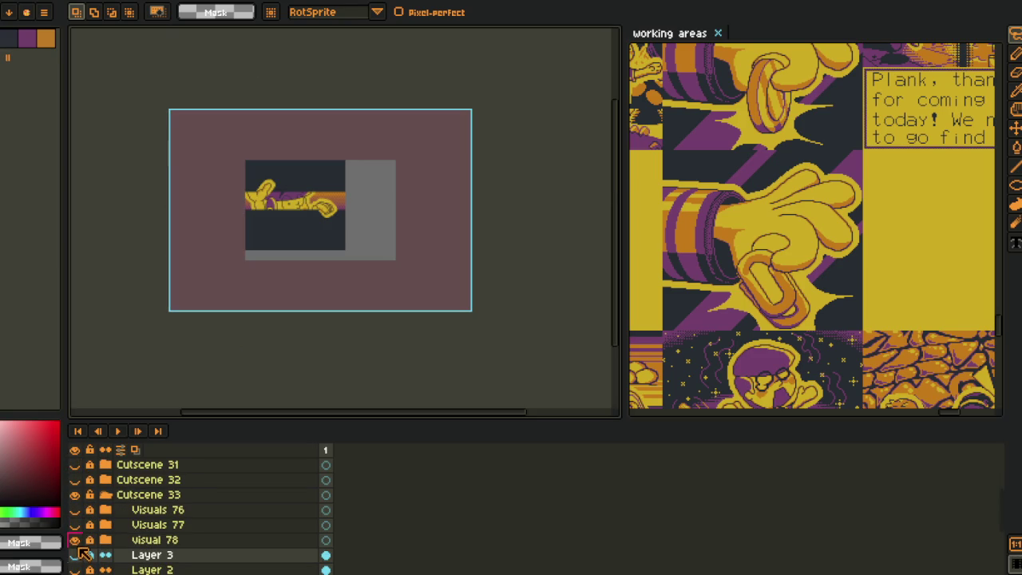
left_click(74, 554)
- Compare Visuals 77 and 78, leaving Visuals 77 and 76 hidden again
left_click(74, 525)
scroll(325, 178, "up", 3)
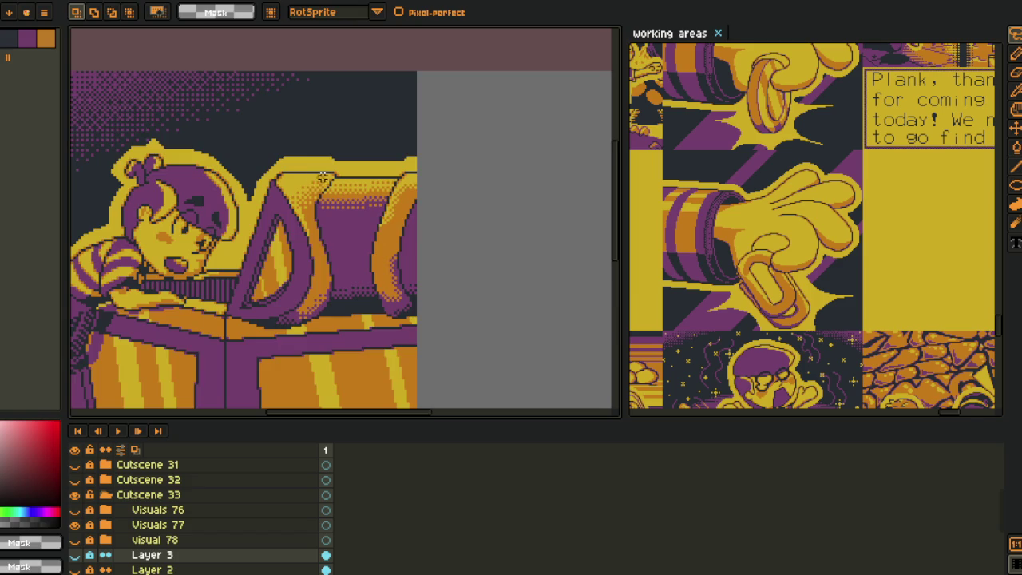
scroll(327, 240, "left", 5)
scroll(329, 323, "down", 2)
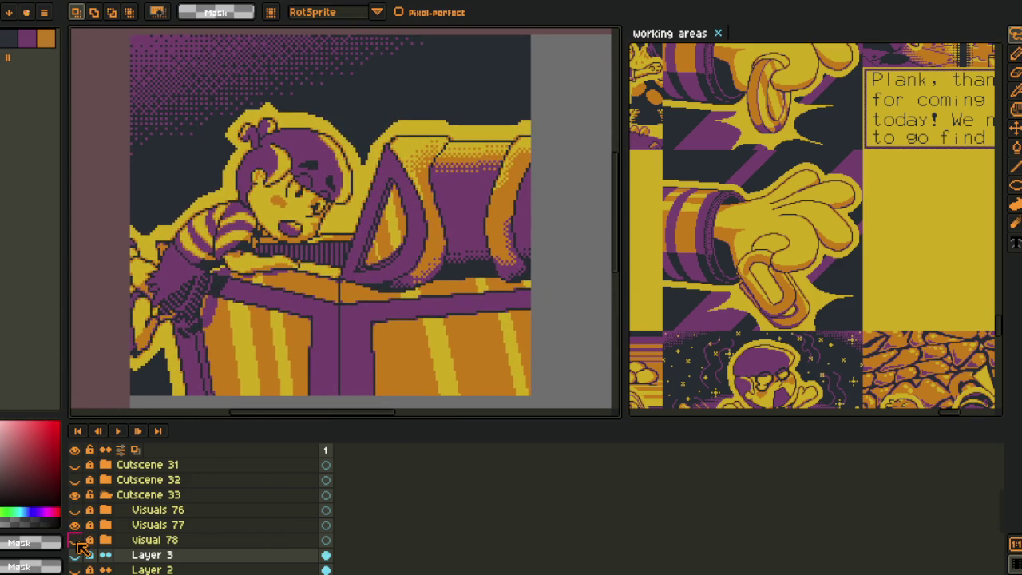
left_click(74, 539)
left_click(74, 525)
scroll(269, 266, "down", 2)
scroll(269, 271, "up", 2)
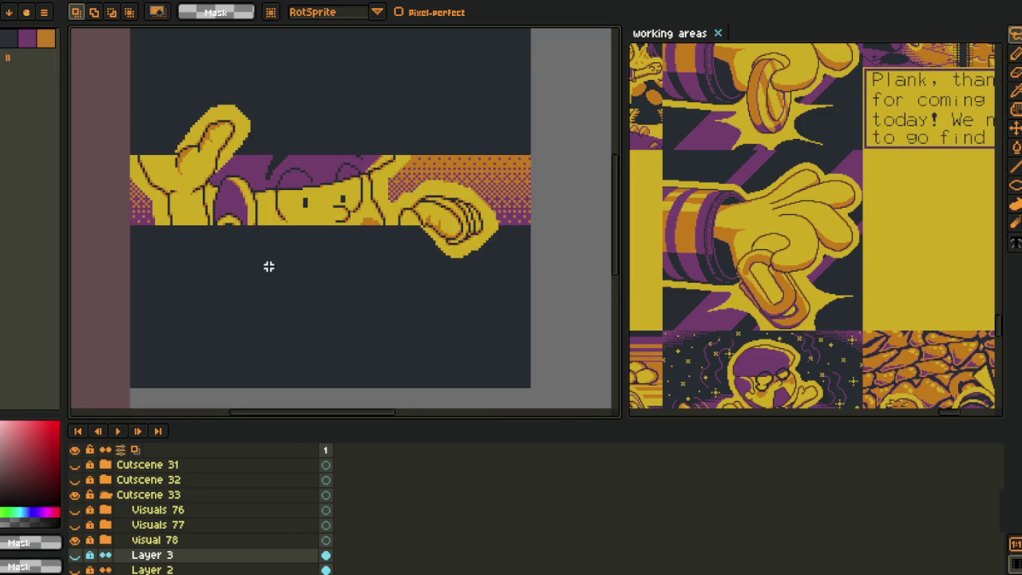
- Expand the Visual 78 group, activate its frame layer, and sample its yellow and dark background colours
left_click_drag(152, 554, 112, 543)
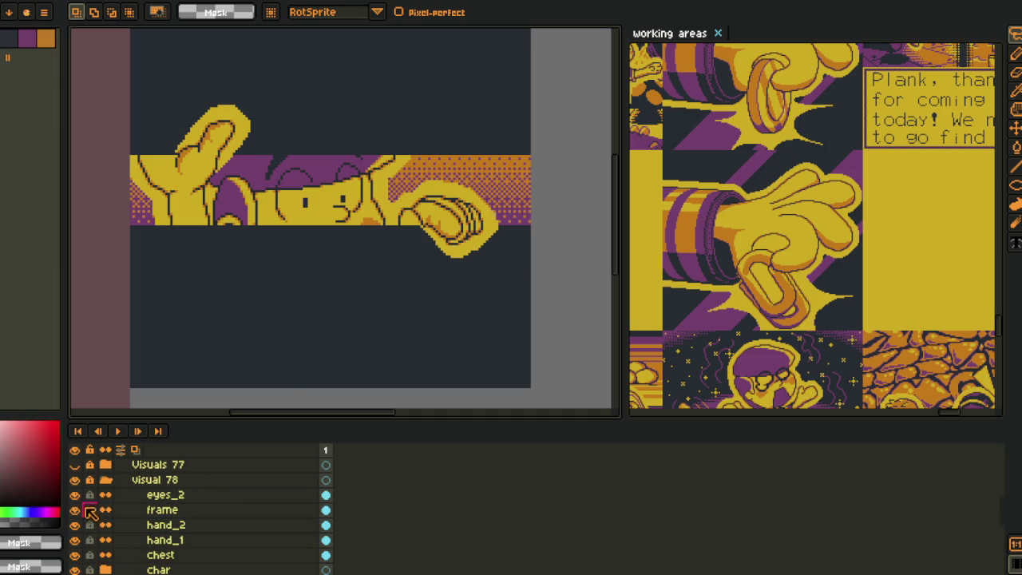
left_click(74, 510)
left_click(168, 512)
scroll(359, 141, "up", 5)
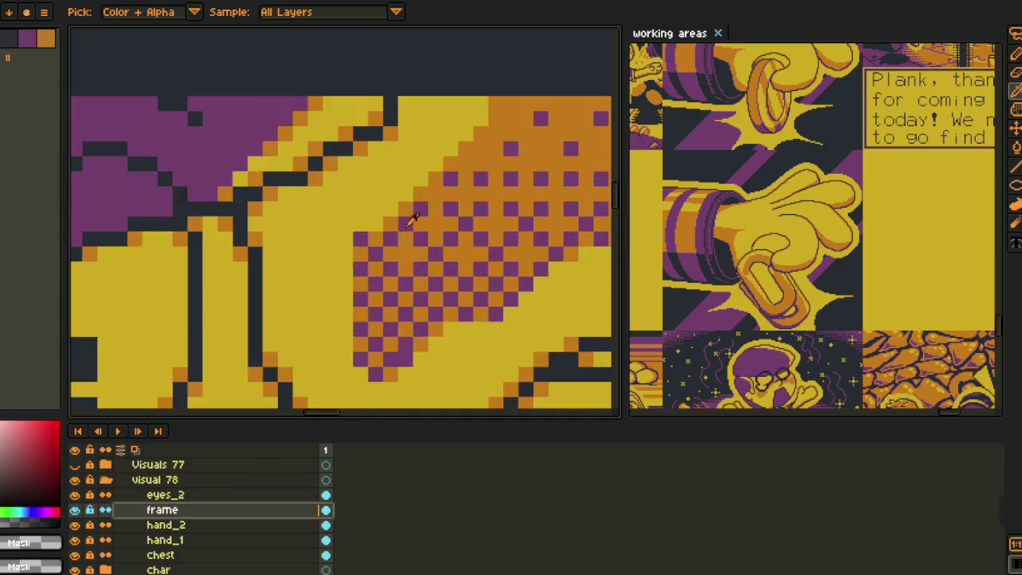
left_click(345, 237, "alt")
scroll(345, 238, "down", 3)
scroll(351, 224, "down", 3)
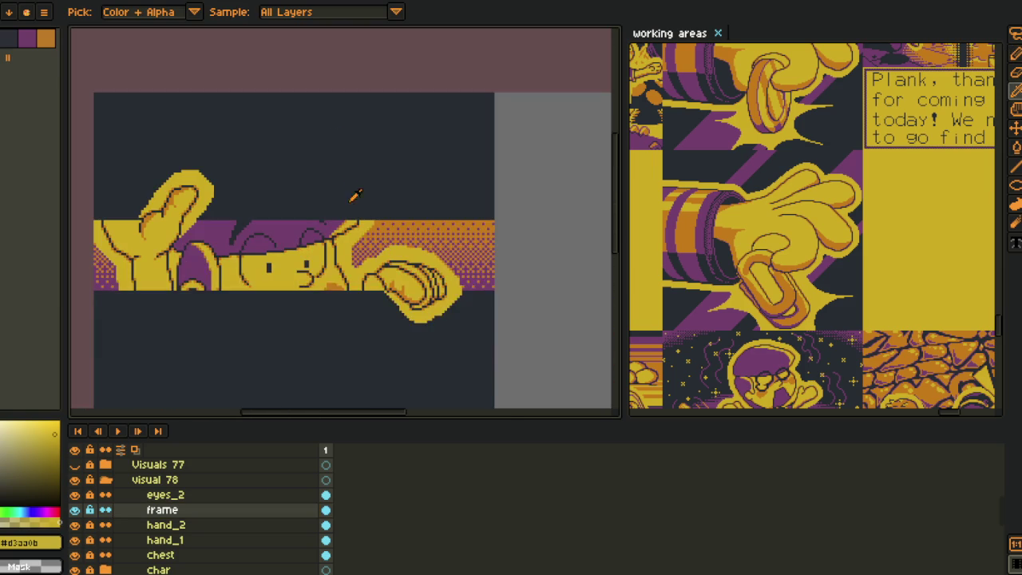
left_click(330, 77, "alt")
- Save the sprite file and collapse the Visual 78 group
scroll(330, 96, "down", 1)
scroll(370, 240, "down", 2)
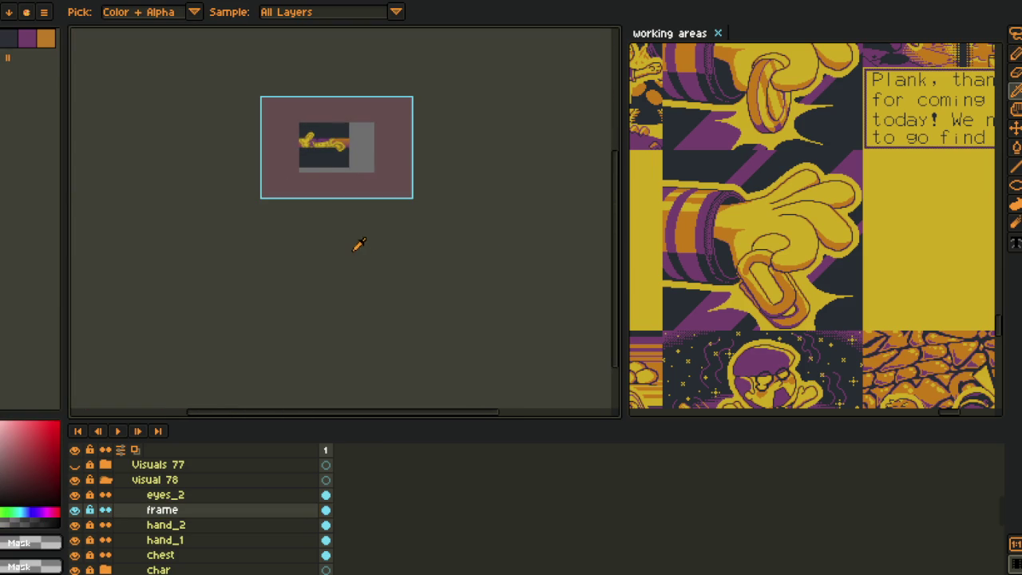
scroll(312, 168, "up", 1)
key("ctrl+s")
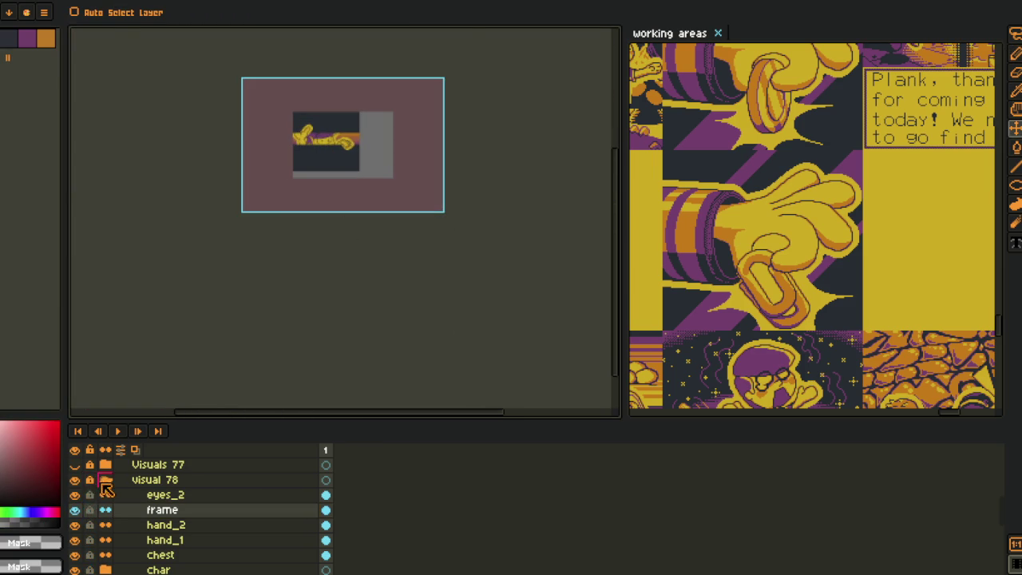
left_click(105, 479)
- Recentre the artwork and hide the Visual 78 artwork again
scroll(389, 170, "up", 2)
left_click_drag(316, 175, 418, 319)
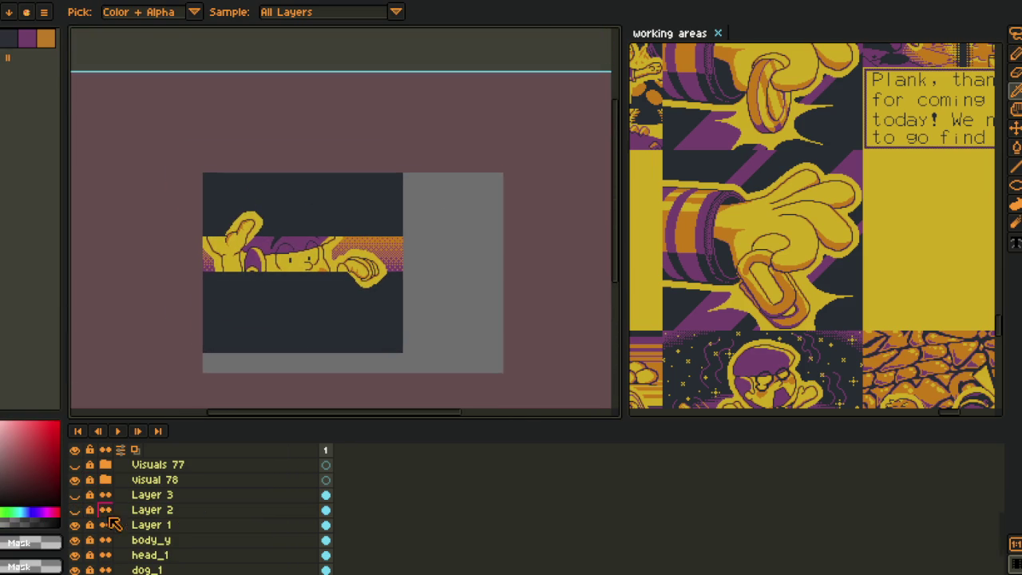
scroll(95, 507, "up", 1)
scroll(102, 515, "down", 2)
scroll(109, 519, "up", 2)
left_click(75, 494)
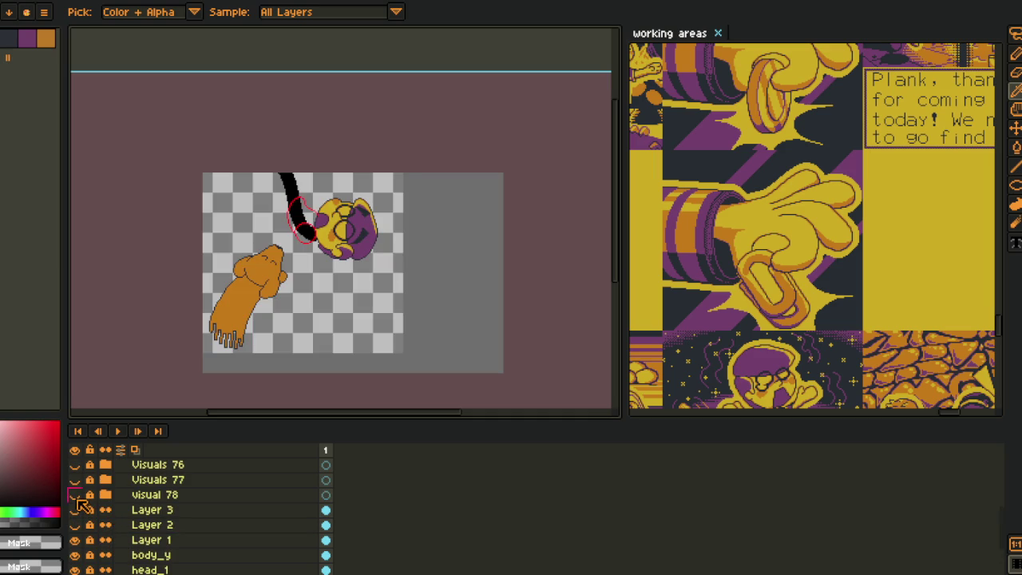
scroll(266, 307, "up", 1)
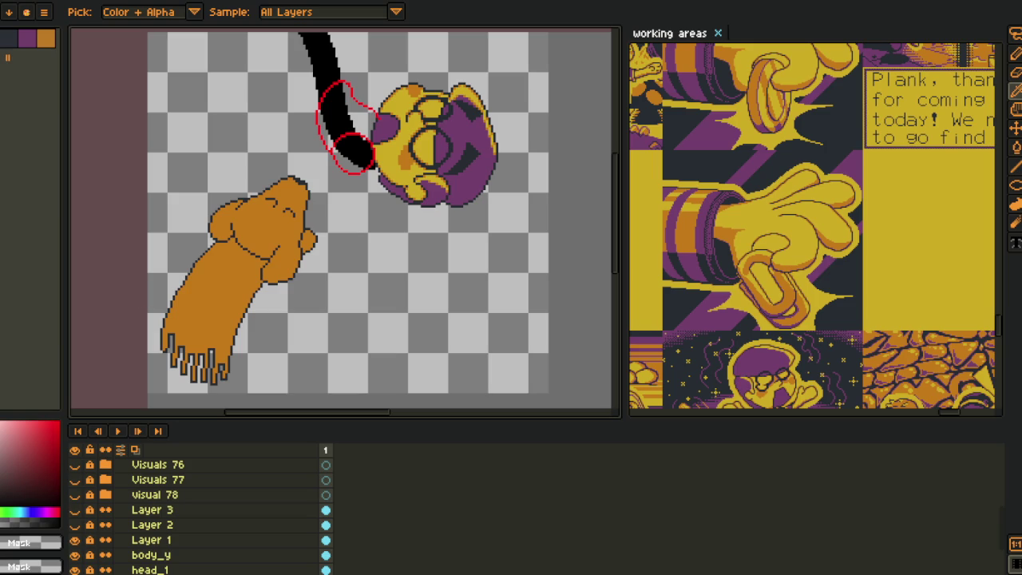
- Rotate the canvas 90° counter-clockwise so it sits upright
left_click_drag(327, 213, 282, 329)
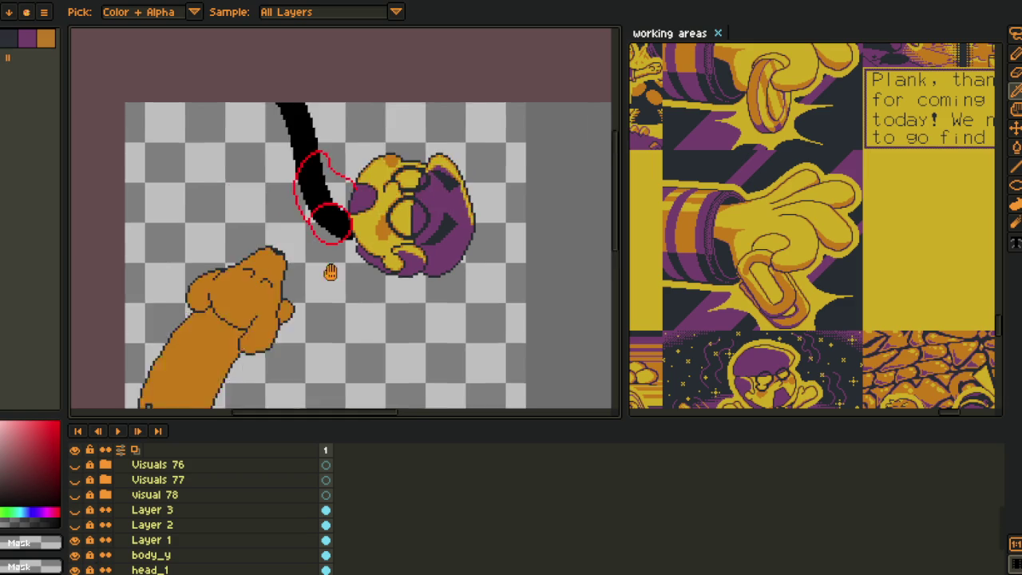
key("alt+s")
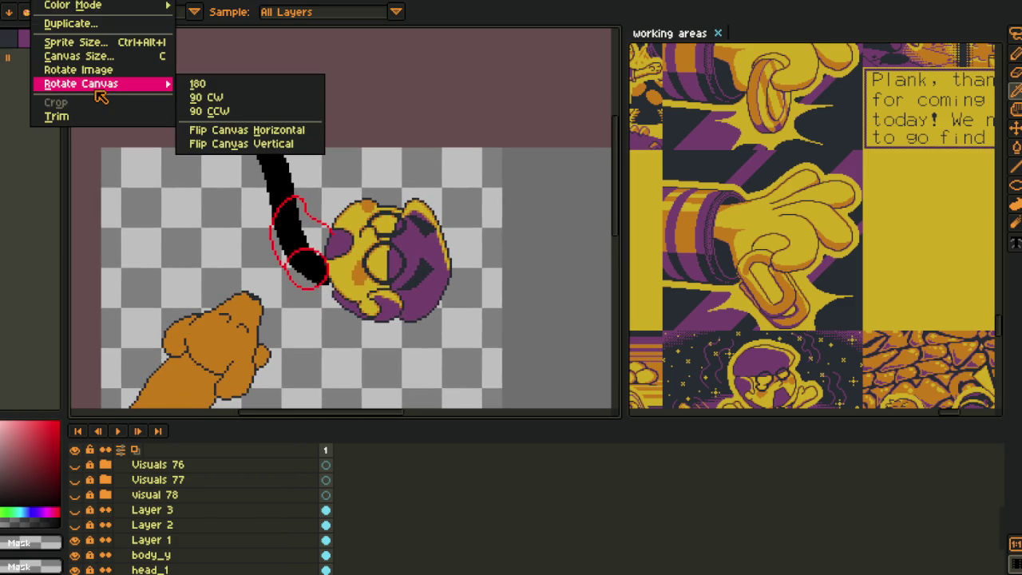
left_click(240, 118)
- Hide the Frame layer's pink background
scroll(251, 194, "down", 3)
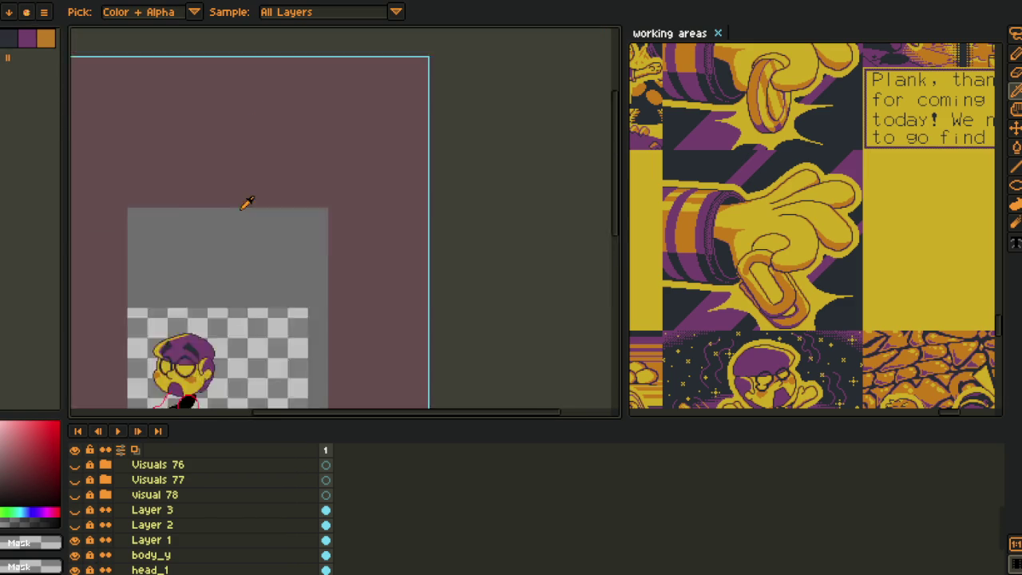
scroll(233, 272, "down", 2)
scroll(95, 485, "up", 2)
scroll(94, 485, "up", 3)
left_click(74, 464)
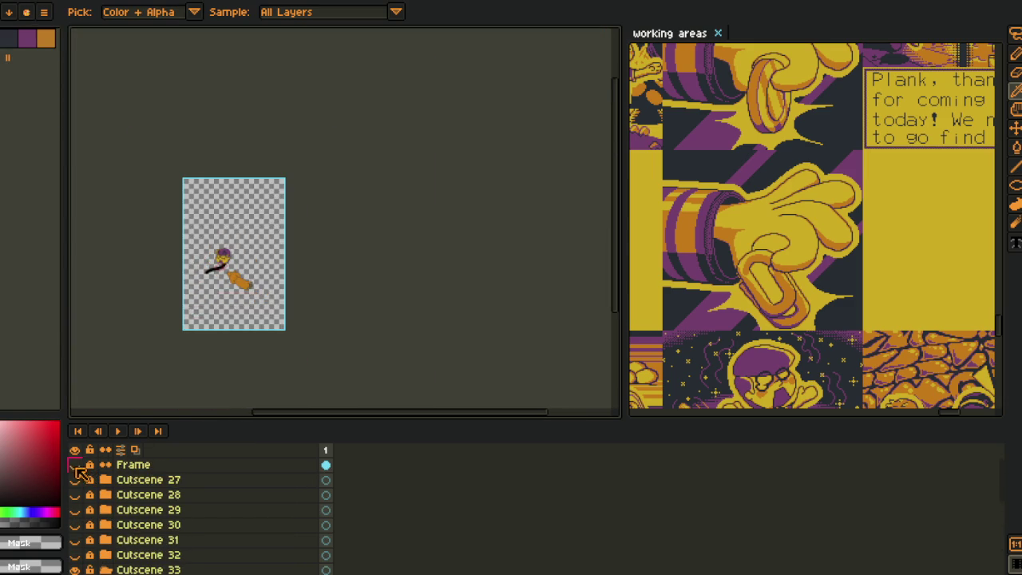
- Show the dark-red Layer 2 and blue Layer 3 sketches over the arm
scroll(213, 240, "up", 2)
scroll(317, 193, "up", 1)
scroll(317, 193, "up", 3)
scroll(91, 499, "down", 1)
scroll(96, 523, "down", 4)
scroll(94, 527, "down", 3)
scroll(96, 551, "down", 1)
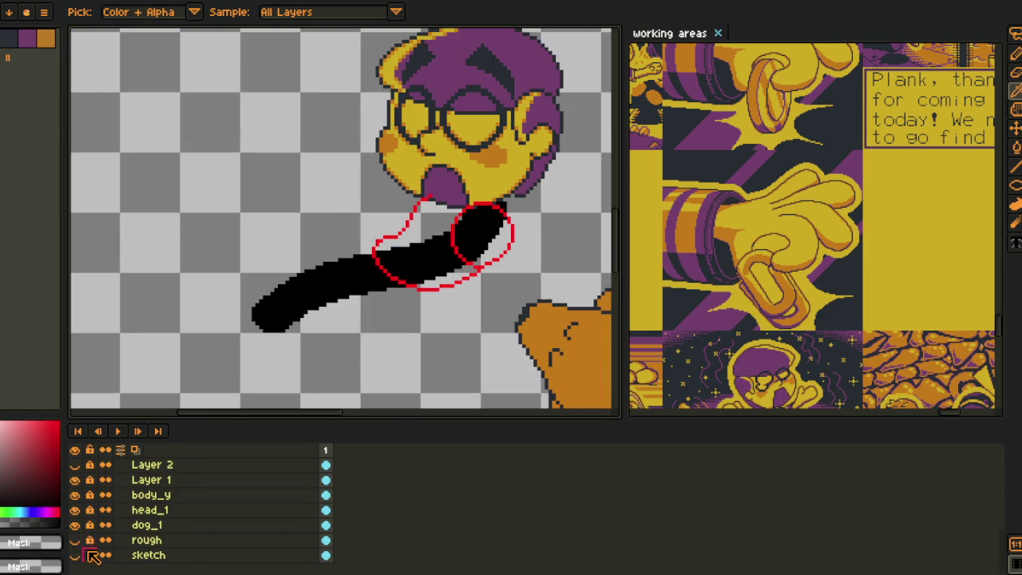
scroll(94, 540, "up", 1)
scroll(92, 531, "up", 1)
left_click(74, 510)
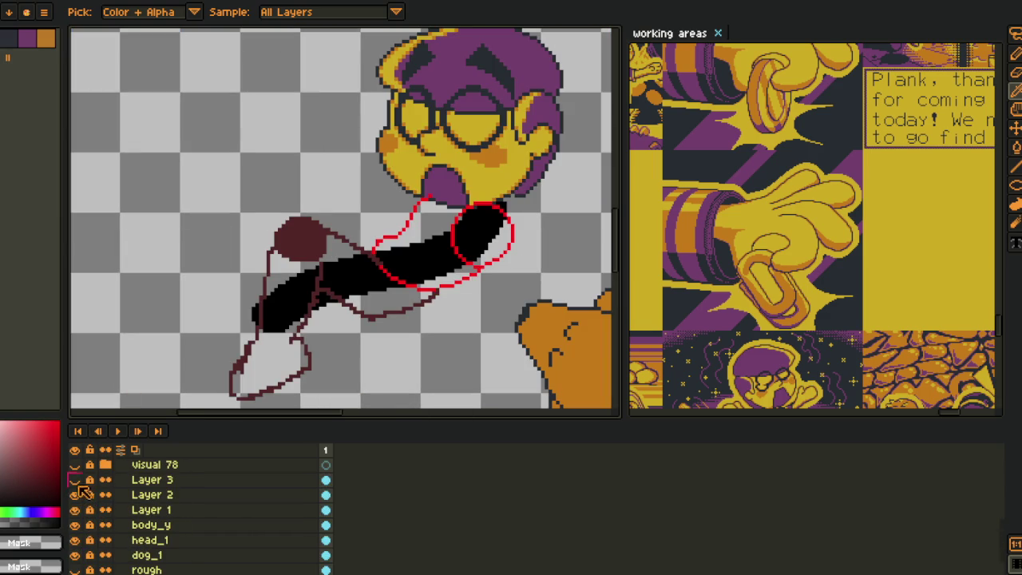
left_click(74, 495)
left_click(75, 479)
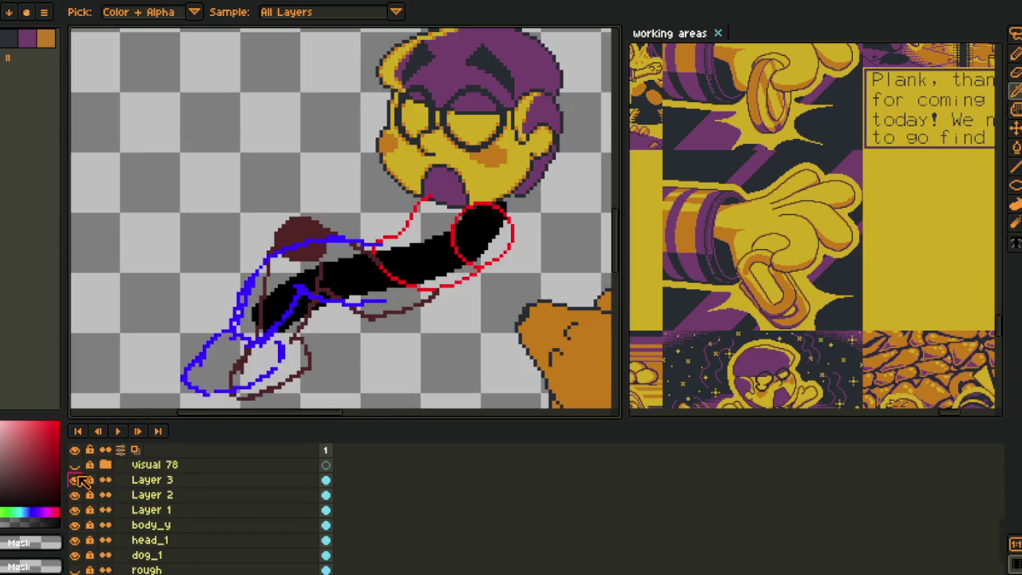
scroll(397, 293, "down", 3)
scroll(397, 294, "up", 2)
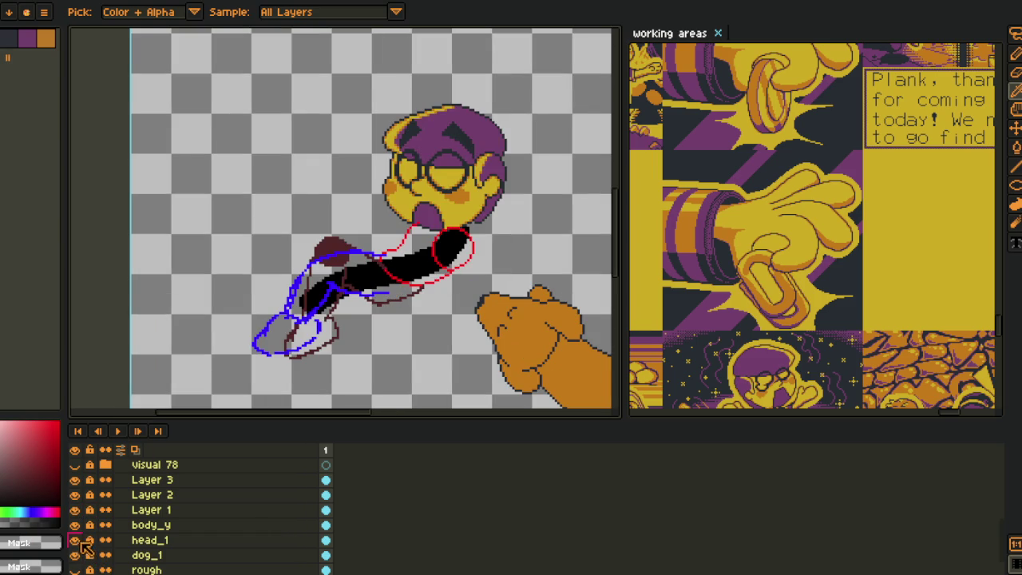
- Hide the blue glove sketch on Layer 3
left_click(74, 479)
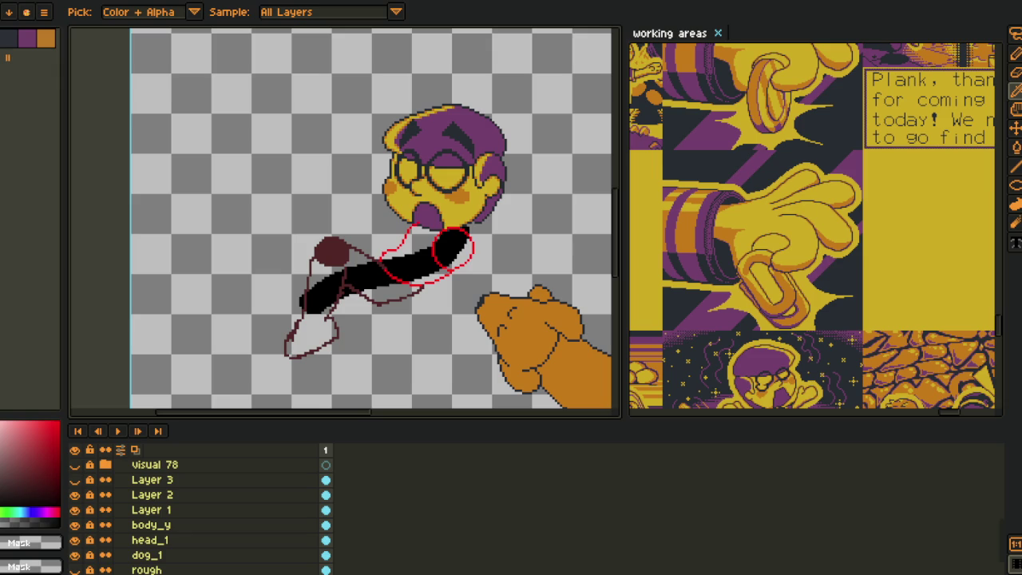
scroll(314, 317, "up", 1)
scroll(296, 312, "up", 1)
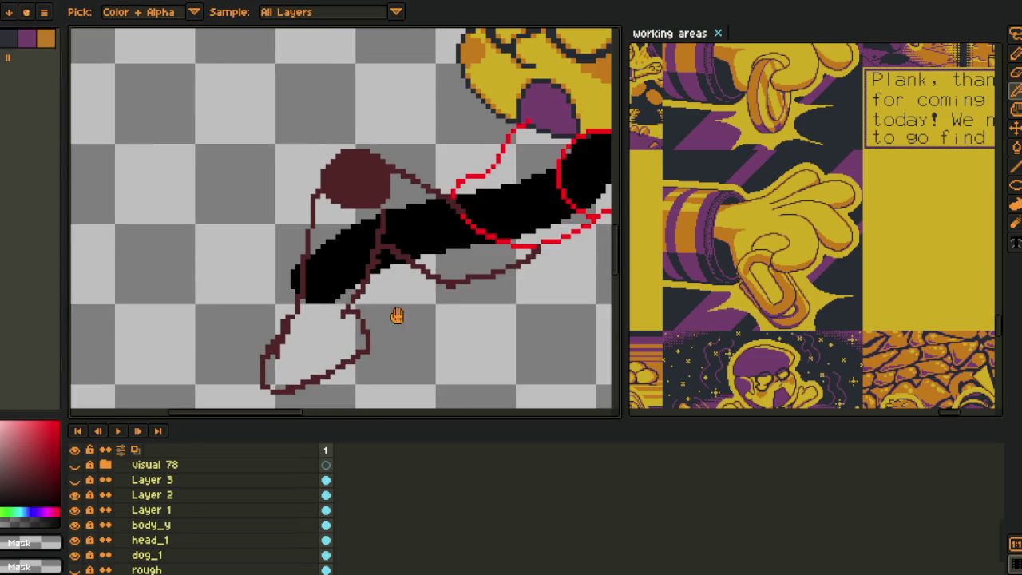
scroll(285, 304, "up", 1)
scroll(110, 545, "down", 1)
scroll(103, 535, "up", 1)
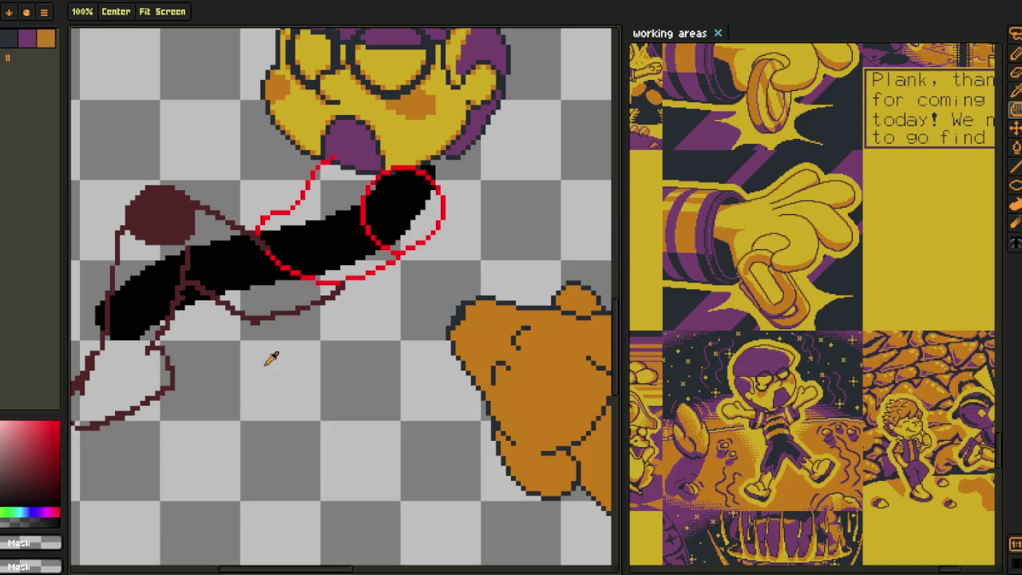
- With the timeline hidden, lasso-select the figure around the arm and nudge it up 1px
key("Tab")
left_click_drag(311, 316, 352, 364)
left_click_drag(427, 397, 376, 257)
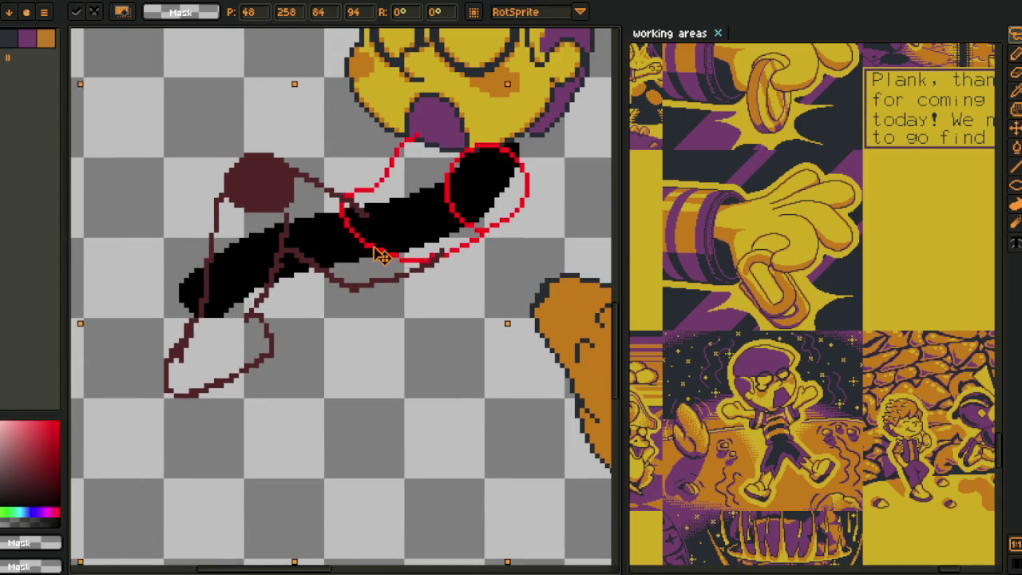
left_click_drag(382, 256, 381, 251)
key("ctrl+d")
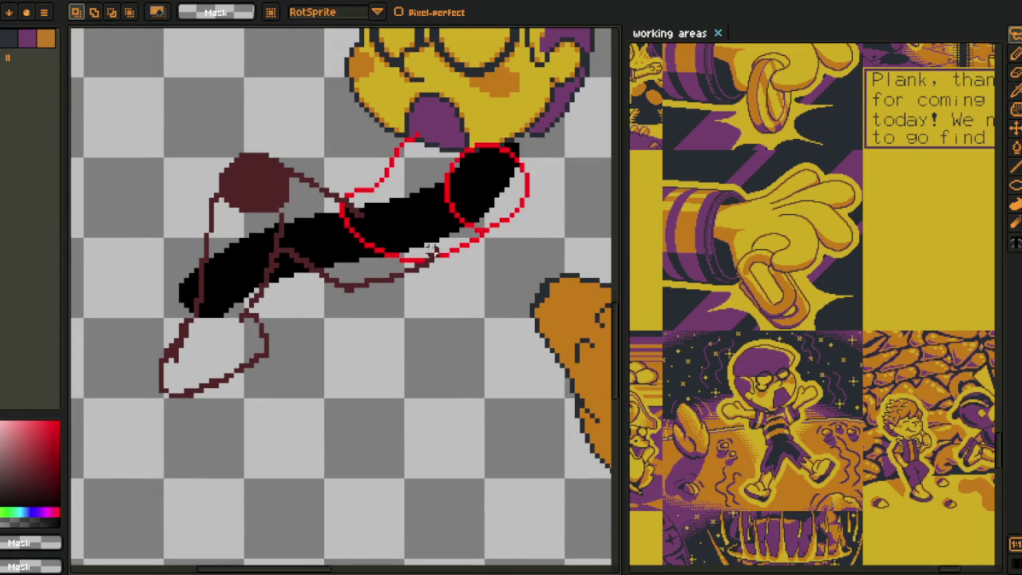
scroll(424, 267, "up", 2)
scroll(420, 270, "up", 2)
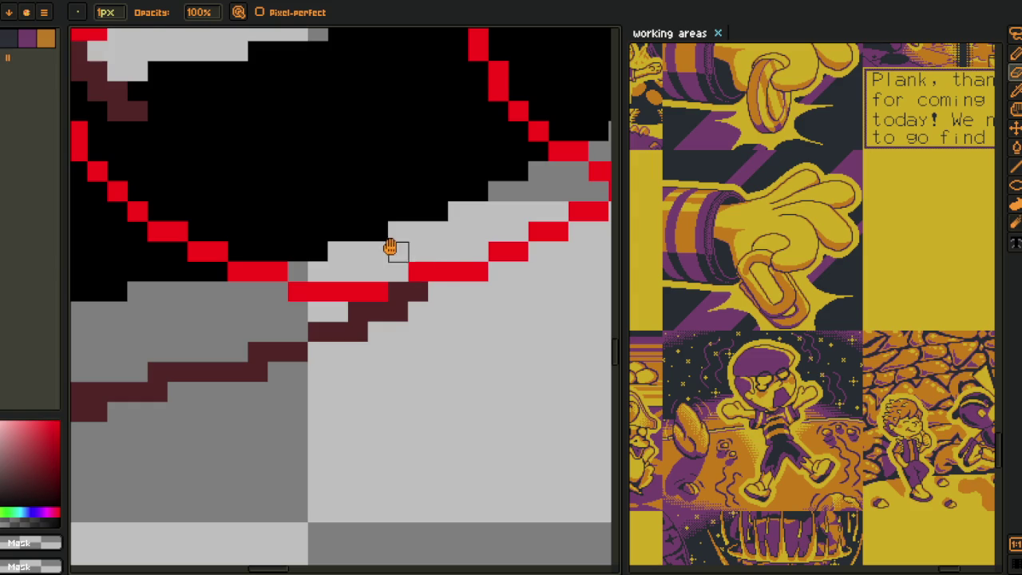
left_click_drag(399, 251, 299, 323)
scroll(258, 359, "down", 5)
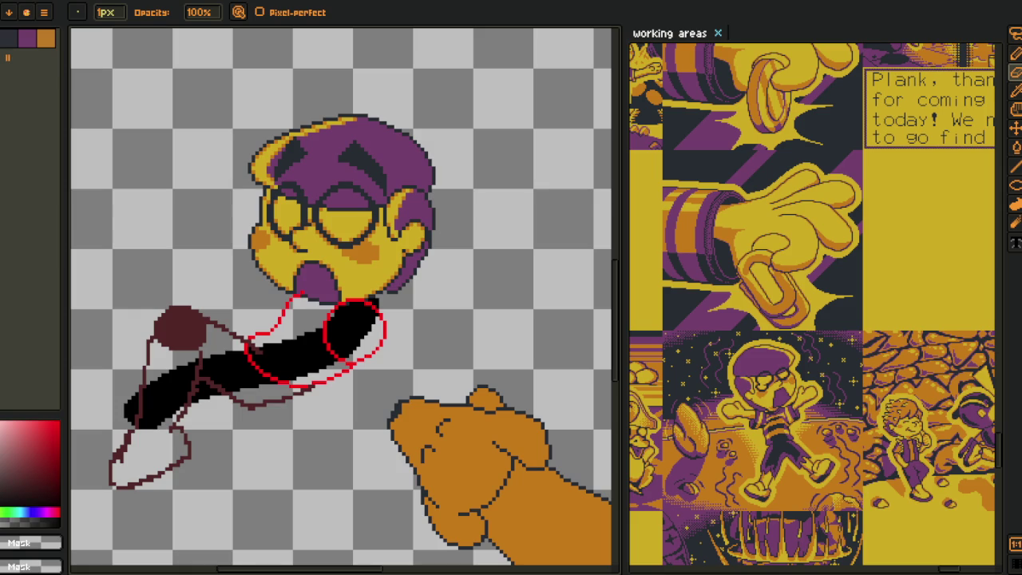
scroll(110, 365, "down", 3)
scroll(120, 364, "up", 2)
key("i")
key("b")
mouse_move(134, 391)
left_mouse_down()
mouse_move(316, 355)
mouse_move(319, 432)
left_mouse_up()
key("i")
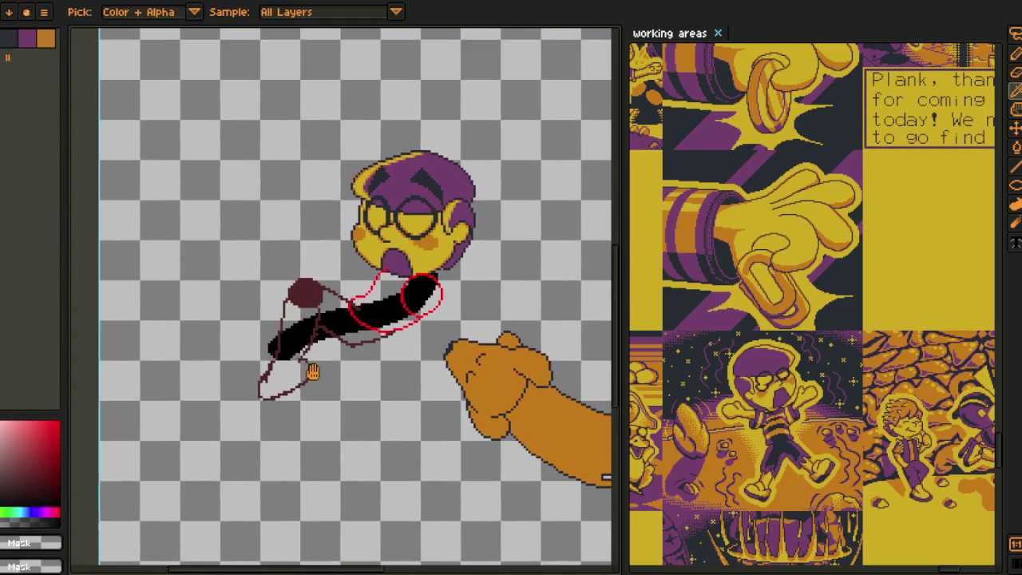
scroll(341, 404, "up", 1)
scroll(341, 359, "up", 1)
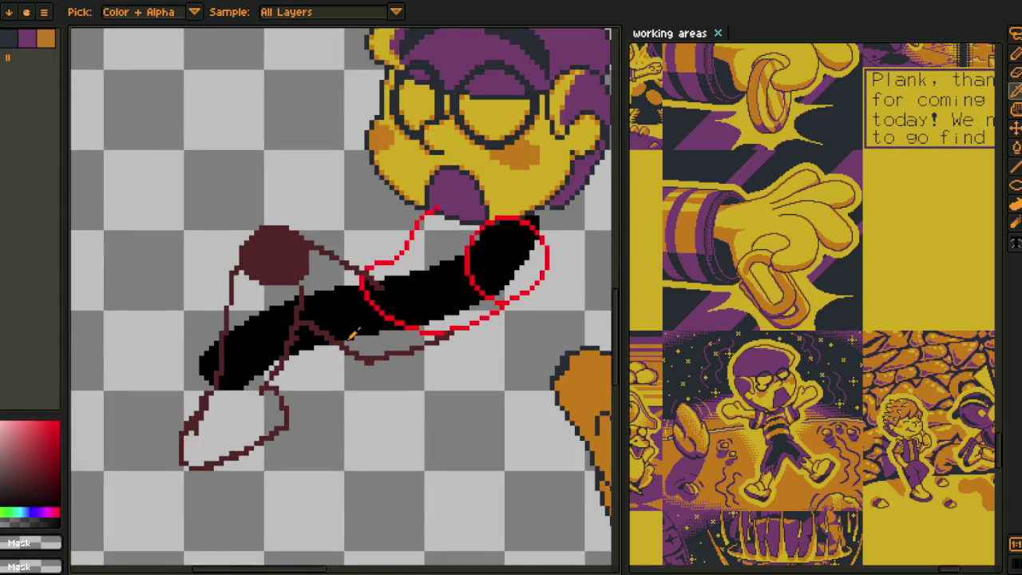
scroll(340, 329, "up", 2)
key("space")
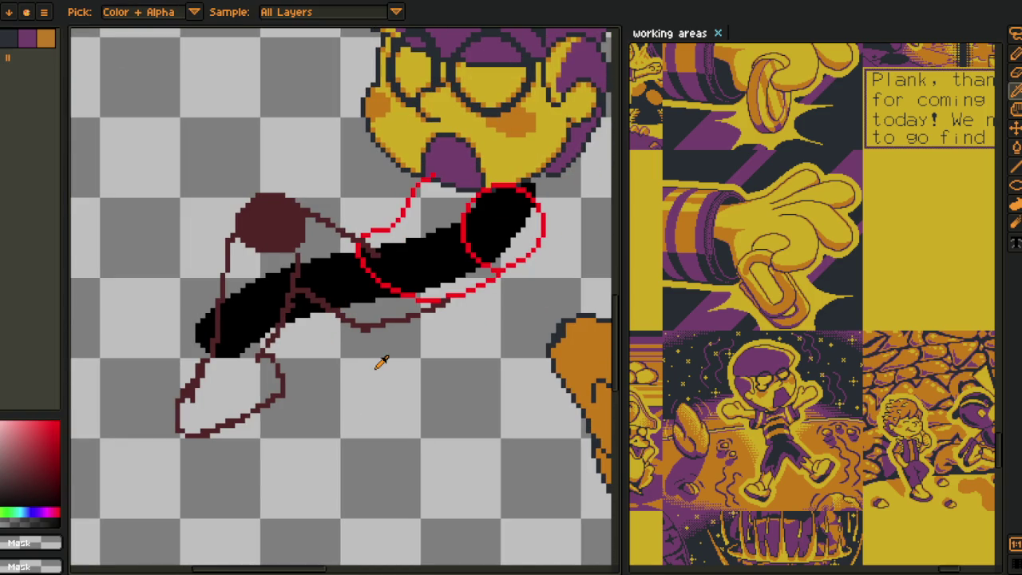
scroll(363, 367, "up", 1)
scroll(375, 363, "up", 1)
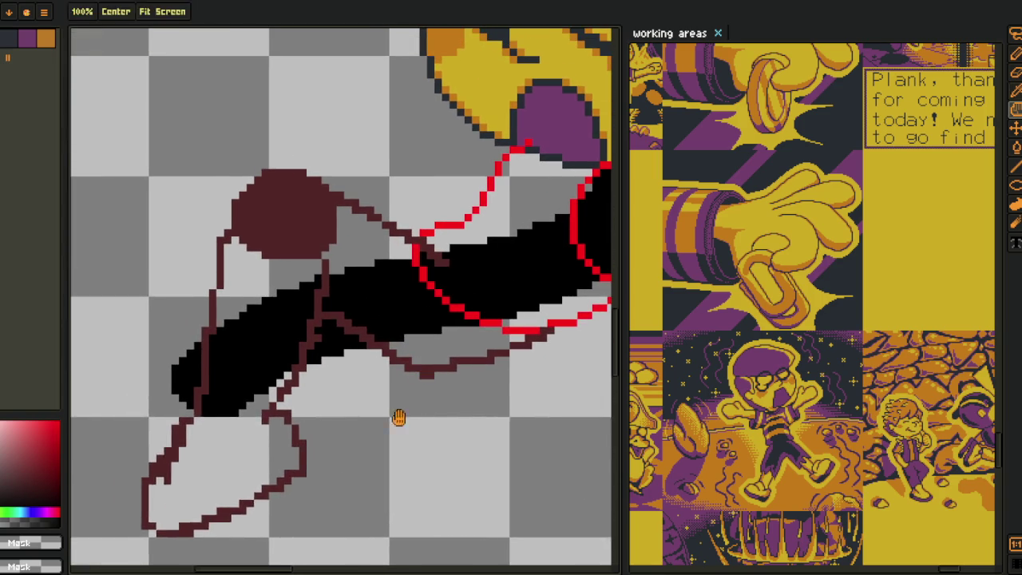
key("Tab")
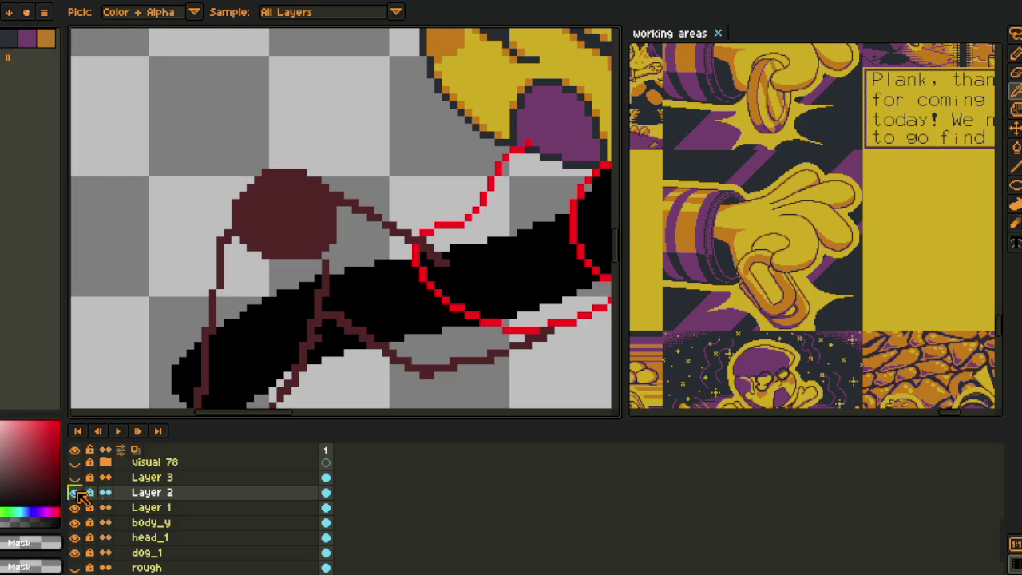
key("Tab")
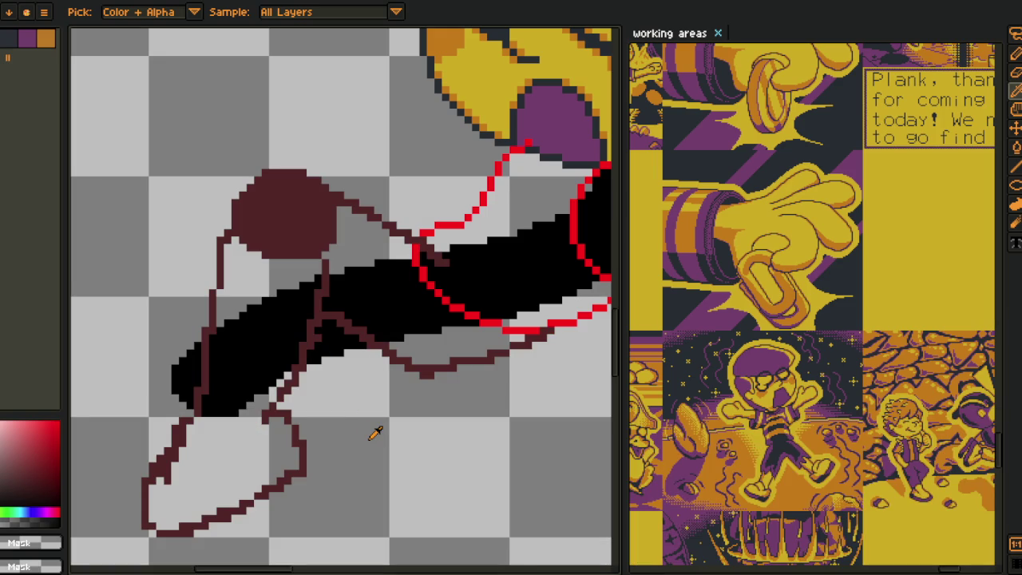
scroll(374, 433, "up", 1)
scroll(378, 427, "up", 1)
scroll(312, 496, "down", 3)
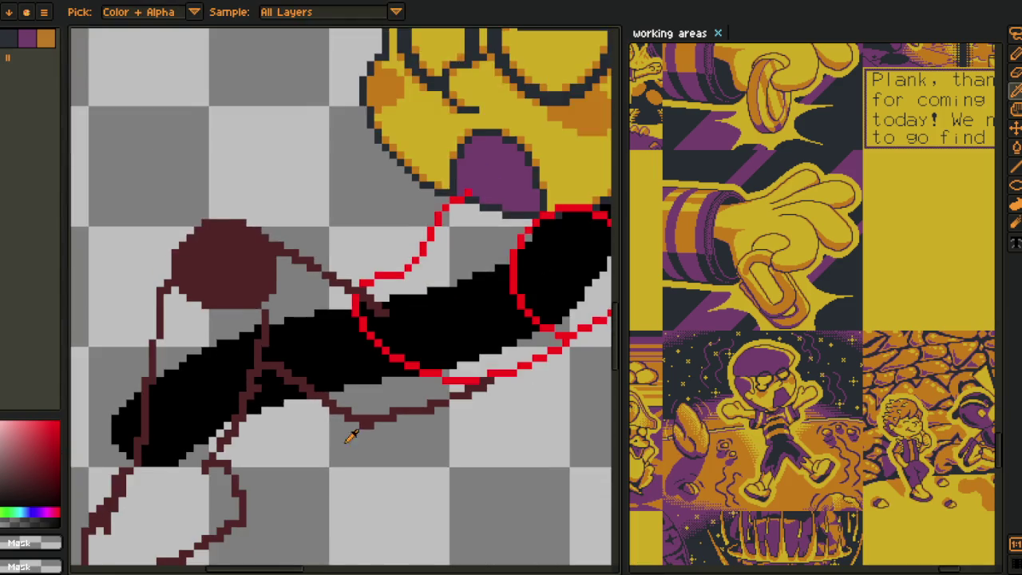
scroll(319, 431, "up", 1)
key("Tab")
left_click(74, 493)
left_click(74, 493)
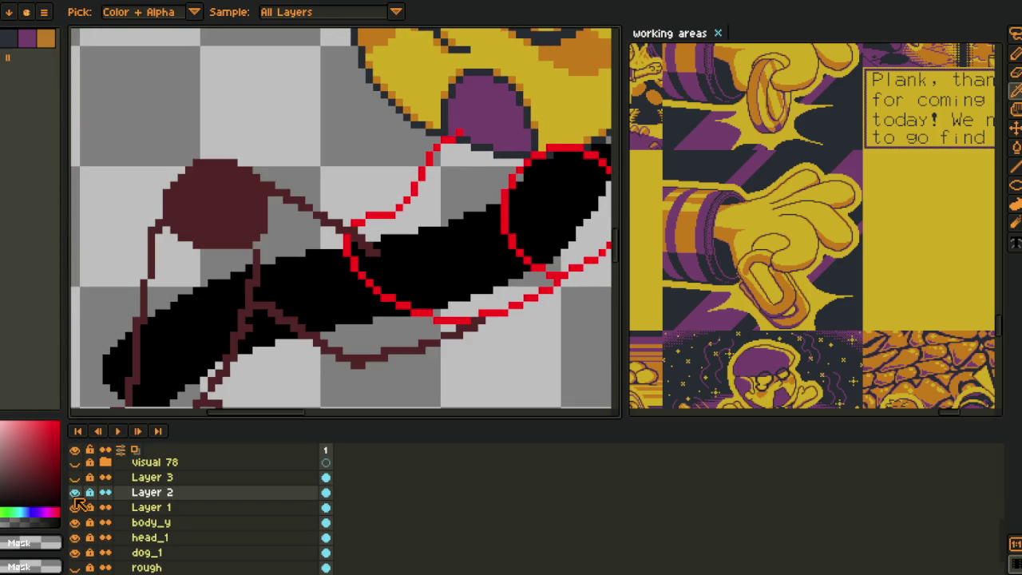
left_click(75, 493)
key("Tab")
scroll(359, 331, "up", 2)
key("b")
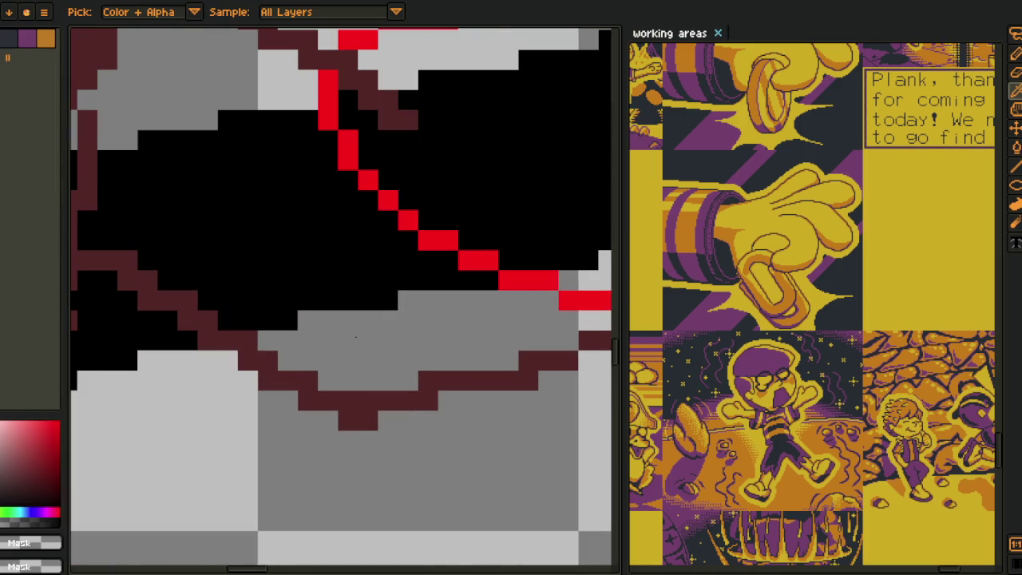
scroll(342, 401, "down", 1)
scroll(370, 417, "down", 1)
scroll(370, 417, "up", 1)
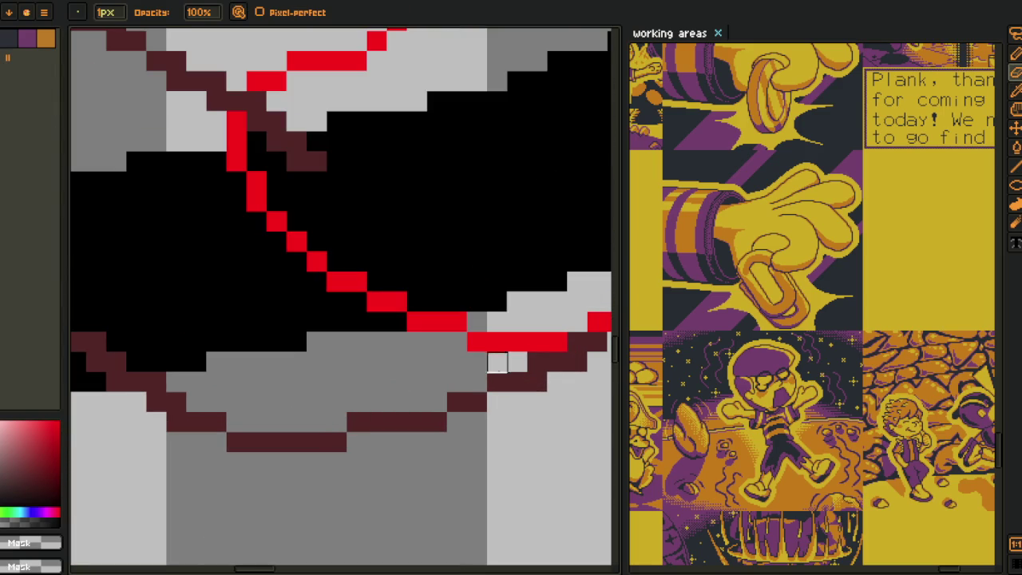
scroll(575, 340, "down", 1)
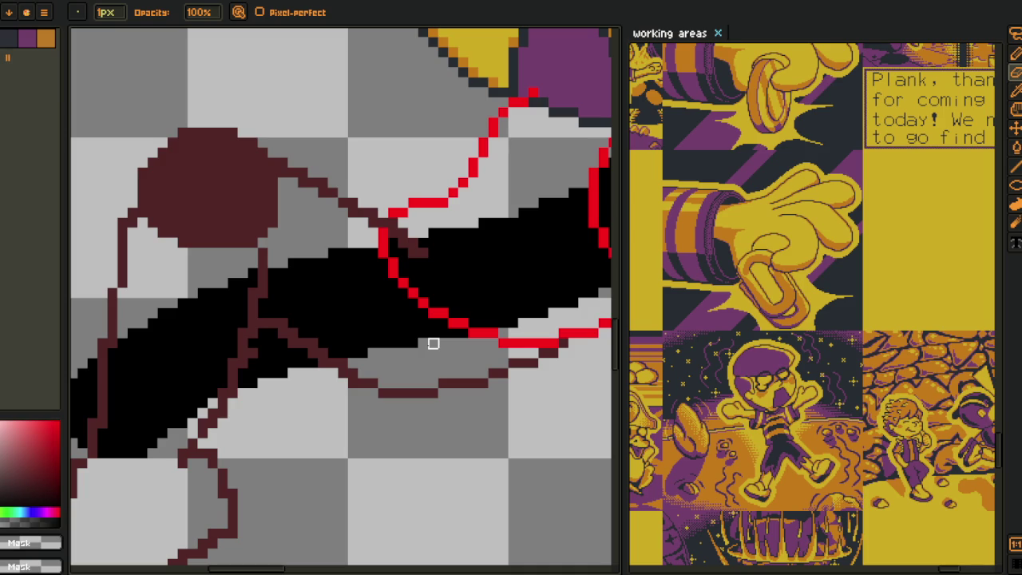
key("i")
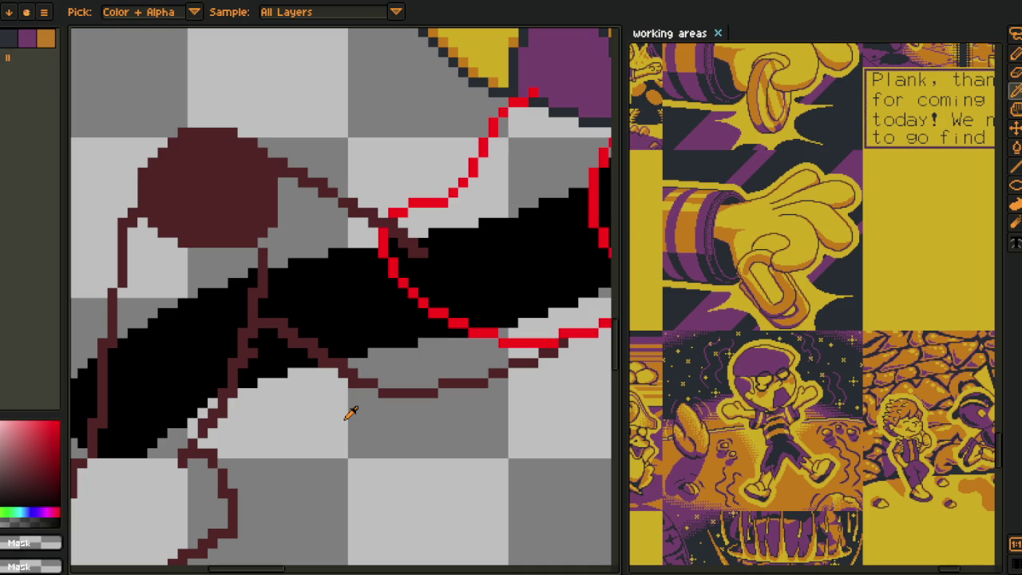
- Paint one light-grey pixel and turn the dark-red diagonal pixels black
scroll(350, 367, "up", 3)
key("b")
left_click(320, 318)
mouse_move(323, 278)
left_mouse_down()
mouse_move(373, 397)
mouse_move(292, 358)
left_mouse_up()
mouse_move(251, 318)
left_mouse_down()
mouse_move(210, 276)
mouse_move(170, 277)
left_mouse_up()
- Zoom in on the arm and eyedrop dark red 522121 from the outline
scroll(180, 299, "down", 1)
scroll(322, 317, "up", 1)
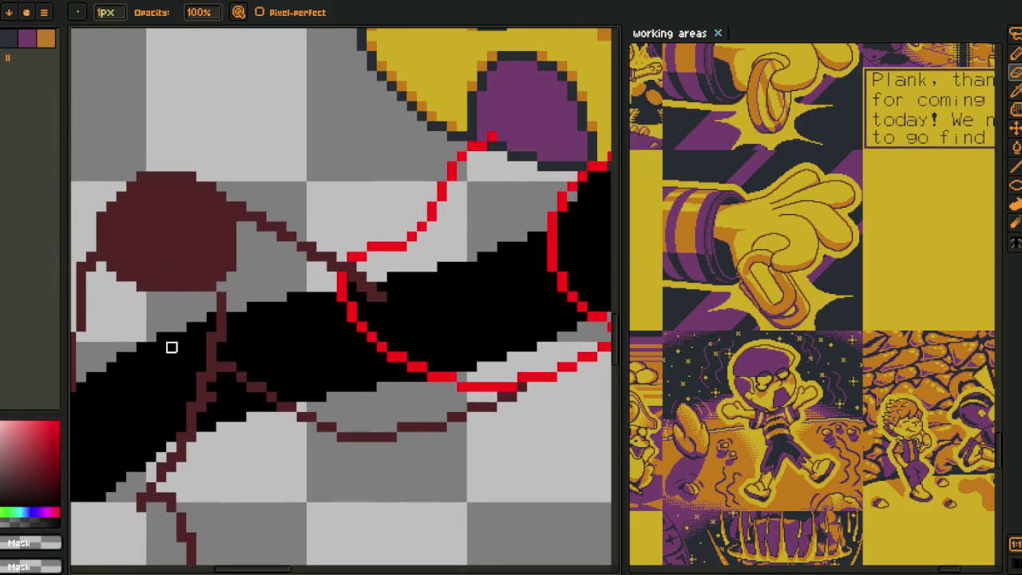
scroll(178, 347, "down", 1)
scroll(223, 369, "up", 1)
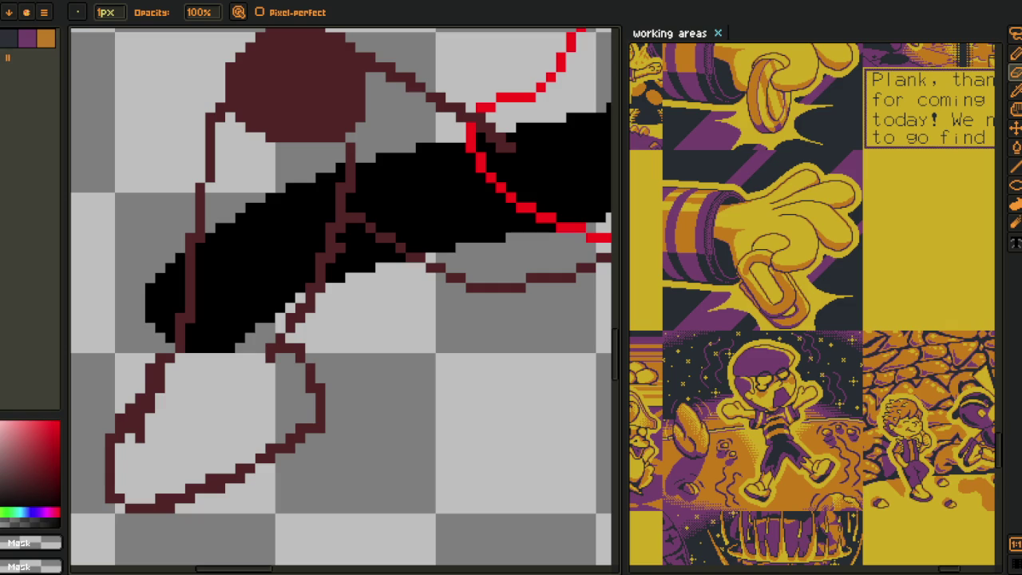
scroll(218, 288, "down", 2)
scroll(268, 345, "up", 2)
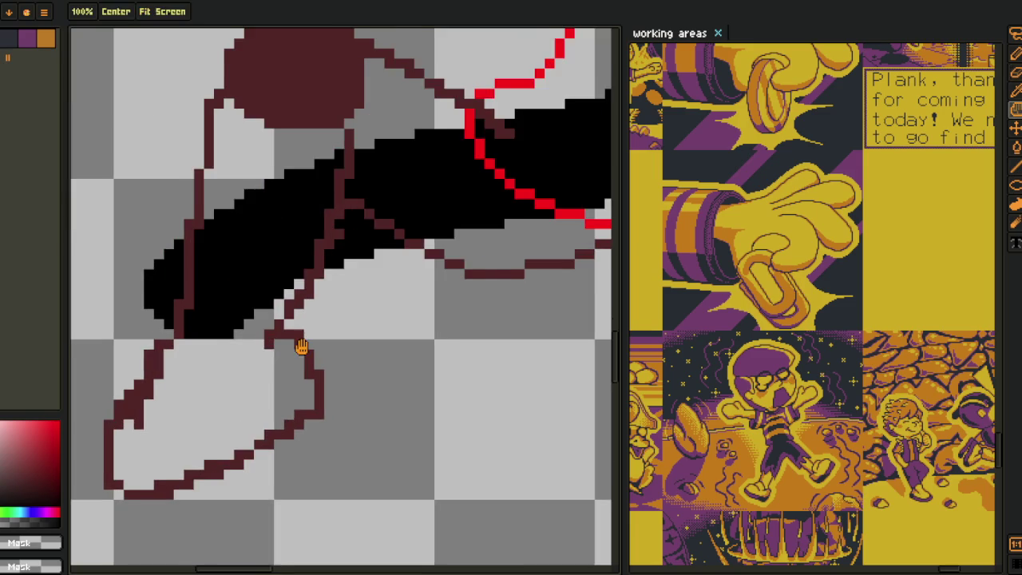
scroll(293, 351, "up", 2)
left_click(262, 311, "alt")
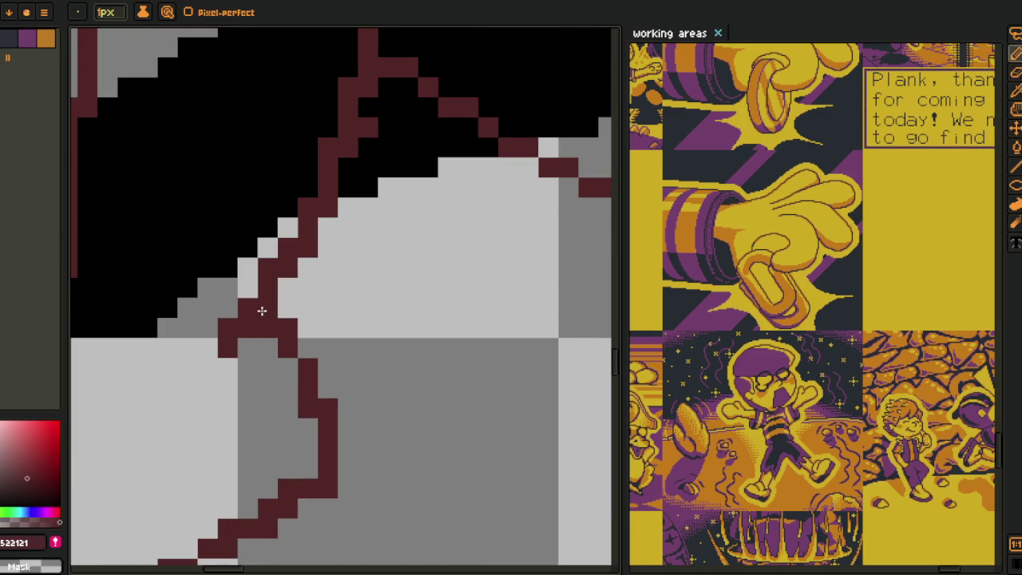
- Redraw sections of the hand outline and rework its lower diagonal
mouse_move(281, 335)
left_mouse_down()
mouse_move(285, 349)
mouse_move(269, 342)
mouse_move(308, 429)
left_mouse_up()
left_click_drag(305, 429, 358, 357)
right_click(384, 413)
right_click(343, 434)
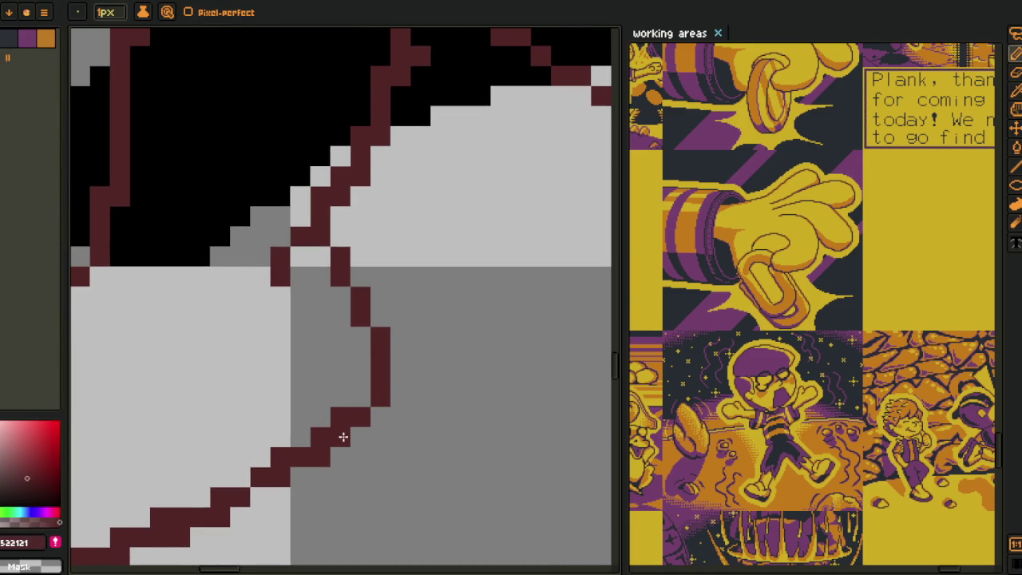
right_click(319, 457)
left_click_drag(319, 477, 421, 407)
right_click(393, 408)
left_click_drag(363, 429, 328, 448)
- Thin the lower diagonal to one pixel and erase stair-step and stray bend pixels
right_click(323, 447)
right_click(283, 467)
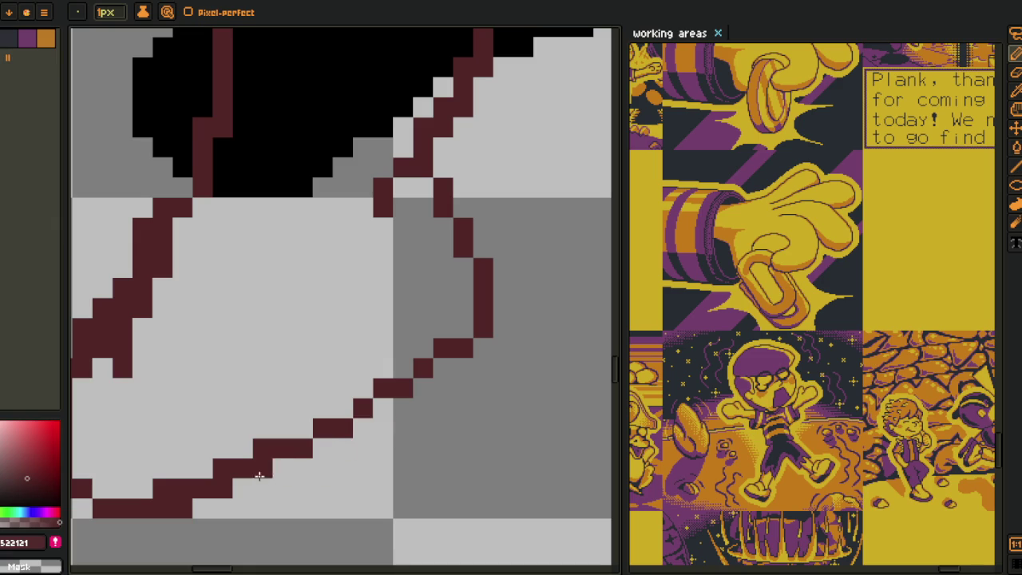
right_click(224, 487)
left_click(223, 489)
right_click(182, 509)
left_click_drag(160, 490, 244, 474)
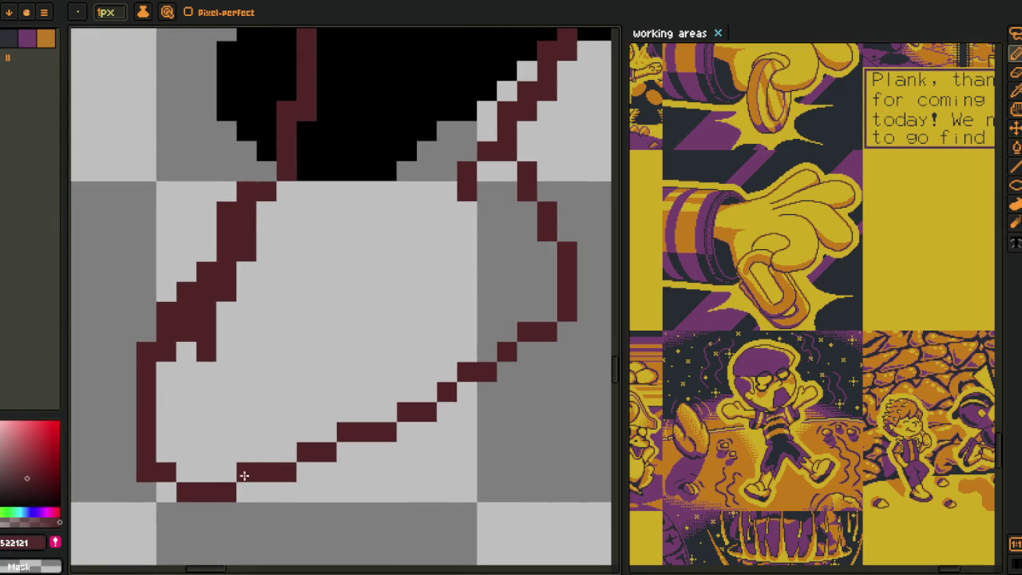
right_click(247, 473)
right_click(146, 472)
right_click(166, 351)
right_click(206, 351)
right_click(206, 331)
- Place a dark-red pixel at the top of the hand outline and erase stray pixels
left_click_drag(217, 333, 238, 434)
left_click(228, 434)
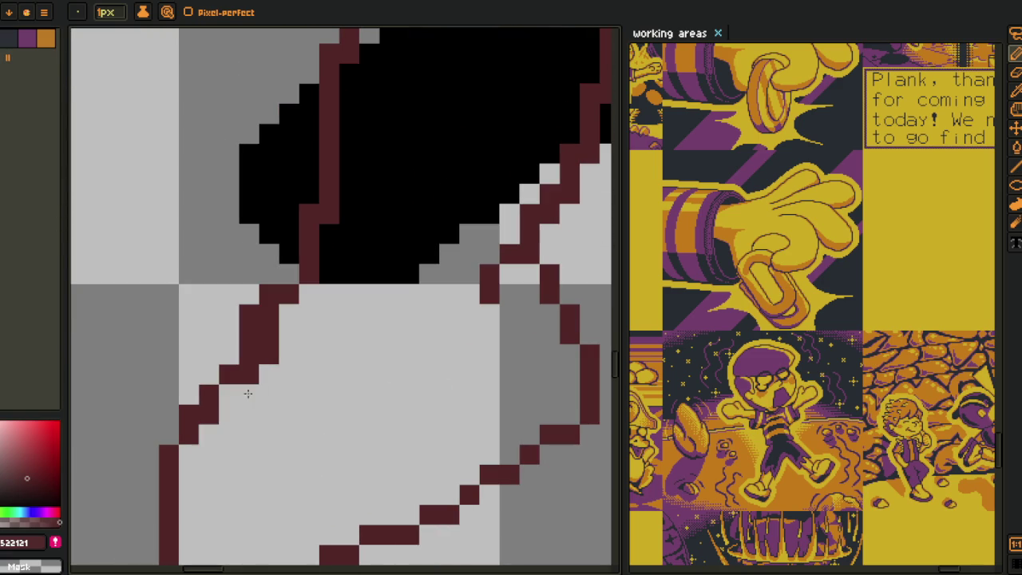
right_click(220, 431)
right_click(208, 413)
right_click(249, 316)
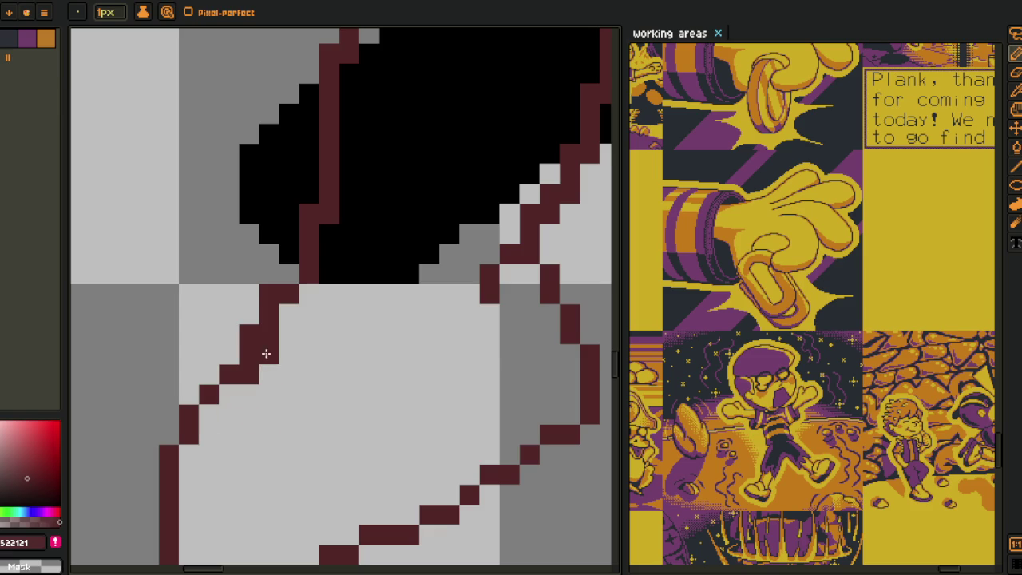
right_click(269, 336)
right_click(268, 355)
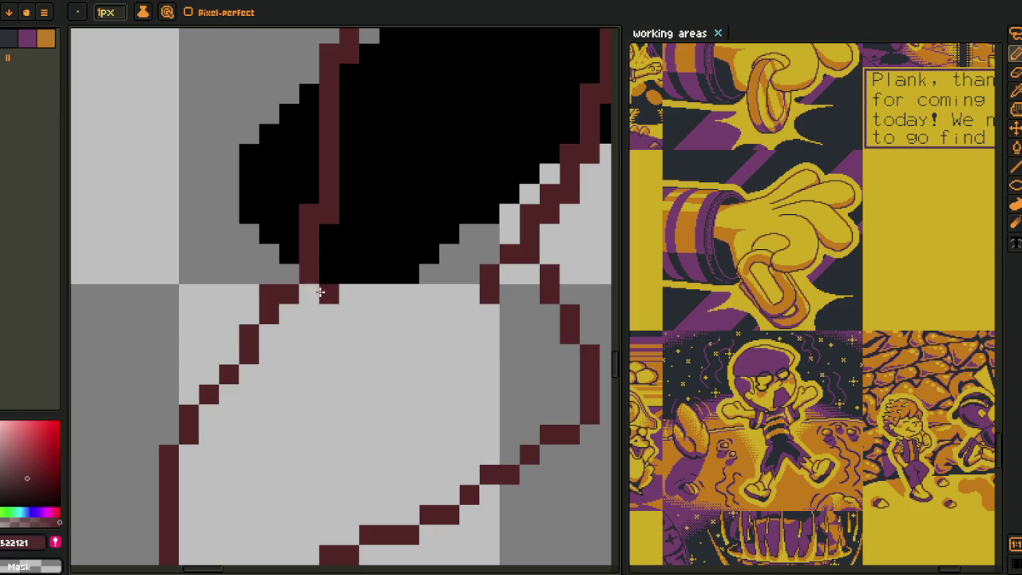
- Extend the outline along the arm's lower edge and add a diagonal finger line
mouse_move(322, 279)
left_mouse_down()
mouse_move(393, 297)
mouse_move(387, 333)
left_mouse_up()
left_click_drag(277, 295, 289, 391)
left_click_drag(355, 333, 348, 348)
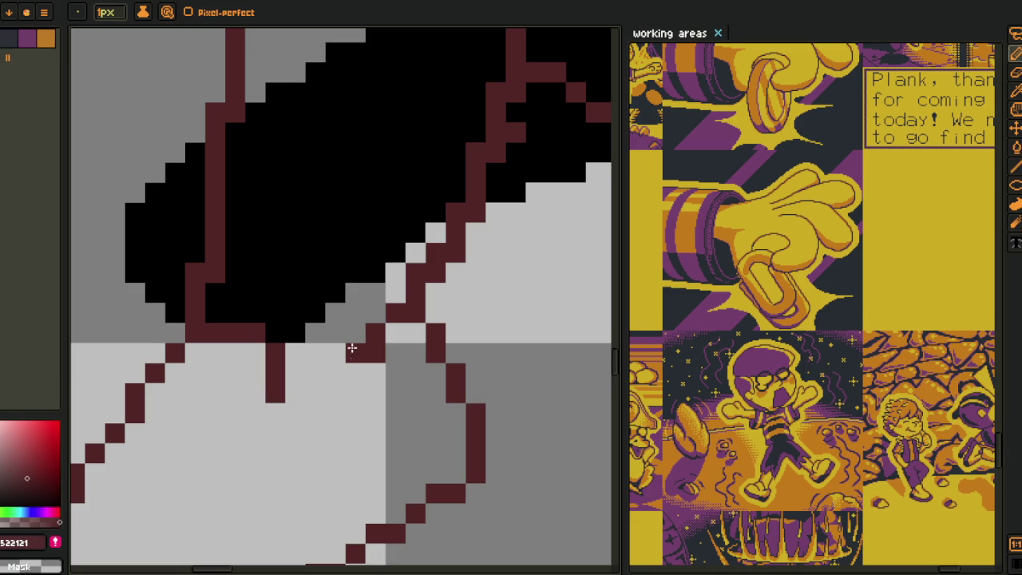
left_click_drag(289, 391, 374, 352)
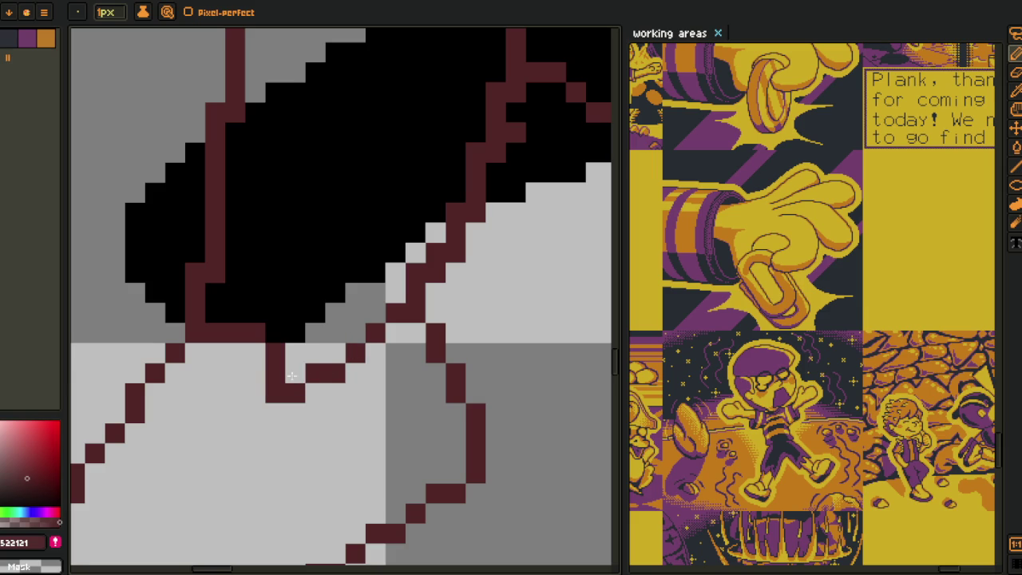
scroll(322, 373, "down", 3)
left_click_drag(366, 377, 296, 395)
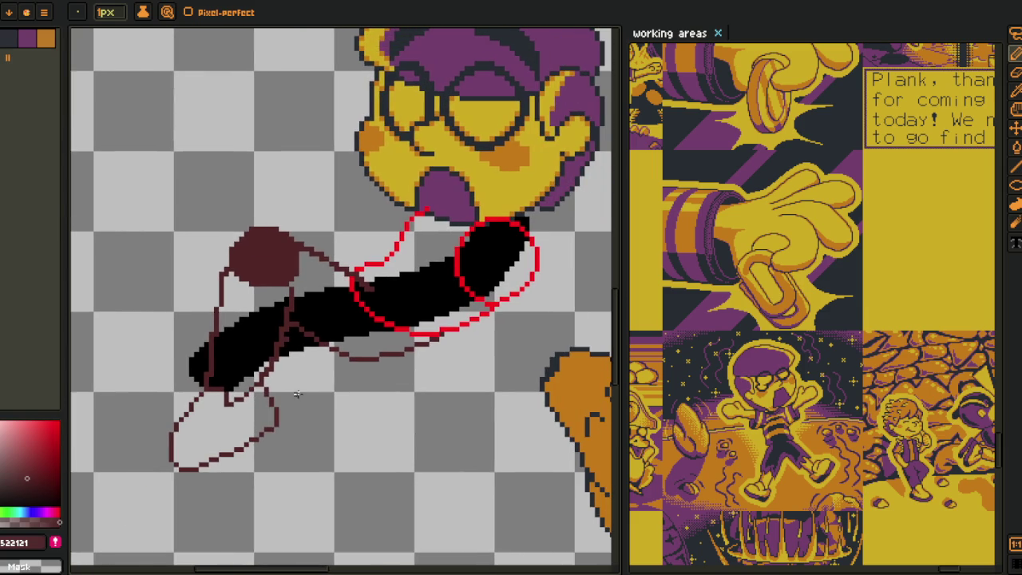
left_click_drag(253, 441, 284, 402)
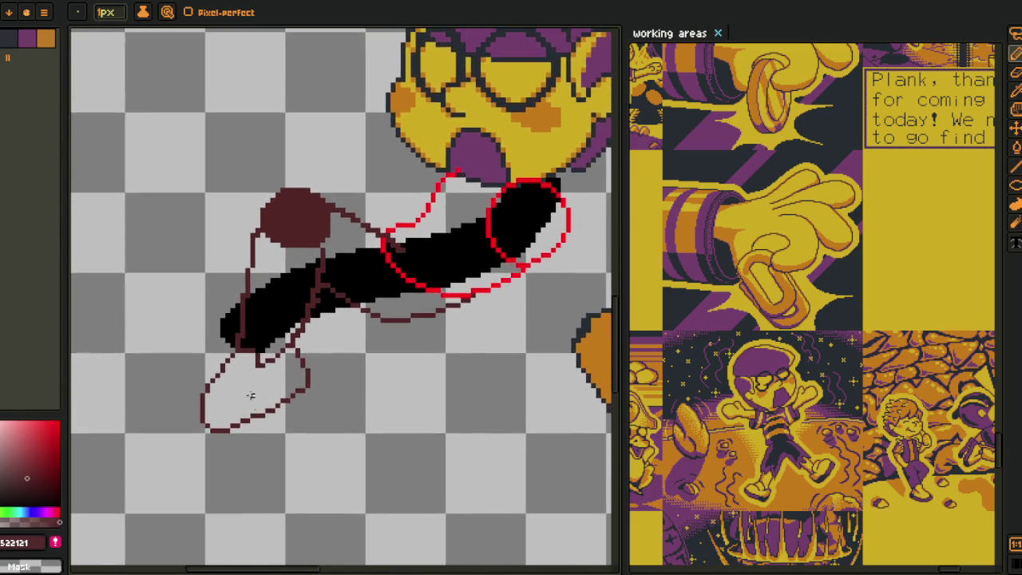
scroll(237, 321, "up", 1)
scroll(237, 321, "up", 1)
- Fill under the arm with black and draw the hooked inner finger line into the hand
mouse_move(237, 322)
left_mouse_down()
mouse_move(201, 296)
mouse_move(274, 381)
left_mouse_up()
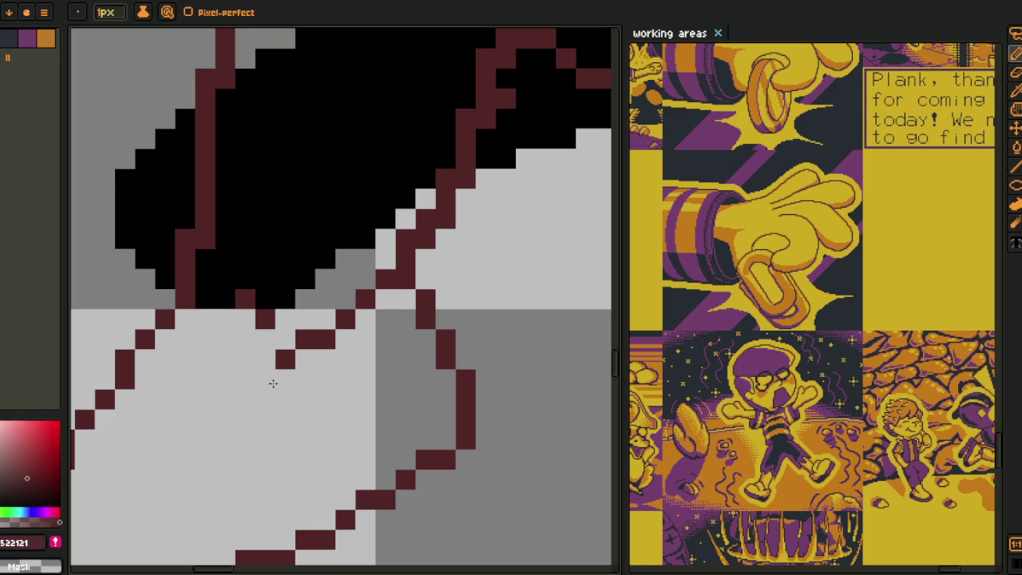
left_click_drag(245, 299, 267, 312)
left_click(298, 340)
right_click(285, 359)
left_click(205, 279)
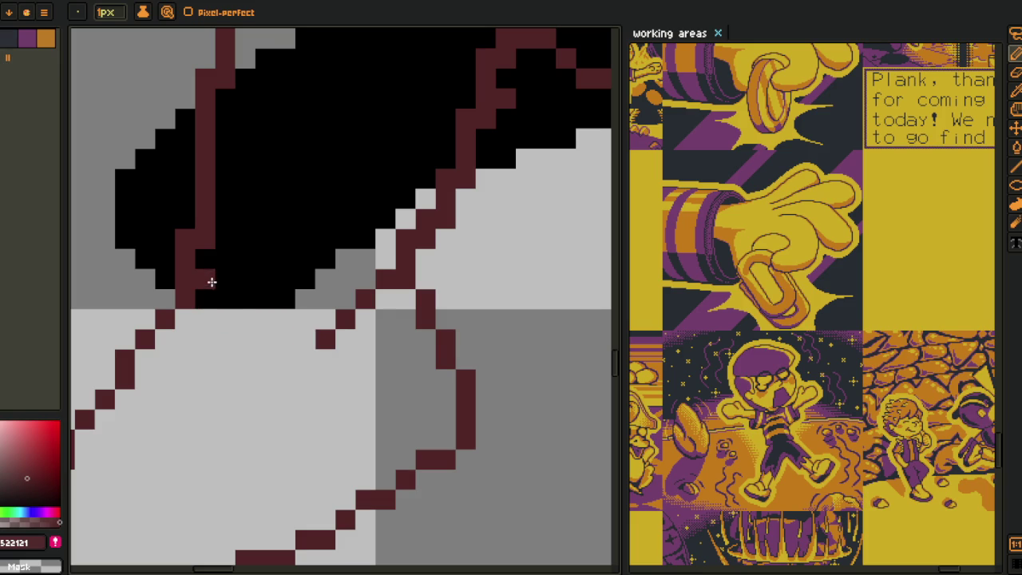
left_click(226, 259)
mouse_move(223, 257)
left_mouse_down()
mouse_move(287, 260)
mouse_move(328, 322)
left_mouse_up()
left_click(304, 278)
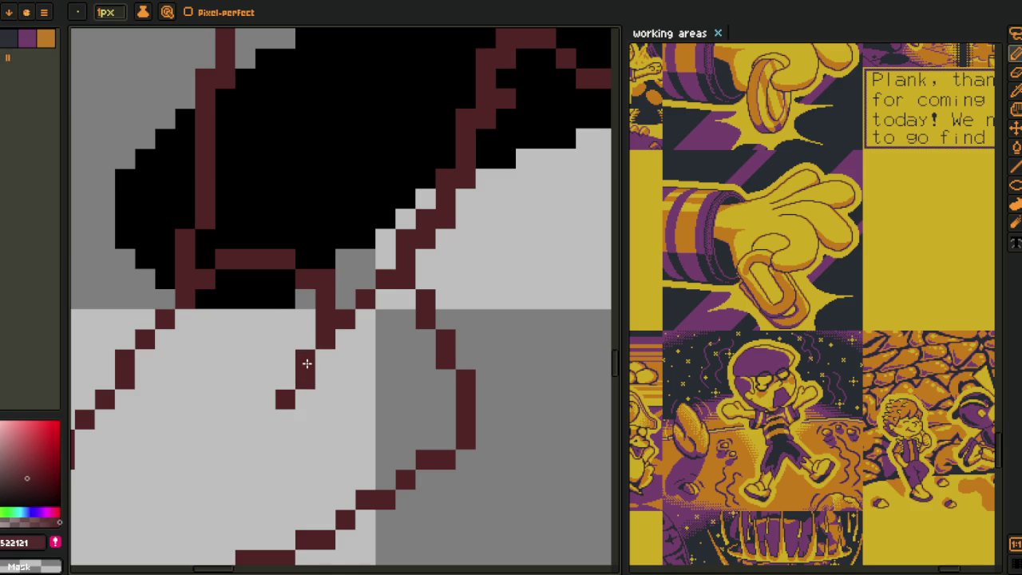
- Touch up outline pixels near the arm joint and remove one from the black arm
scroll(319, 372, "down", 3)
scroll(324, 366, "up", 3)
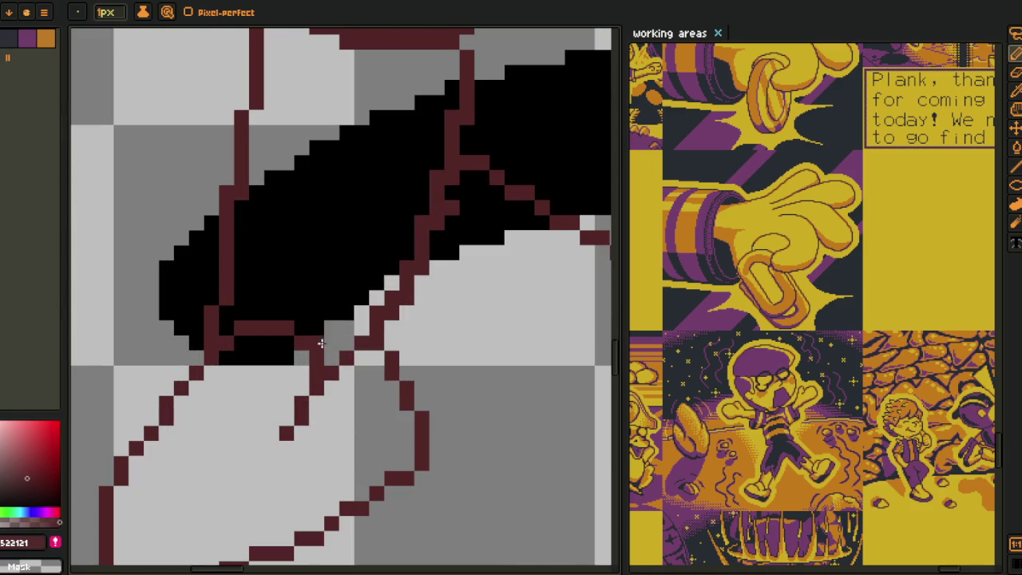
scroll(359, 344, "down", 4)
scroll(376, 357, "down", 1)
scroll(353, 361, "up", 2)
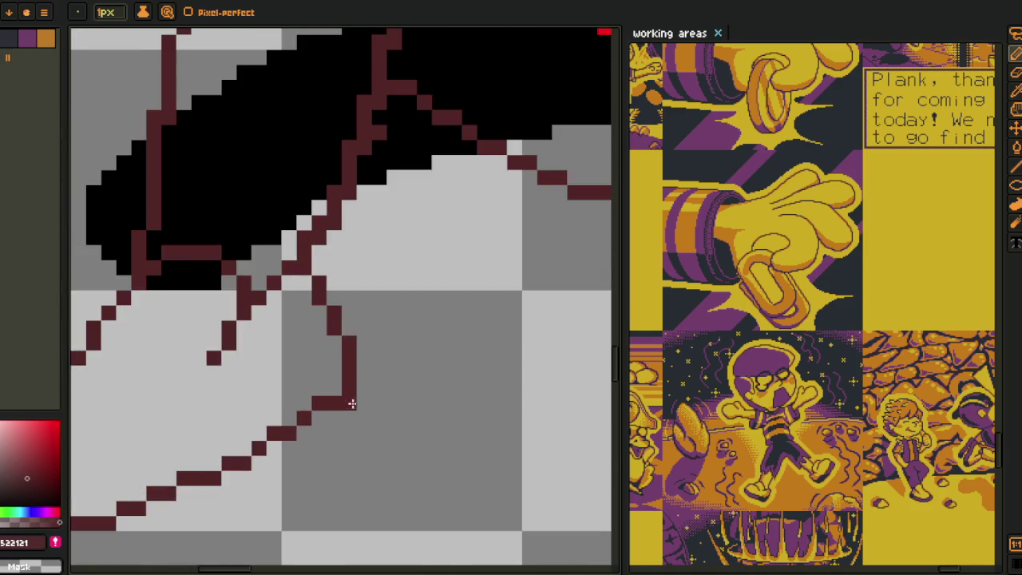
scroll(354, 360, "down", 2)
scroll(360, 372, "down", 1)
left_click_drag(362, 378, 328, 409)
scroll(335, 357, "up", 2)
scroll(319, 376, "up", 1)
scroll(298, 381, "up", 1)
left_click_drag(281, 397, 307, 355)
left_click(289, 364)
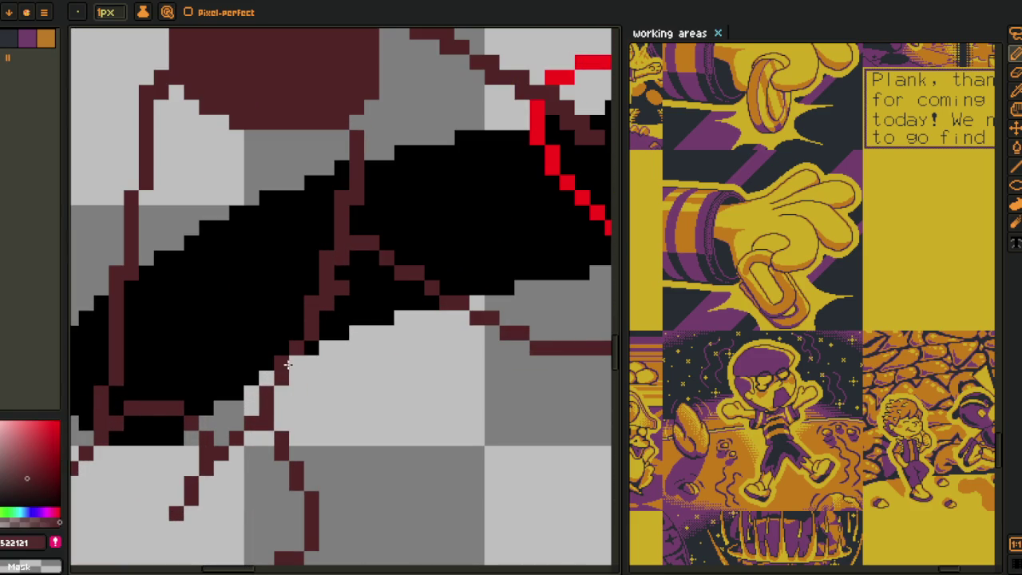
right_click(118, 378)
- Lasso-select a piece of the hand outline and nudge it into place
scroll(282, 320, "up", 2)
scroll(283, 319, "right", 2)
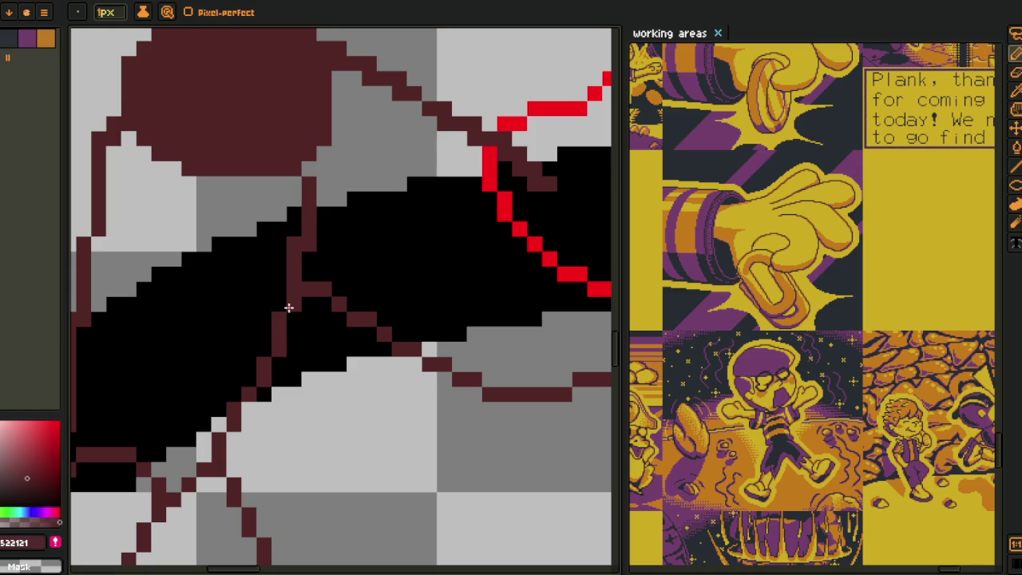
scroll(334, 338, "up", 2)
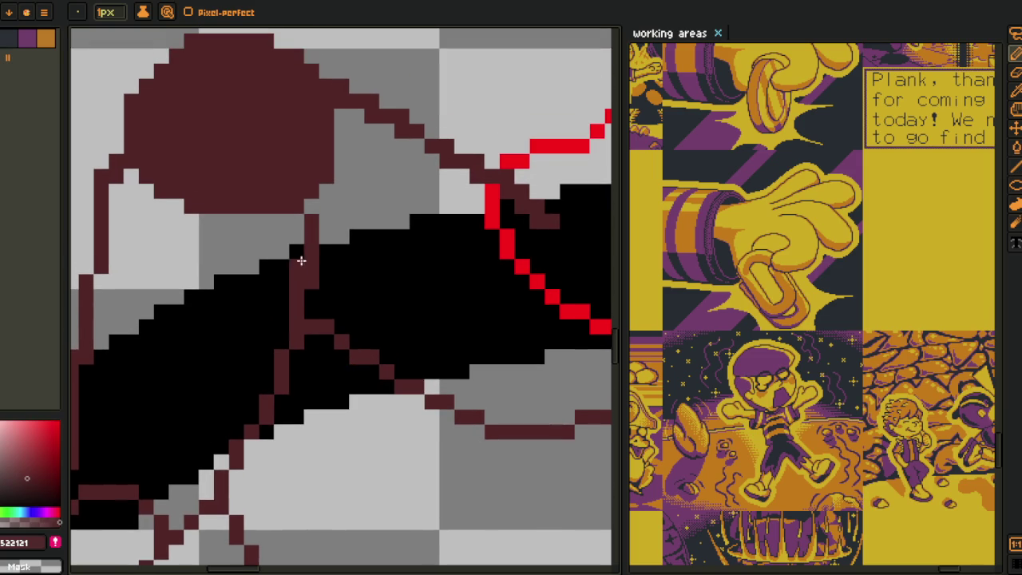
scroll(293, 279, "down", 3)
scroll(335, 327, "up", 1)
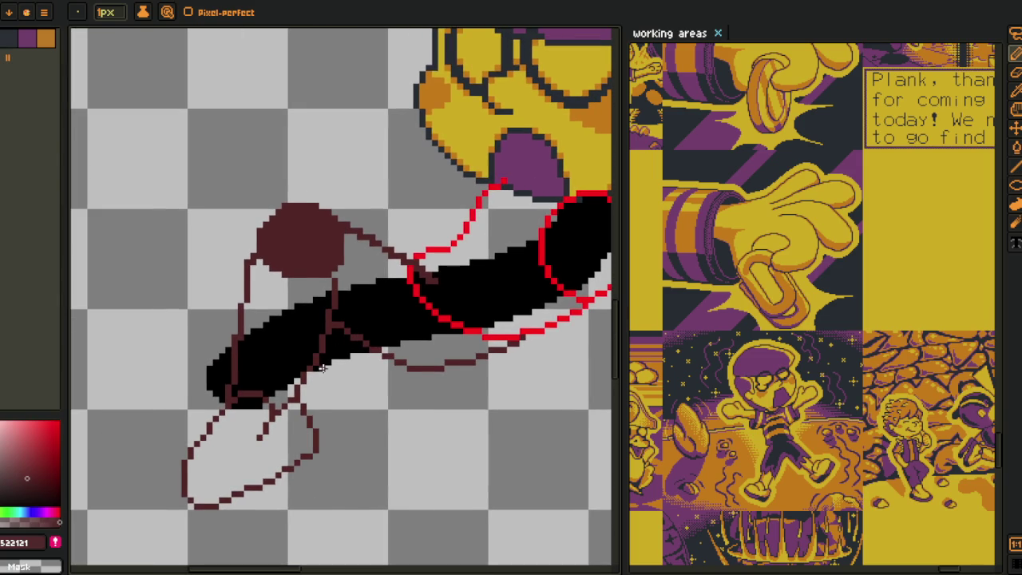
scroll(324, 367, "up", 1)
scroll(321, 378, "up", 1)
scroll(304, 372, "up", 1)
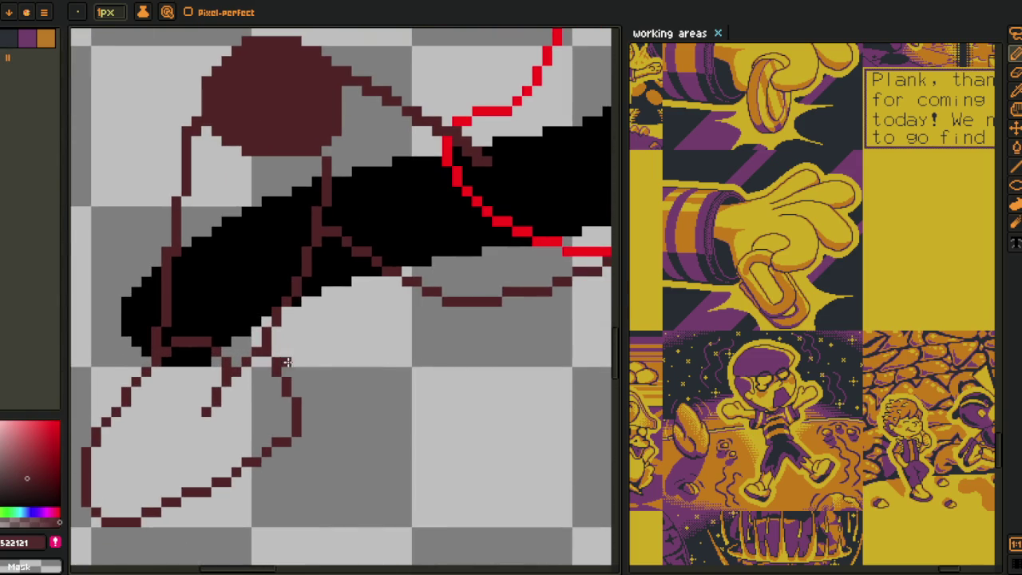
scroll(263, 349, "up", 1)
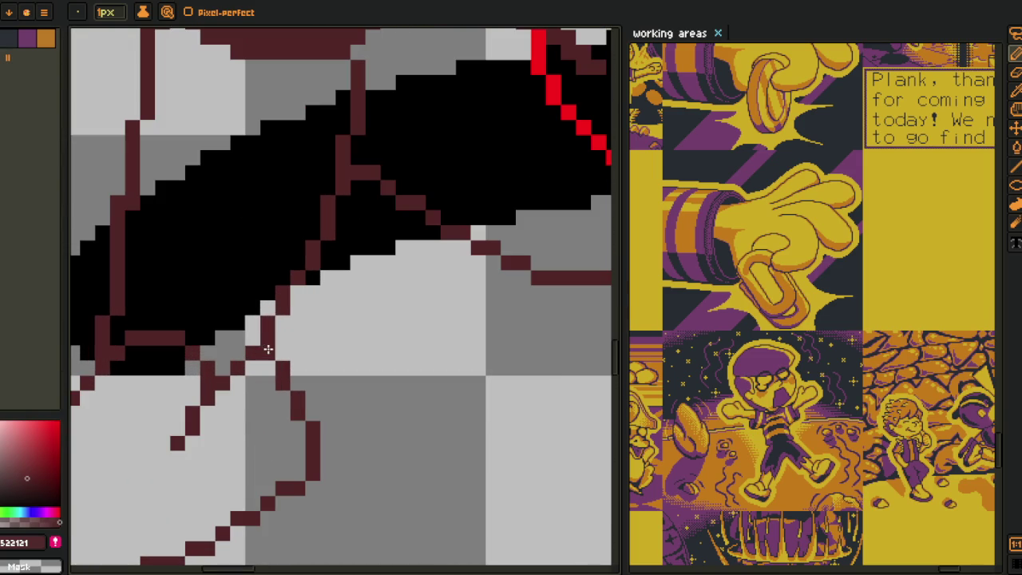
key("q")
mouse_move(266, 349)
left_mouse_down()
mouse_move(388, 359)
mouse_move(327, 411)
left_mouse_up()
key("Return")
key("b")
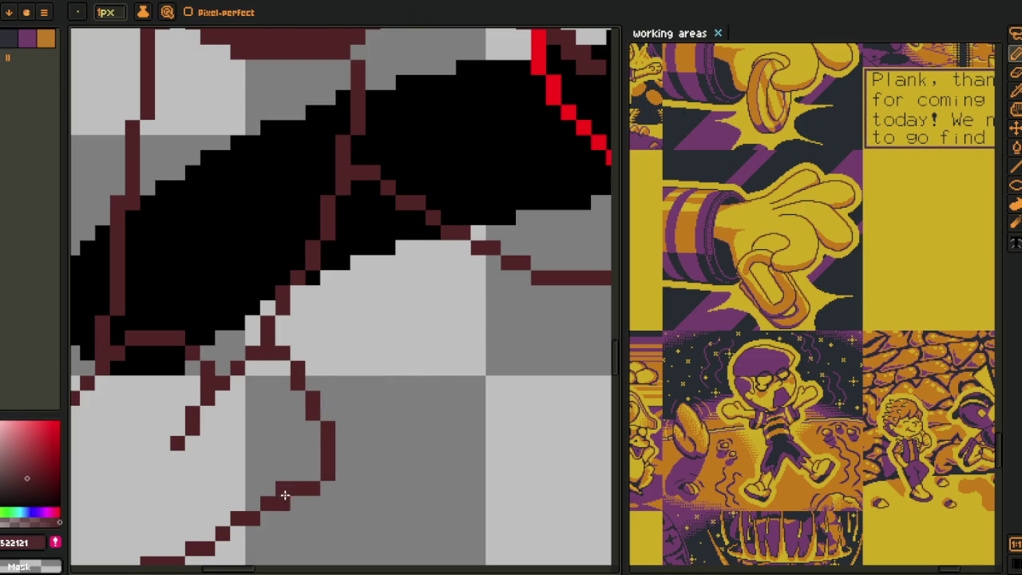
scroll(284, 488, "down", 3)
scroll(345, 397, "down", 1)
key("i")
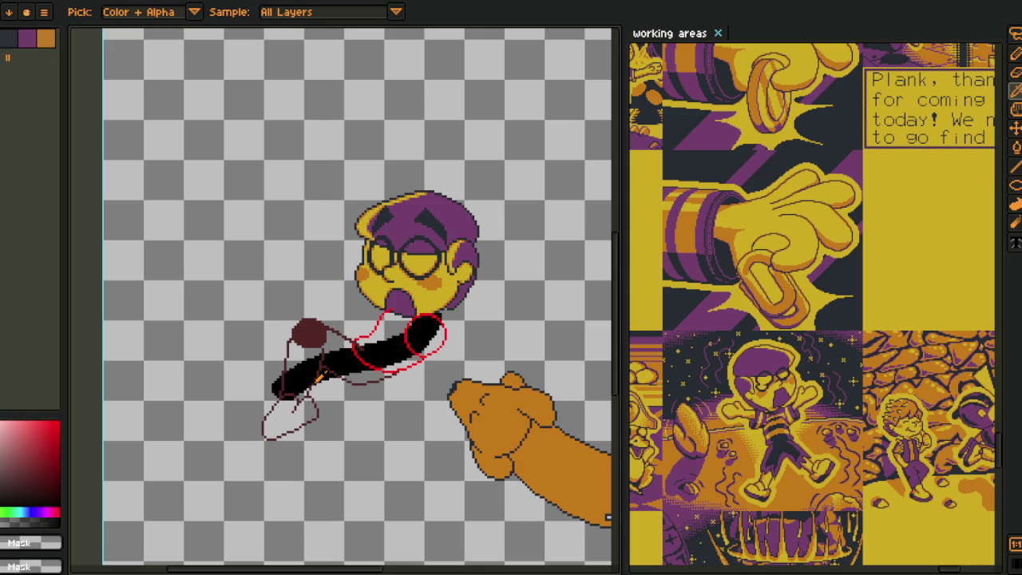
- Lasso the lower hand outline, shift it slightly right and commit its new position
scroll(320, 379, "up", 1)
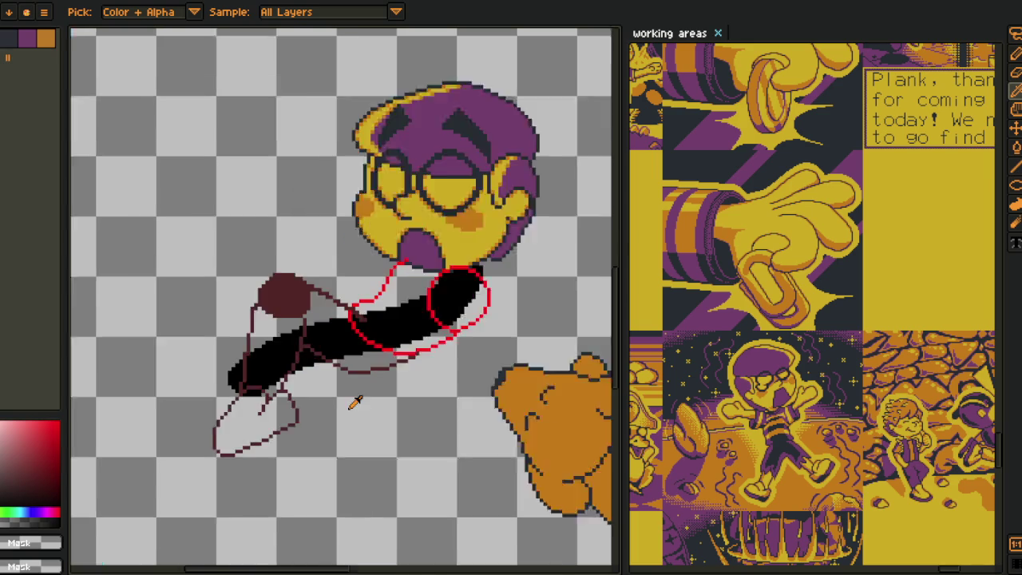
scroll(283, 399, "up", 1)
scroll(289, 375, "up", 2)
key("m")
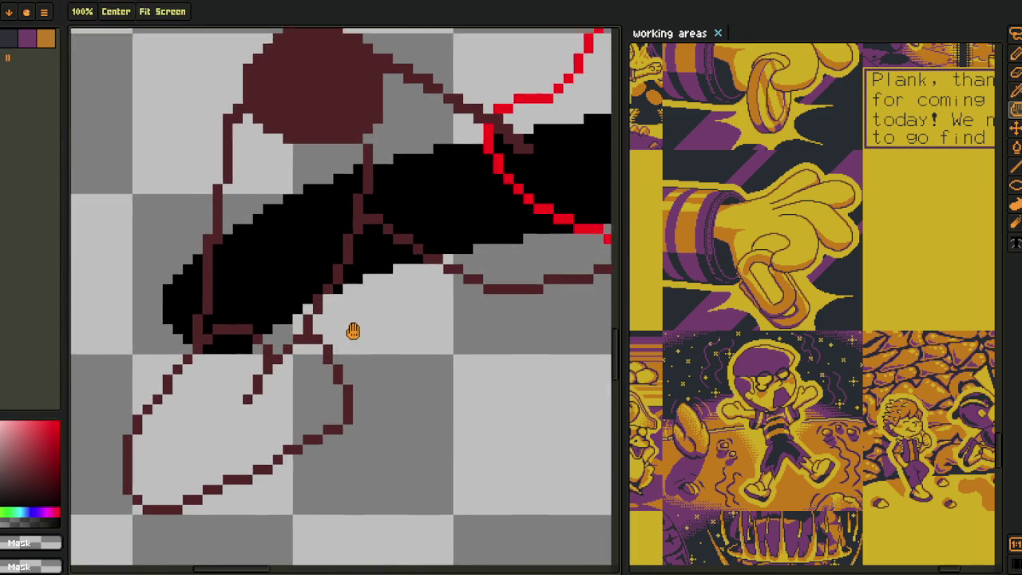
left_click_drag(336, 315, 397, 308)
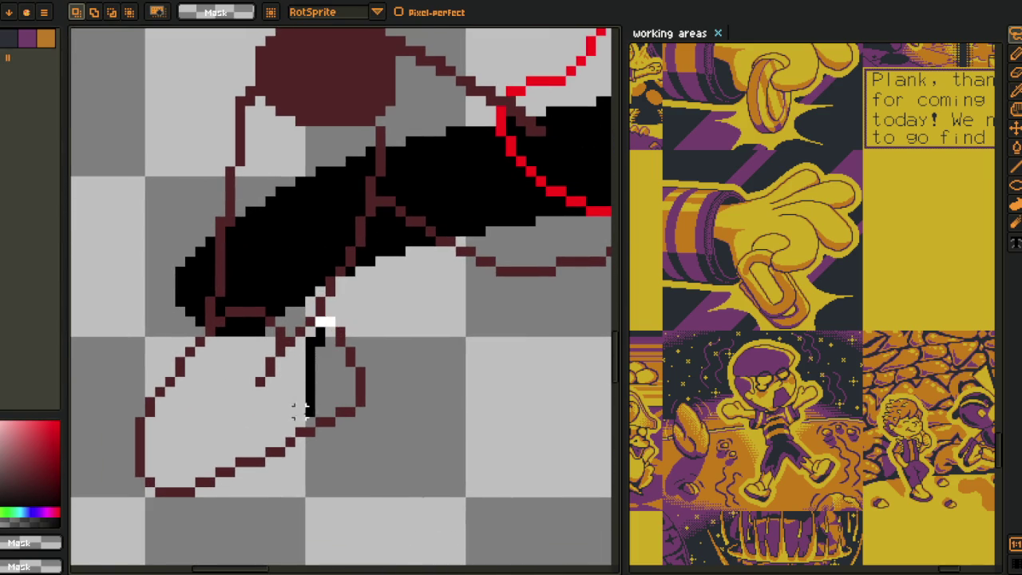
left_click_drag(341, 365, 354, 369)
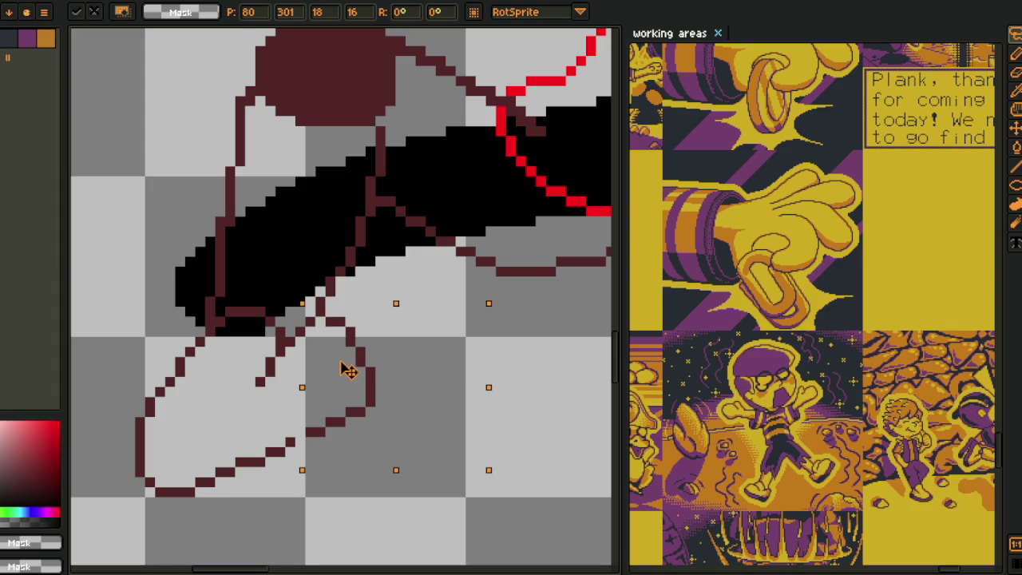
key("Left")
key("Right")
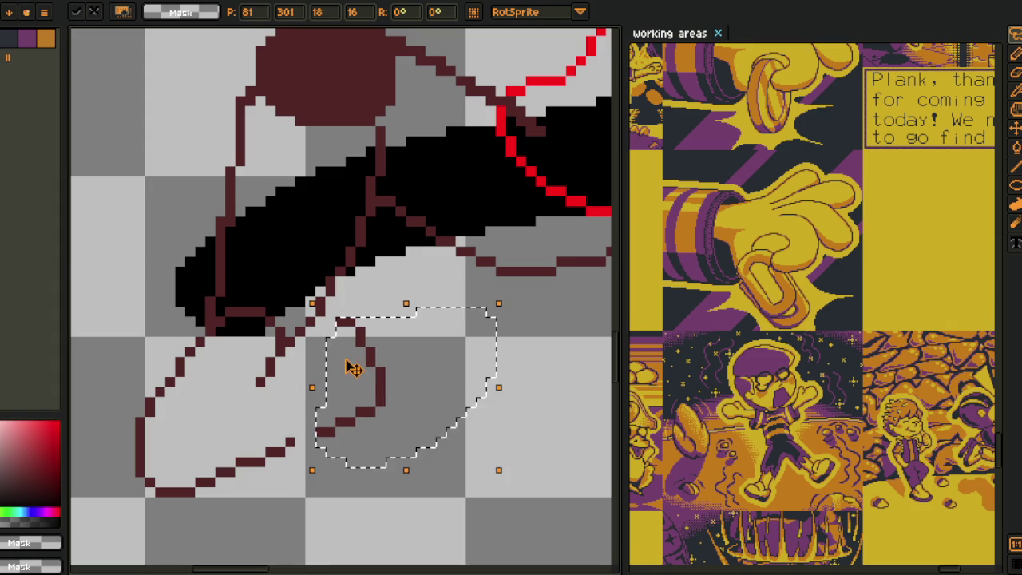
key("Return")
- Move the selected lower arm line section up one pixel and drop it in place
scroll(343, 308, "up", 1)
left_click_drag(343, 304, 365, 335)
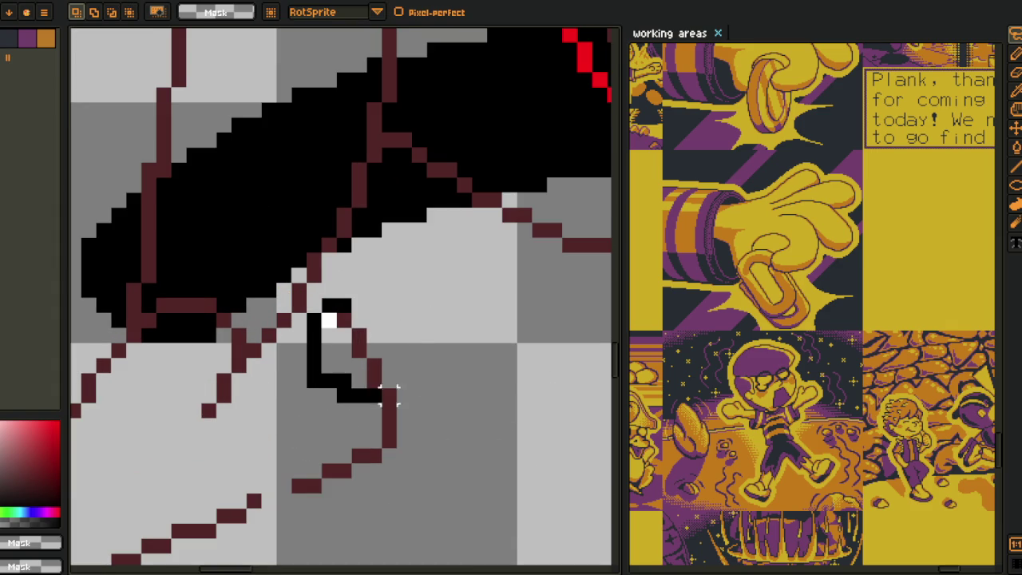
key("Up")
key("Return")
- Reconnect the dark-red outline with pencil pixels, undoing a stray one and patching the outline end
key("b")
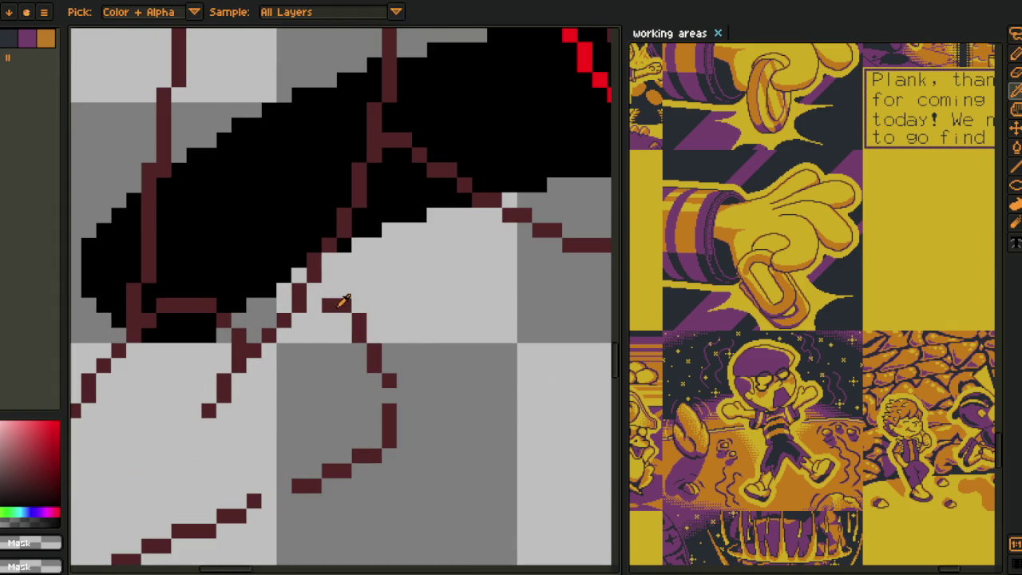
left_click(344, 305, "alt")
left_click_drag(315, 304, 335, 321)
key("ctrl+z")
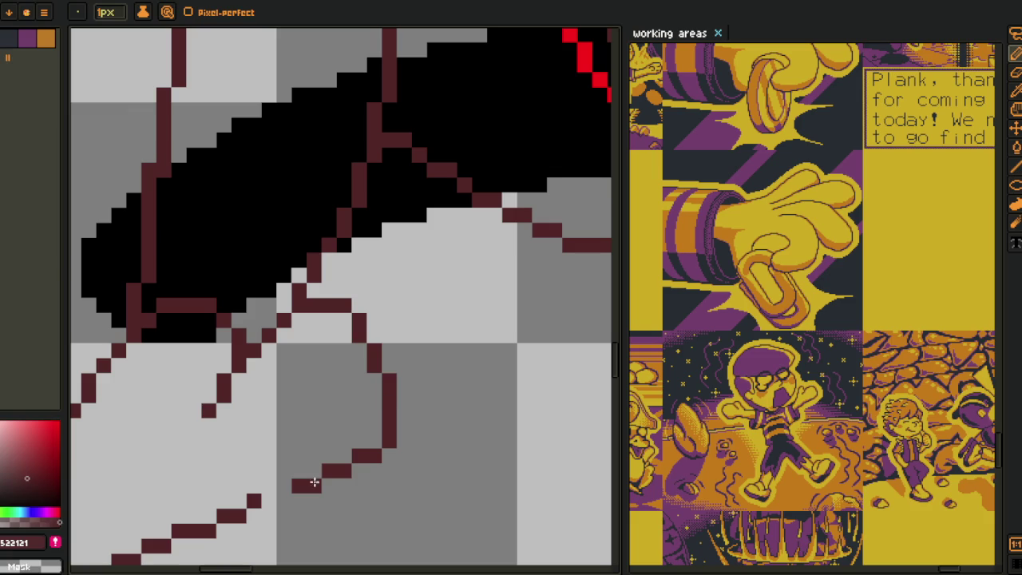
left_click_drag(285, 489, 262, 503)
- Lasso the inner hand line, test a one-pixel nudge, and drop it in place
scroll(285, 485, "down", 3)
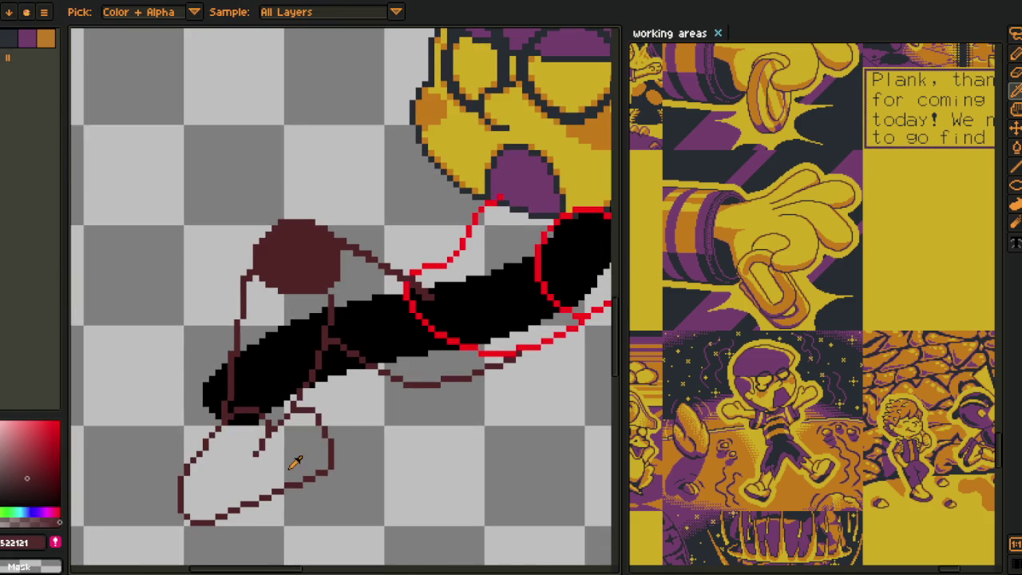
mouse_move(292, 461)
left_mouse_down()
mouse_move(290, 413)
mouse_move(320, 331)
mouse_move(447, 303)
left_mouse_up()
scroll(294, 412, "up", 2)
key("m")
scroll(338, 297, "up", 2)
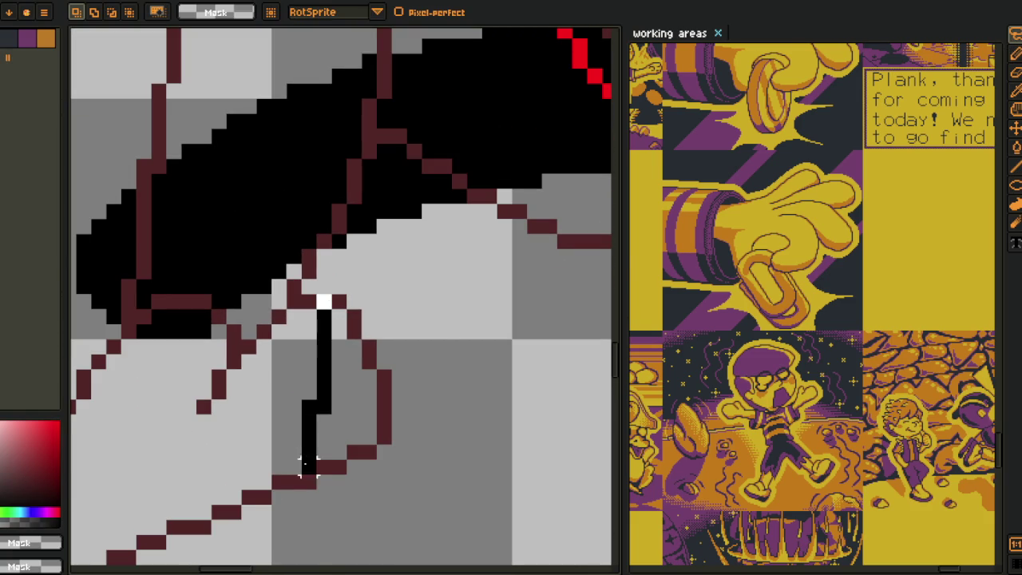
left_click_drag(382, 359, 367, 358)
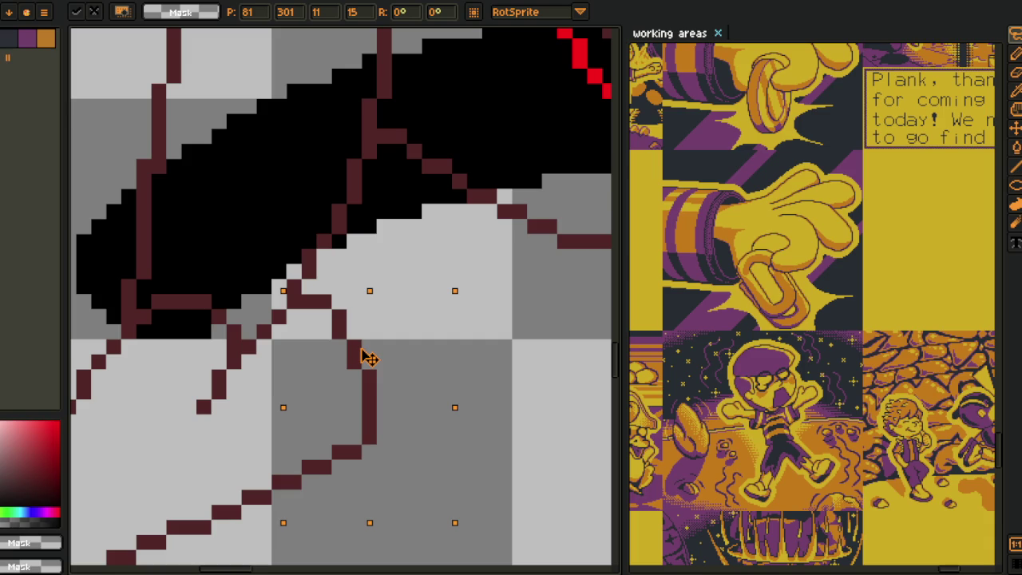
key("Right")
key("Left")
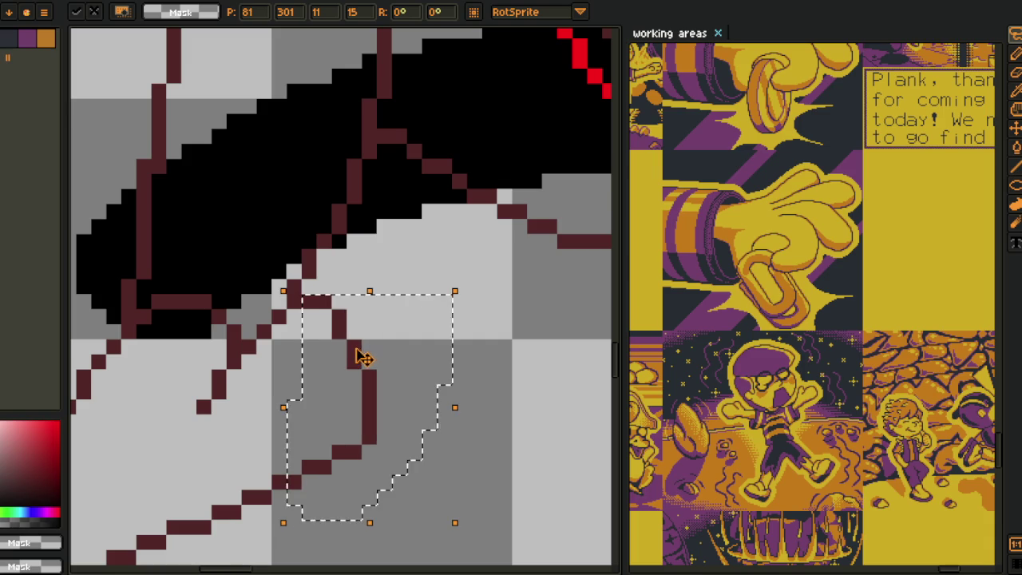
key("ctrl+d")
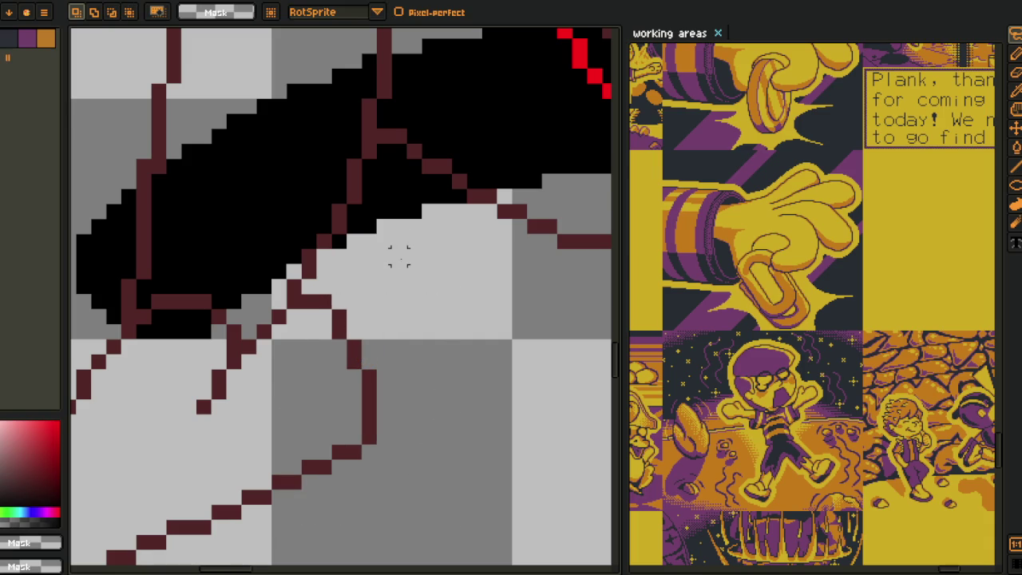
- Pan to the upper arm and pick the dark-red 522121 outline colour
scroll(206, 365, "down", 2)
scroll(287, 312, "up", 2)
key("i")
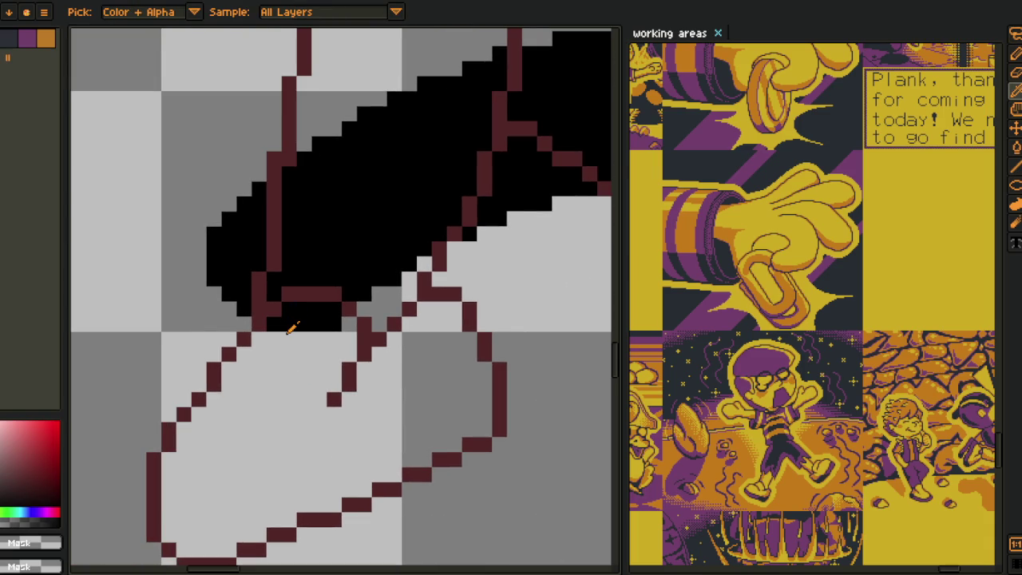
mouse_move(293, 327)
left_mouse_down()
mouse_move(228, 463)
mouse_move(219, 434)
left_mouse_up()
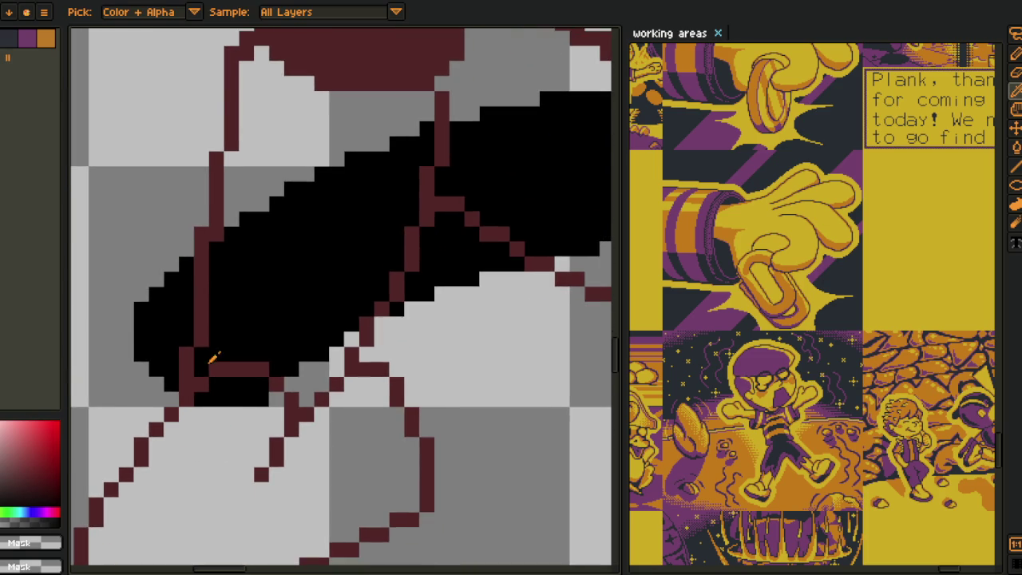
scroll(213, 357, "down", 2)
scroll(267, 327, "up", 1)
scroll(258, 237, "up", 1)
scroll(173, 325, "up", 1)
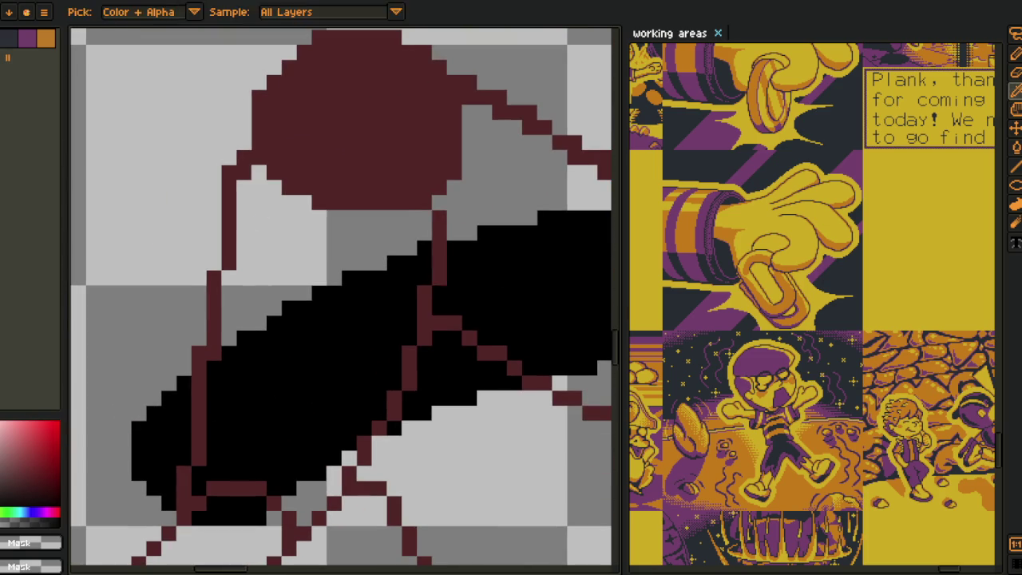
key("b")
left_click(230, 183, "alt")
scroll(258, 189, "down", 1)
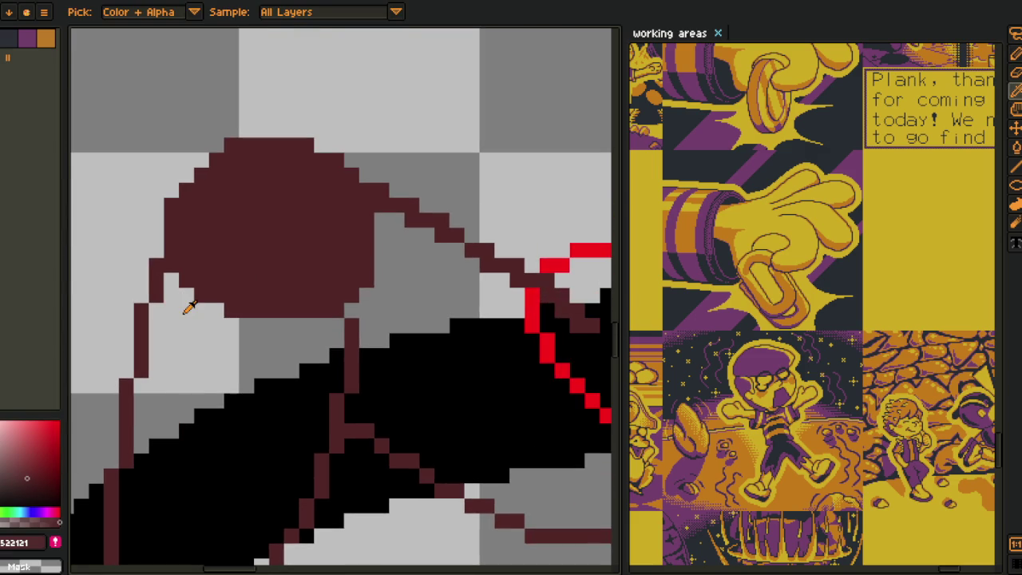
scroll(200, 224, "up", 2)
key("m")
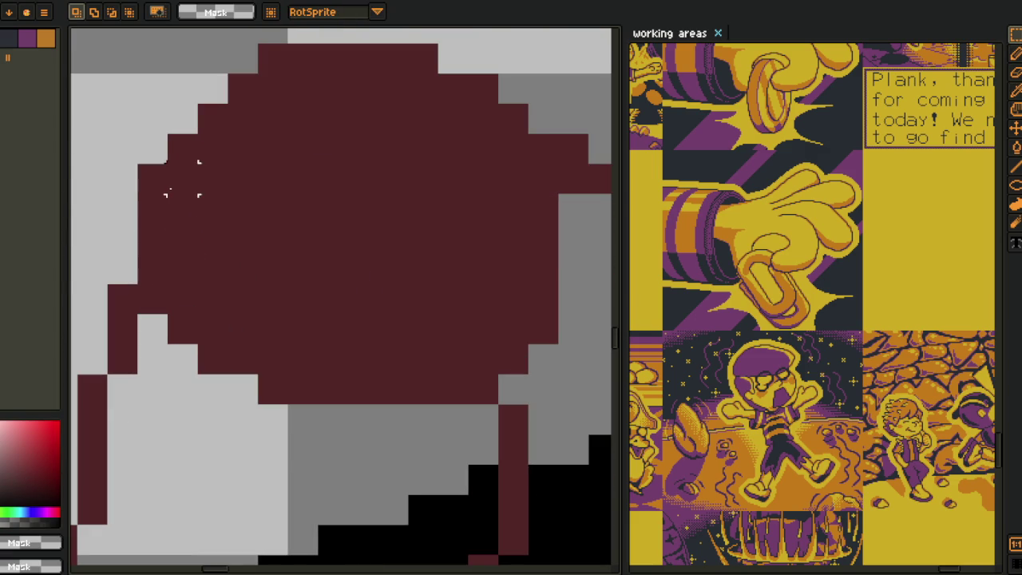
- Delete the circle's solid dark-red fill and its thick inner band with rectangle selections
left_click_drag(182, 178, 524, 393)
key("Delete")
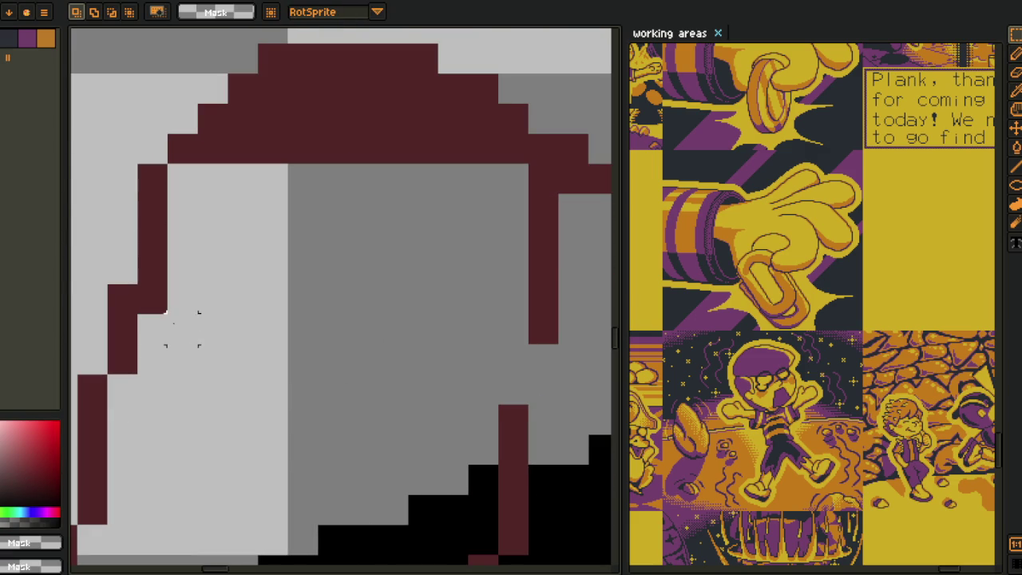
scroll(304, 299, "up", 2)
scroll(319, 280, "right", 2)
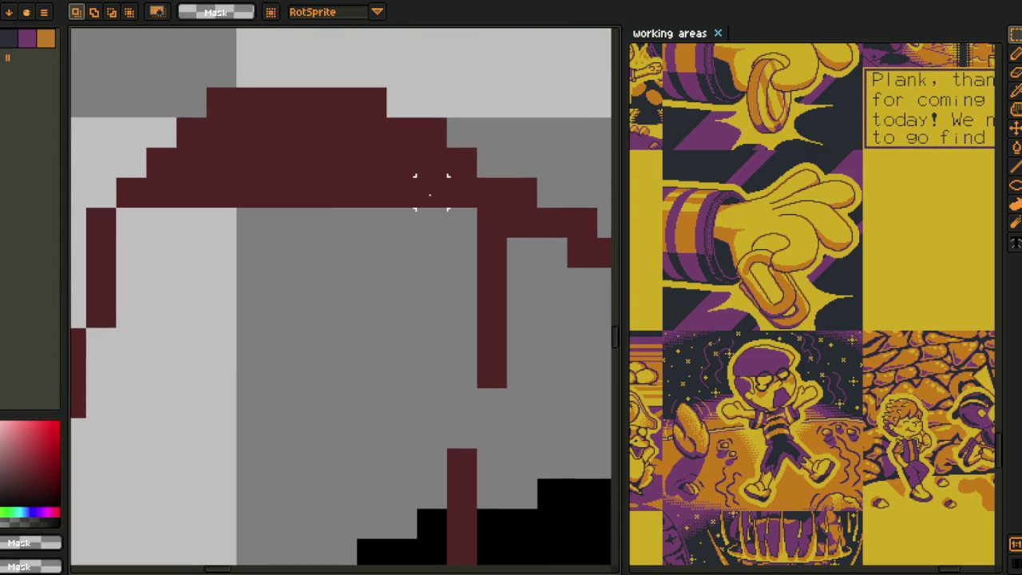
left_click_drag(431, 192, 156, 324)
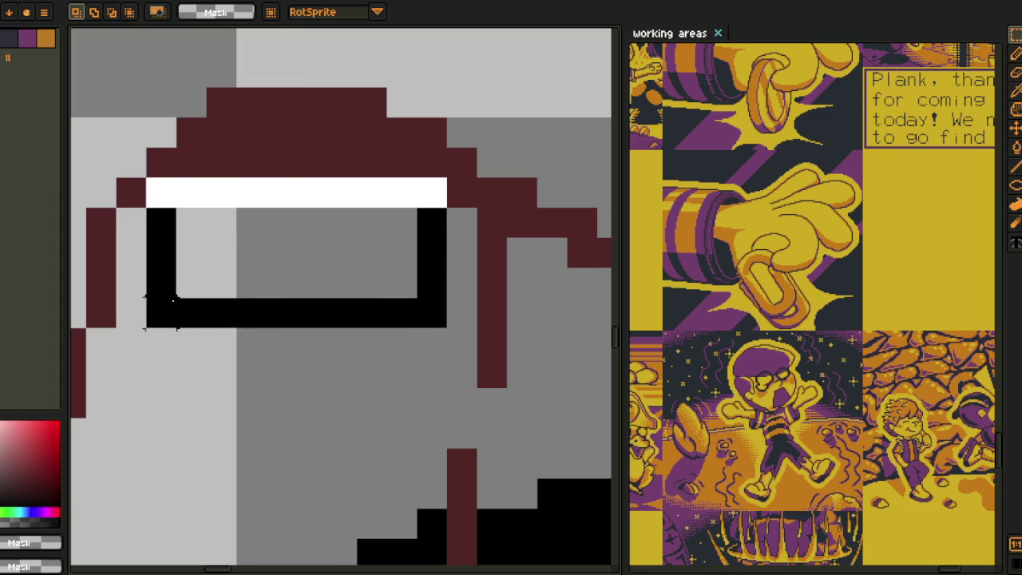
key("Delete")
left_click_drag(177, 147, 415, 205)
key("Delete")
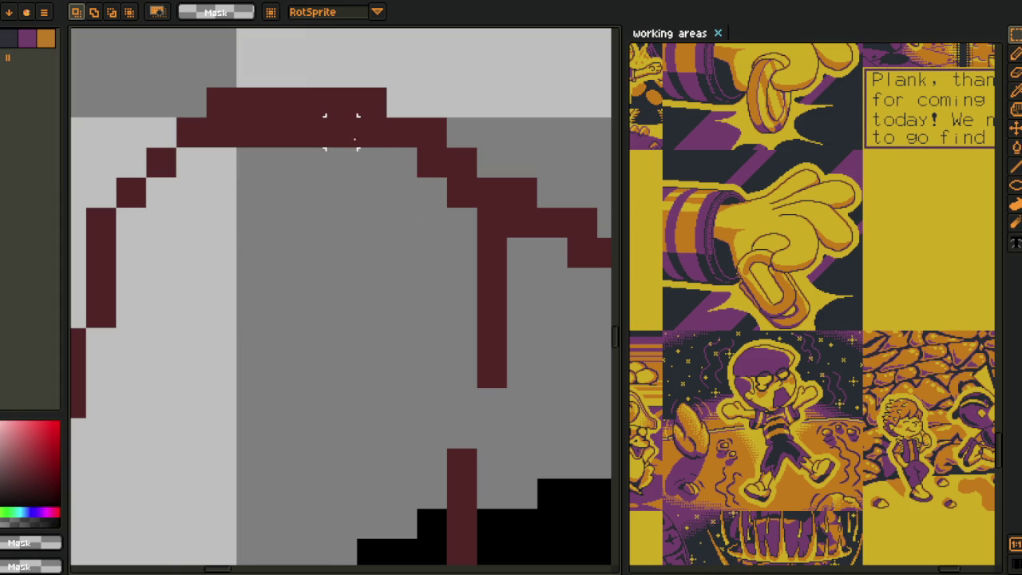
- Clear the thick arc middle, extra inner columns and leftover pixels, leaving a one-pixel outline
left_click_drag(371, 132, 216, 134)
key("Delete")
left_click_drag(462, 191, 461, 191)
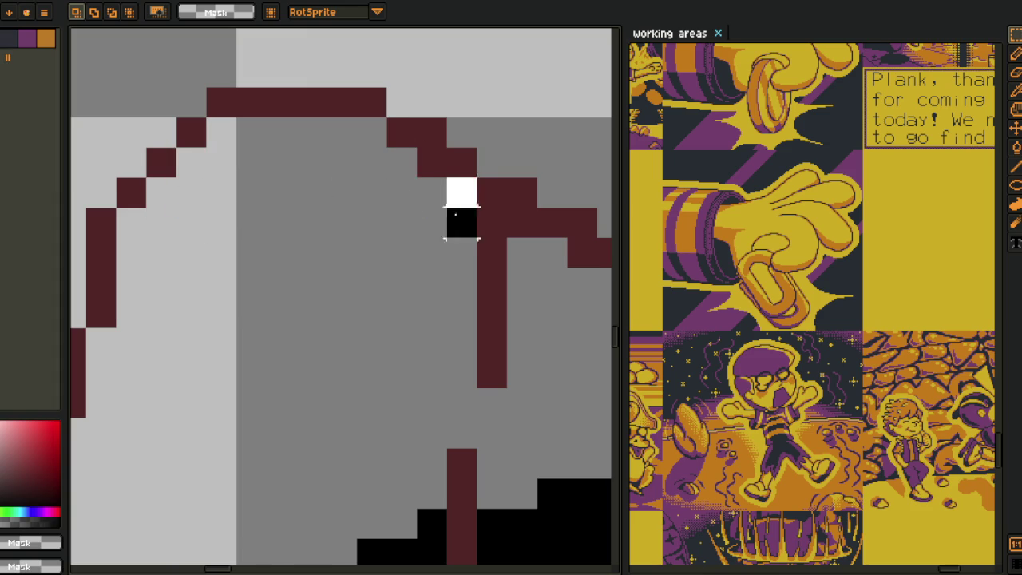
left_click_drag(446, 148, 417, 238)
key("Delete")
mouse_move(535, 209)
left_mouse_down()
mouse_move(445, 327)
mouse_move(377, 329)
left_mouse_up()
key("Delete")
left_click(479, 359)
key("Delete")
key("h")
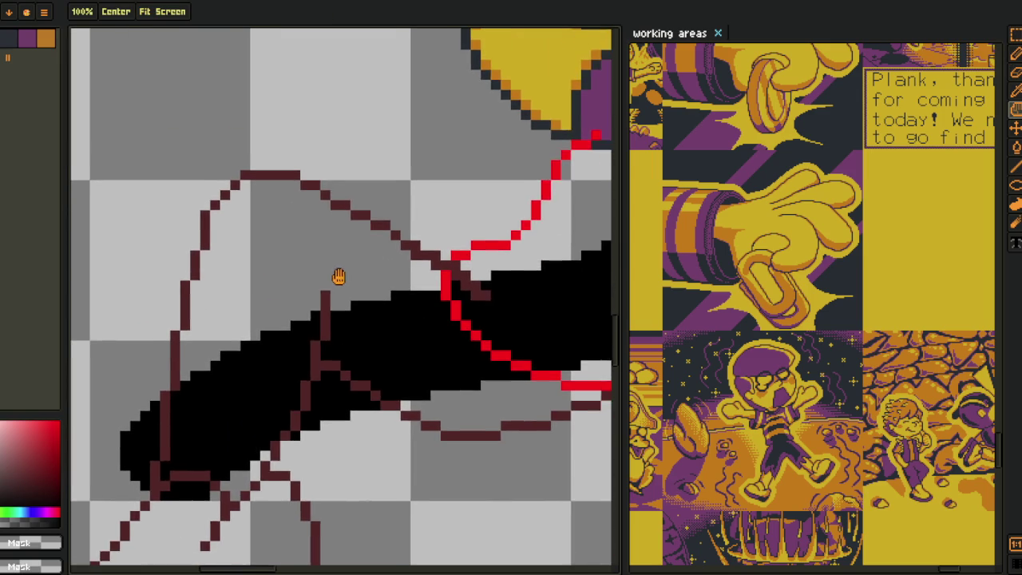
- Erase the stray dark-red pixels where the arm line crosses the red sketch
left_click_drag(336, 274, 345, 279)
key("e")
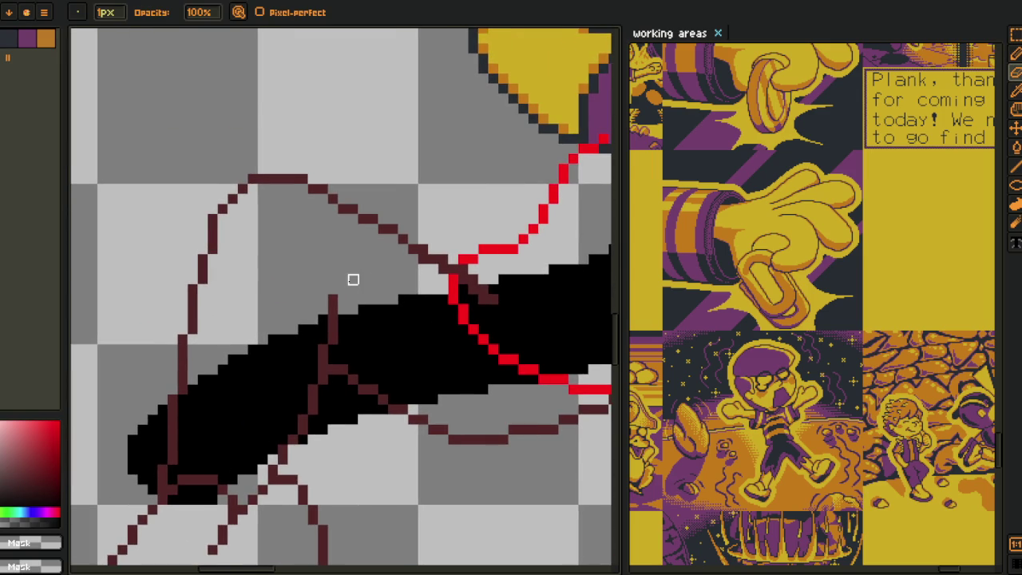
scroll(353, 279, "down", 3)
scroll(388, 274, "up", 4)
scroll(413, 264, "up", 1)
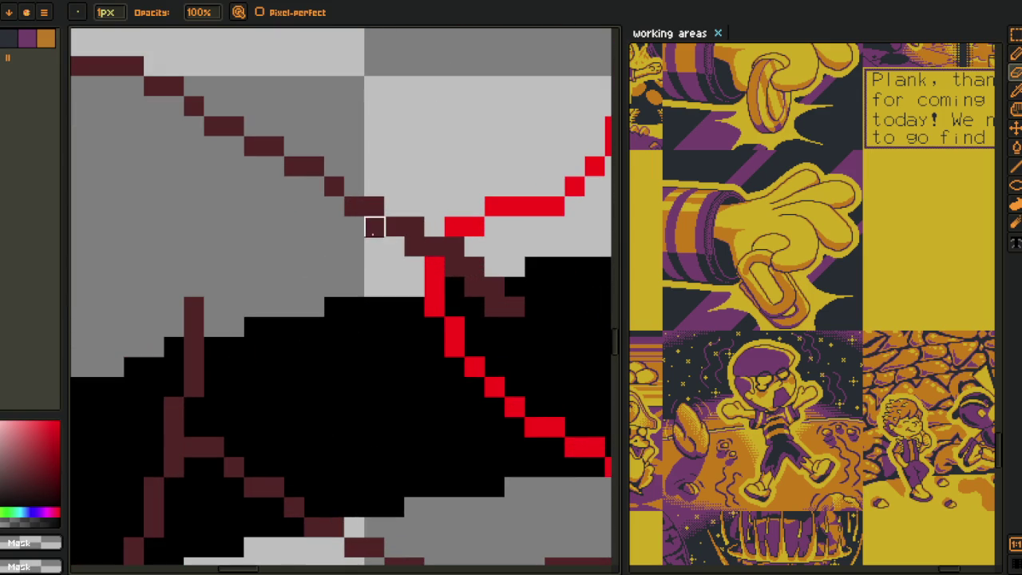
mouse_move(474, 306)
left_mouse_down()
mouse_move(496, 306)
mouse_move(495, 327)
left_mouse_up()
key("h")
scroll(392, 290, "down", 2)
scroll(391, 344, "down", 1)
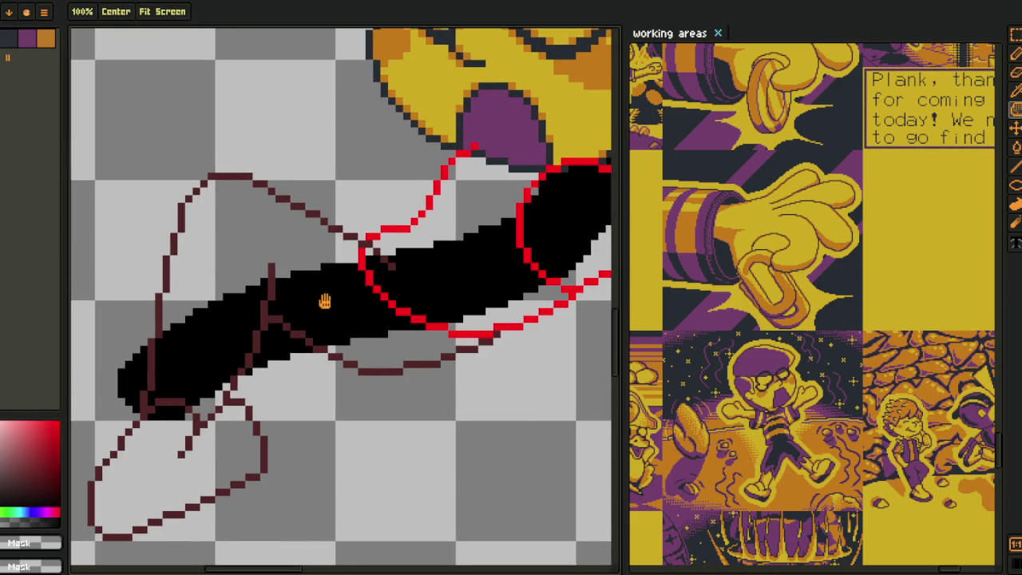
scroll(330, 312, "up", 3)
scroll(338, 247, "up", 1)
scroll(329, 250, "down", 5)
- Lasso the forearm line section, shift it one pixel right and commit it
key("e")
scroll(330, 250, "down", 5)
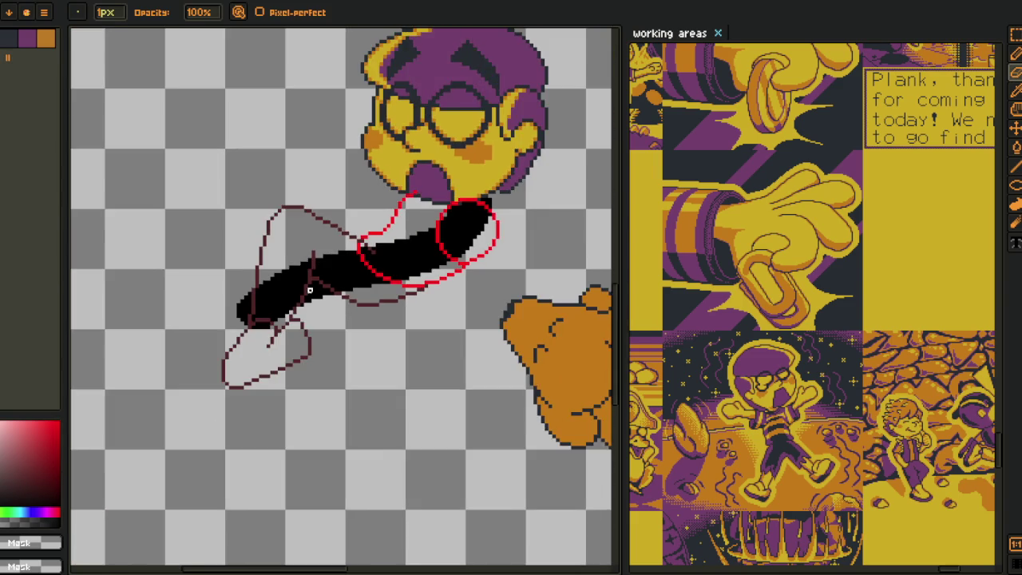
scroll(315, 322, "up", 5)
key("i")
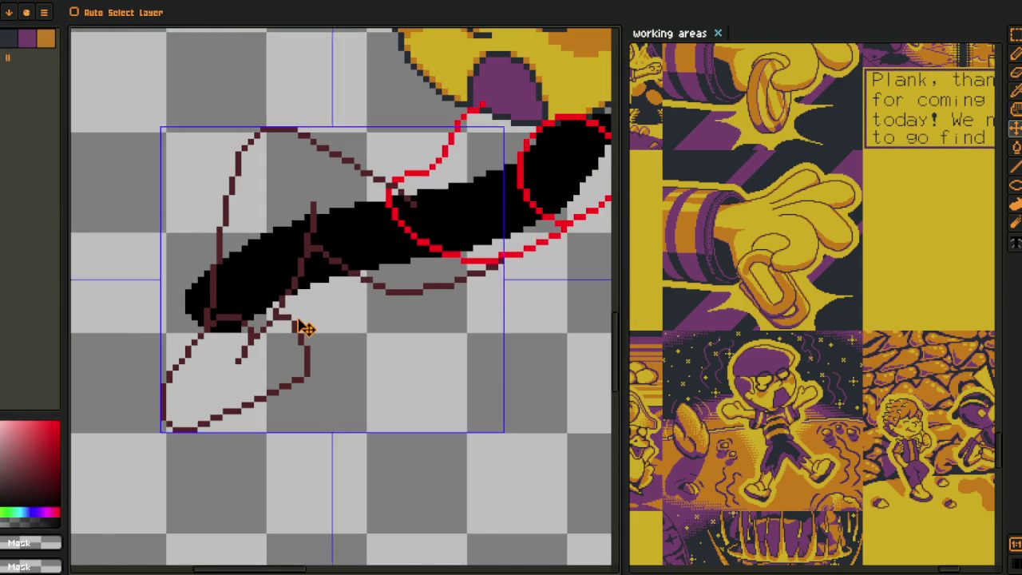
scroll(306, 327, "down", 3)
scroll(303, 328, "up", 1)
scroll(302, 328, "up", 1)
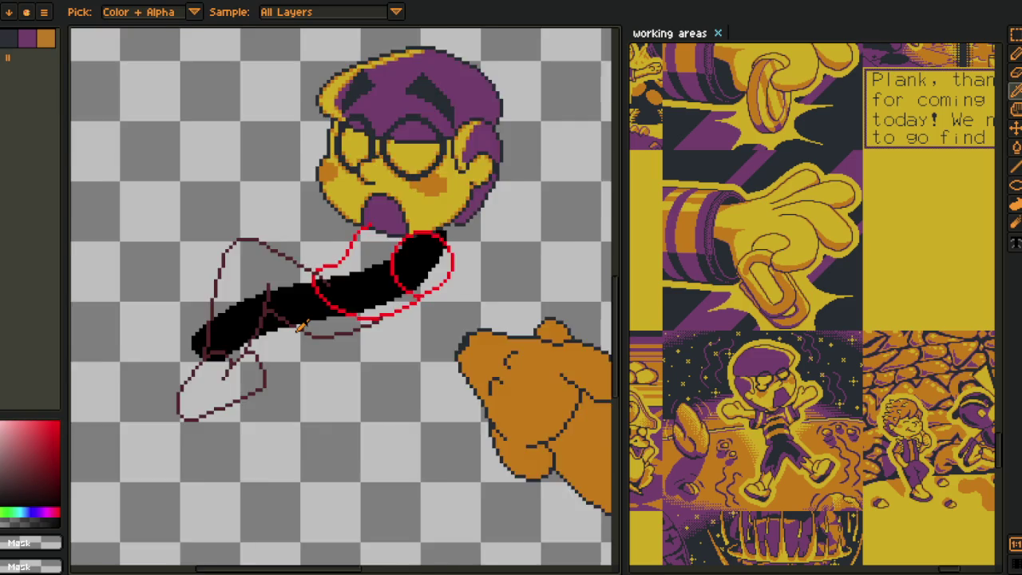
scroll(302, 328, "down", 1)
scroll(302, 327, "up", 2)
scroll(311, 360, "up", 1)
key("m")
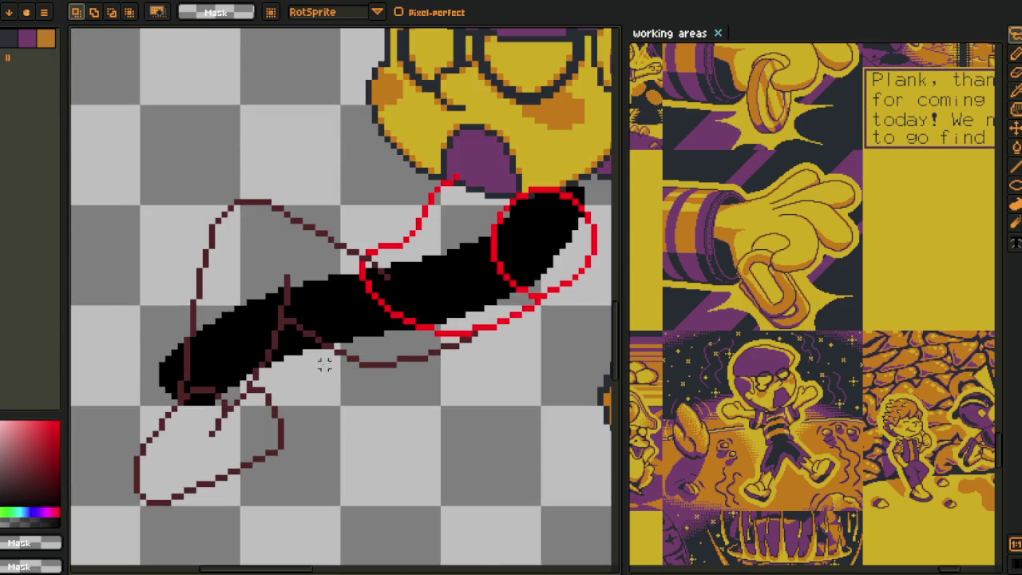
mouse_move(306, 342)
left_mouse_down()
mouse_move(318, 252)
mouse_move(305, 342)
left_mouse_up()
scroll(357, 341, "up", 2)
left_click_drag(335, 308, 351, 313)
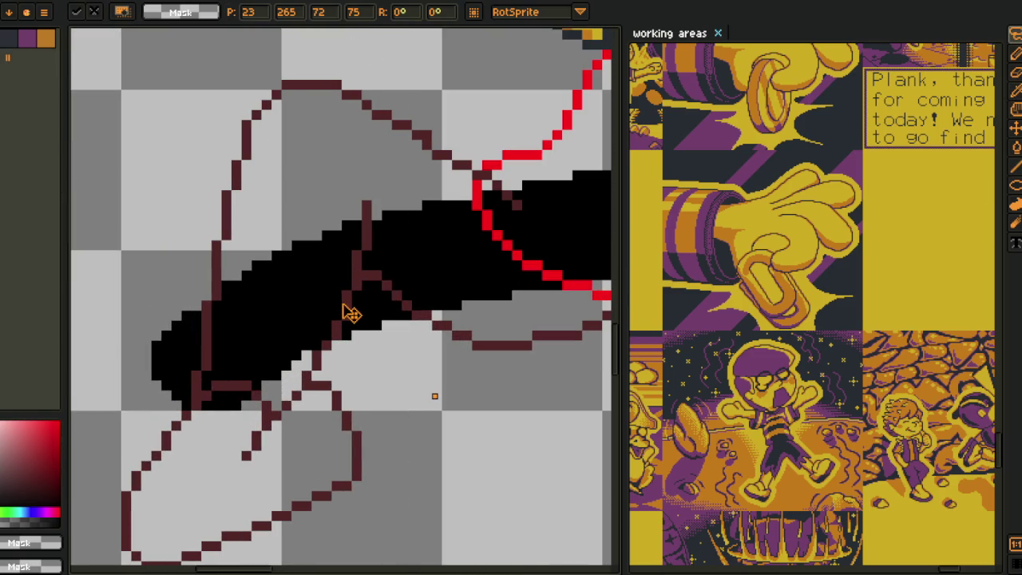
key("ctrl+d")
key("b")
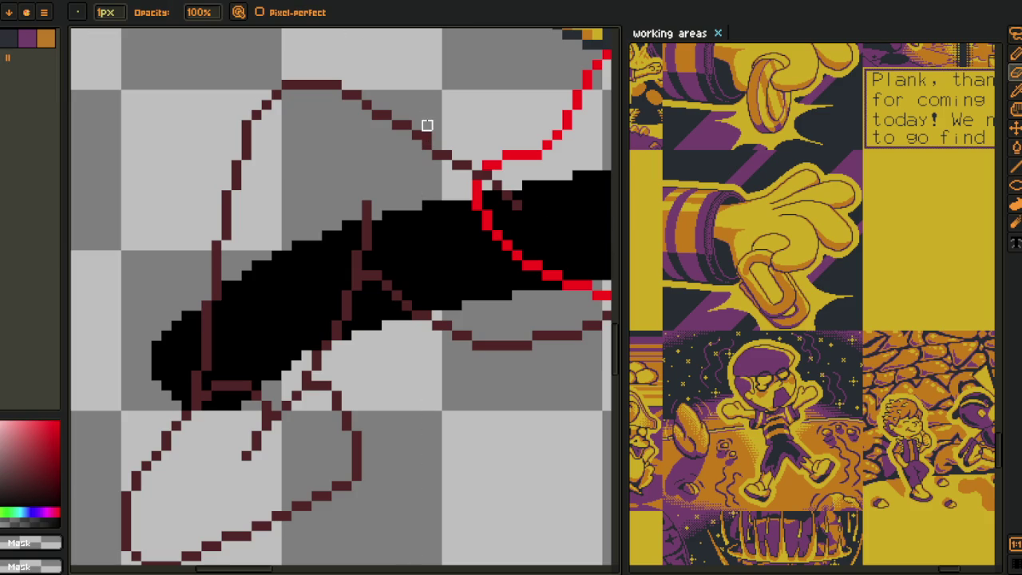
scroll(338, 200, "up", 2)
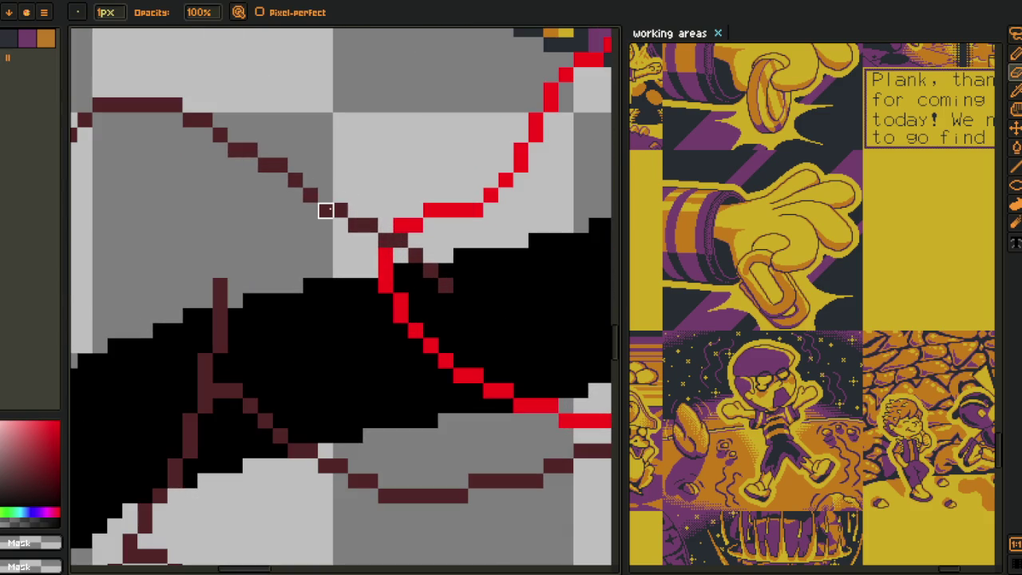
- Pick the dark-red 522121 line colour and save the sprite
left_click(322, 206, "alt")
scroll(322, 206, "down", 2)
scroll(335, 214, "down", 1)
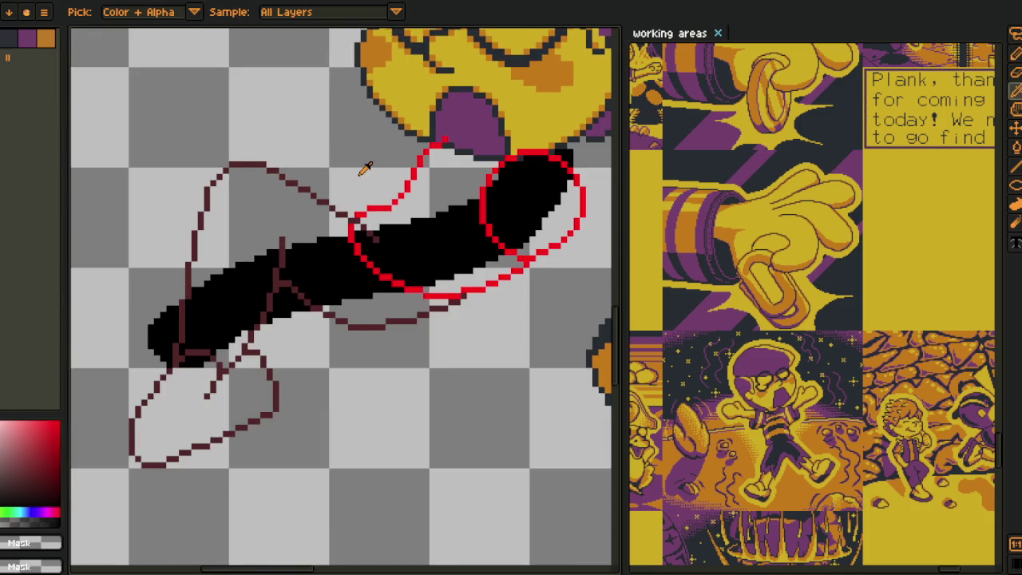
scroll(352, 224, "down", 1)
scroll(366, 231, "down", 1)
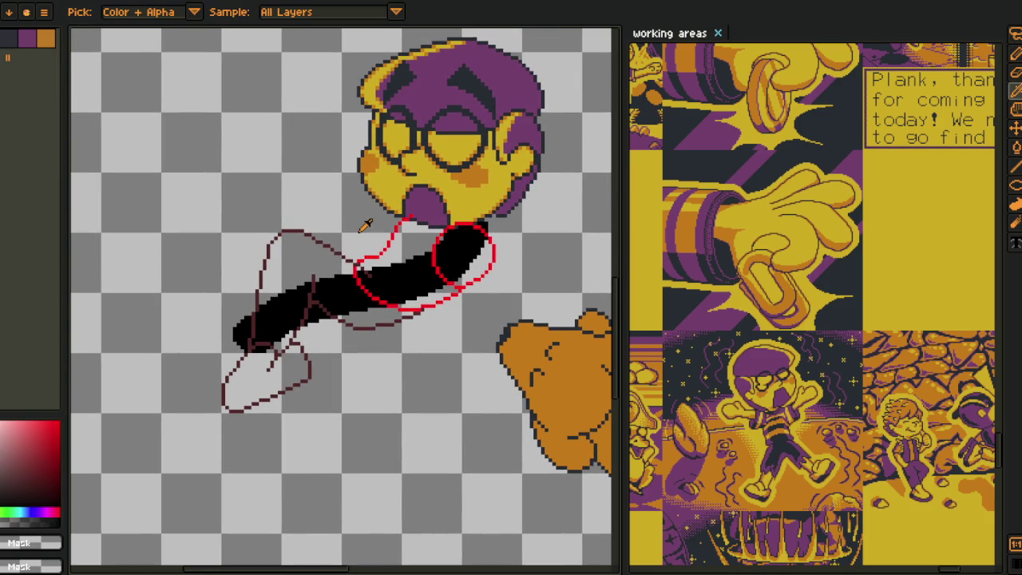
key("ctrl+s")
scroll(355, 240, "up", 1)
scroll(351, 243, "up", 1)
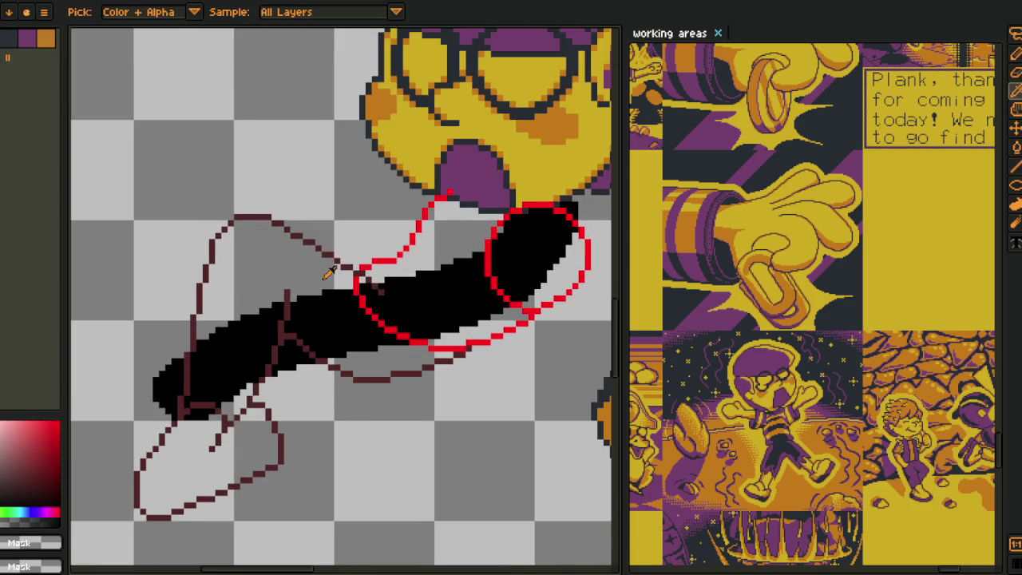
scroll(311, 224, "up", 1)
scroll(310, 220, "up", 1)
scroll(274, 224, "up", 1)
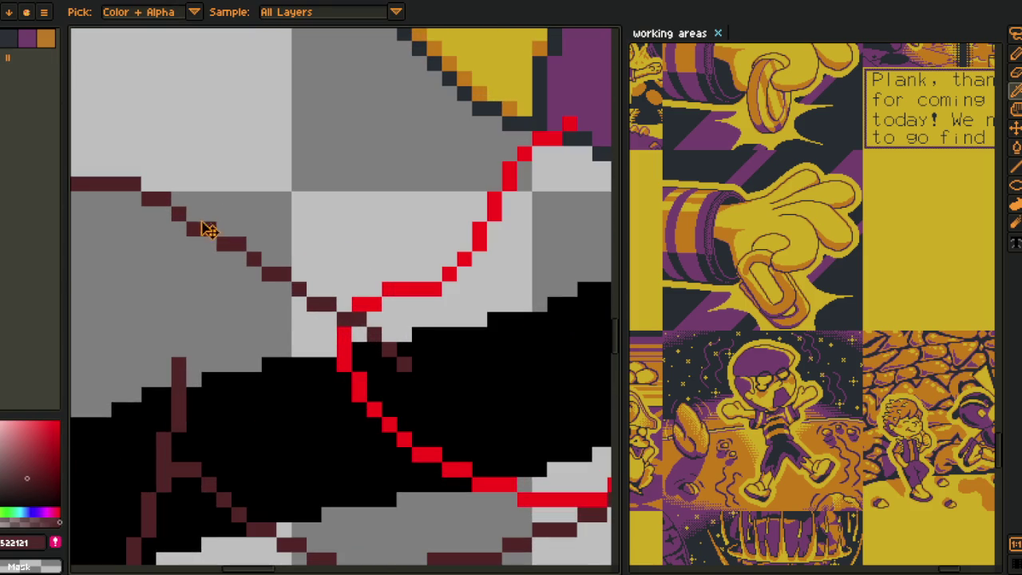
- Smooth two stair-steps in the dark-red line with the pencil and save
key("v")
key("b")
left_click_drag(194, 227, 226, 230)
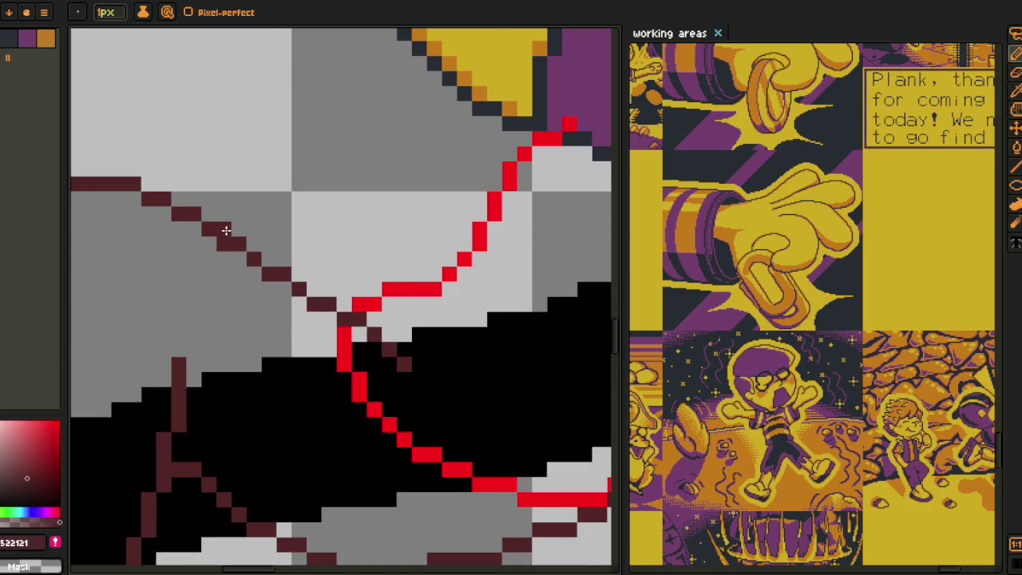
left_click_drag(271, 276, 292, 284)
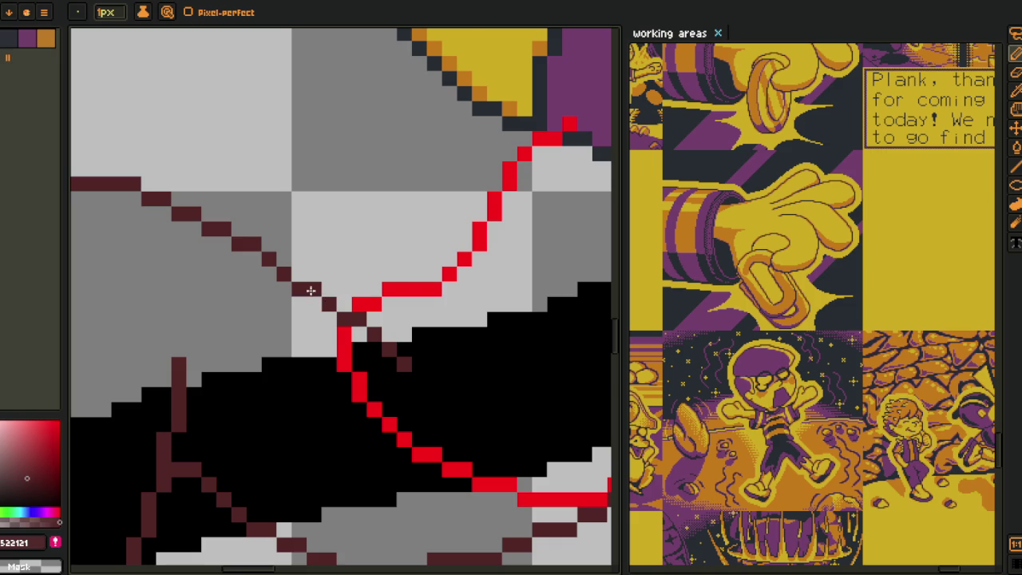
scroll(349, 318, "down", 1)
scroll(345, 310, "down", 1)
key("alt")
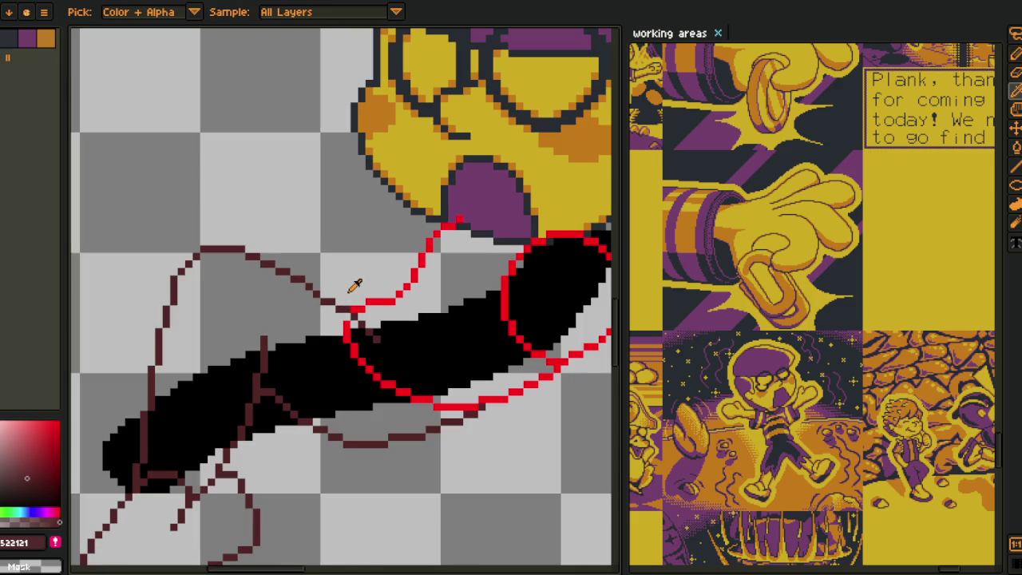
key("ctrl+s")
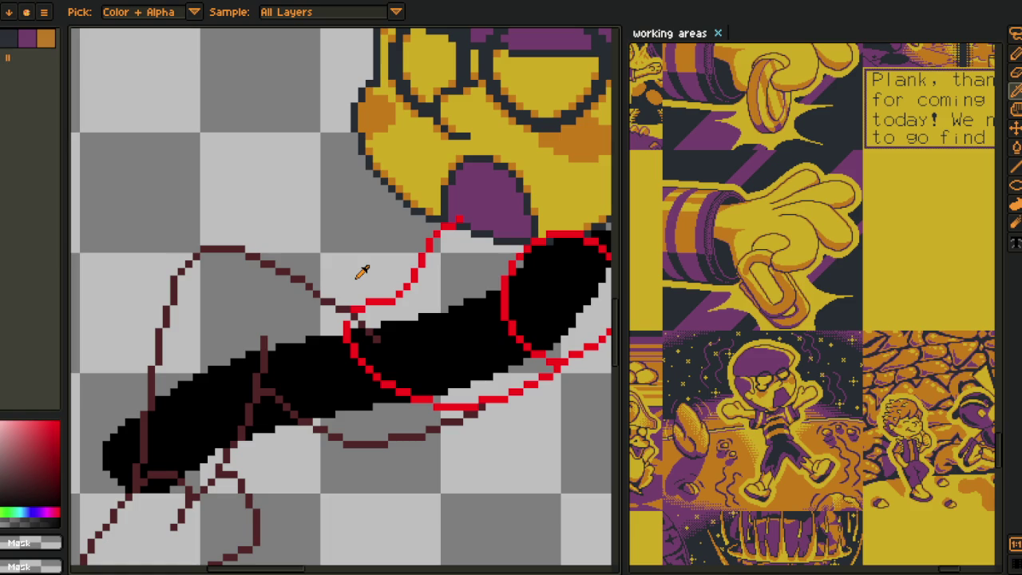
scroll(370, 269, "down", 1)
scroll(335, 255, "down", 1)
key("ctrl+s")
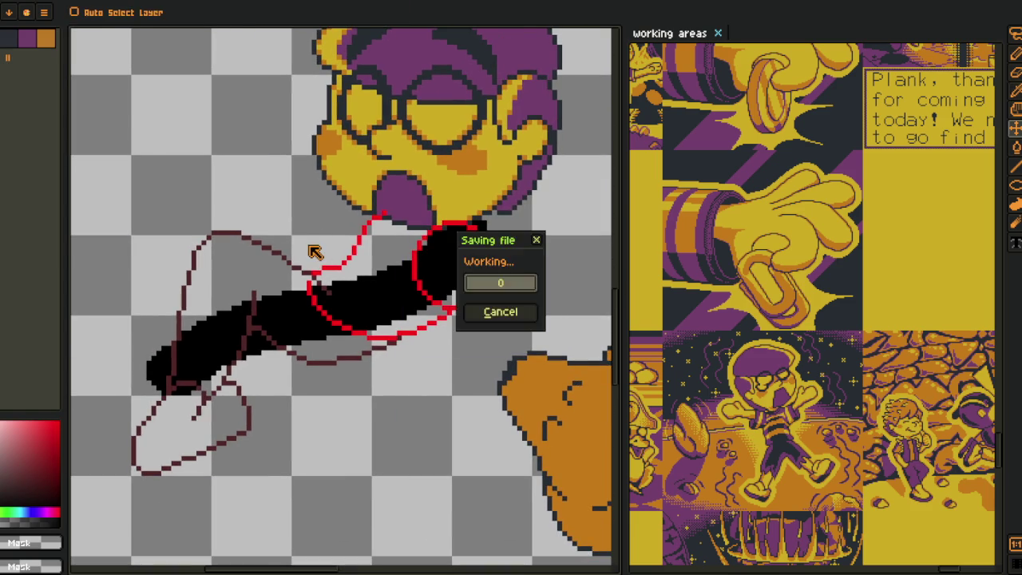
- Recentre on the arm and fix the dark-red pixels at the line junction
left_click_drag(303, 242, 354, 251)
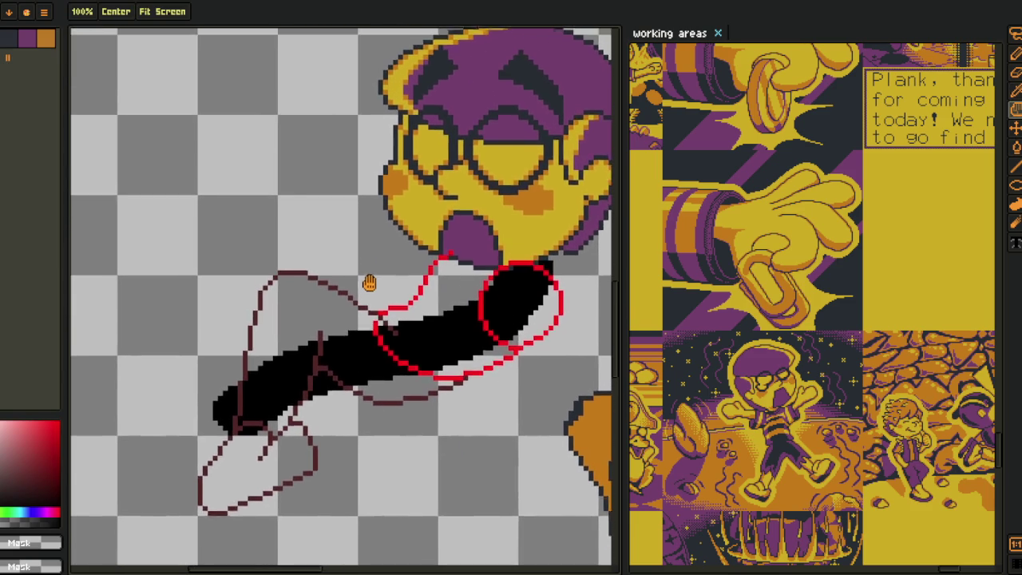
scroll(418, 404, "down", 2)
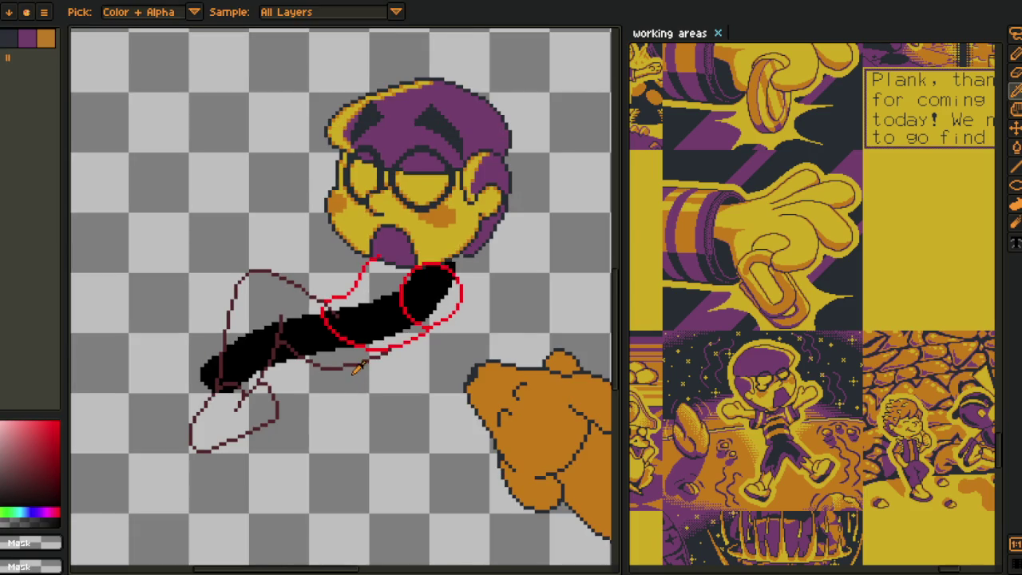
scroll(346, 372, "up", 1)
scroll(247, 347, "up", 1)
scroll(256, 339, "up", 2)
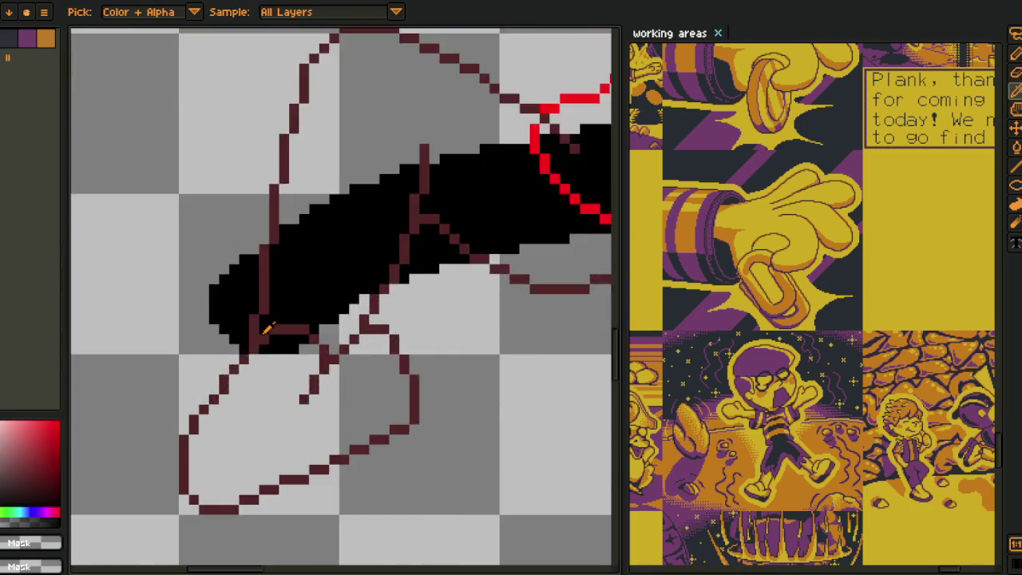
scroll(243, 355, "up", 2)
left_click(231, 376)
key("b")
left_click(225, 344)
left_click(263, 322)
right_click(264, 343)
left_click(263, 363)
- Save the sprite once more and bring up the layers list
scroll(254, 366, "down", 3)
scroll(248, 368, "up", 3)
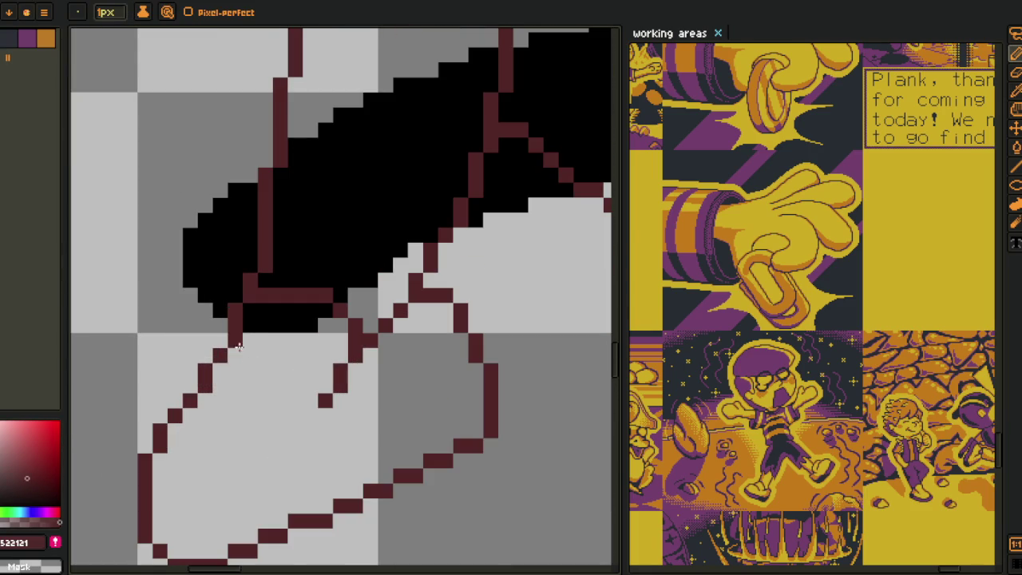
scroll(238, 379, "down", 3)
key("i")
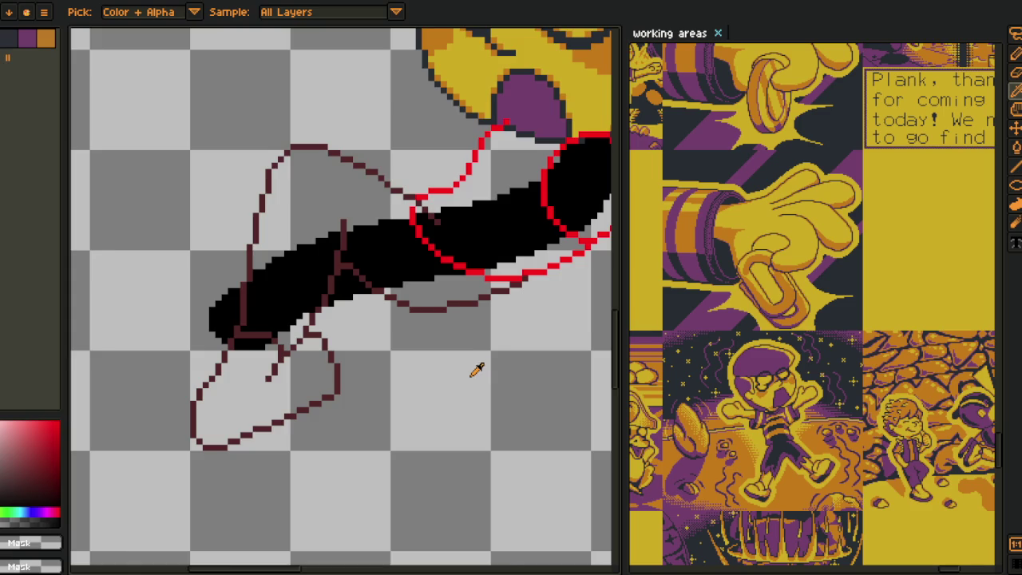
scroll(479, 368, "down", 2)
key("ctrl+s")
key("Tab")
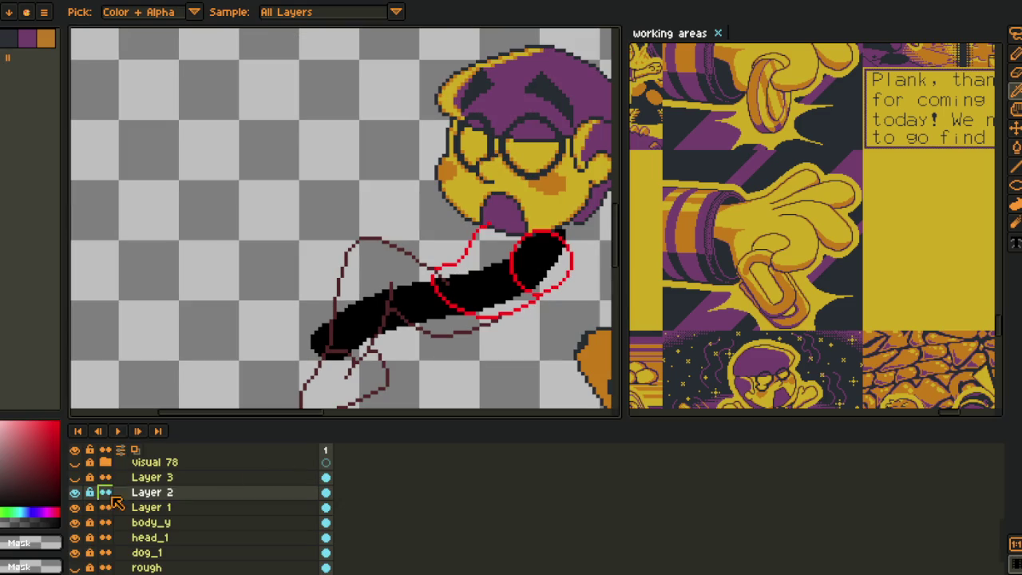
- Show the blue sketch on Layer 3 and eyedrop the blue 0000FF outline colour
left_click(74, 477)
key("Tab")
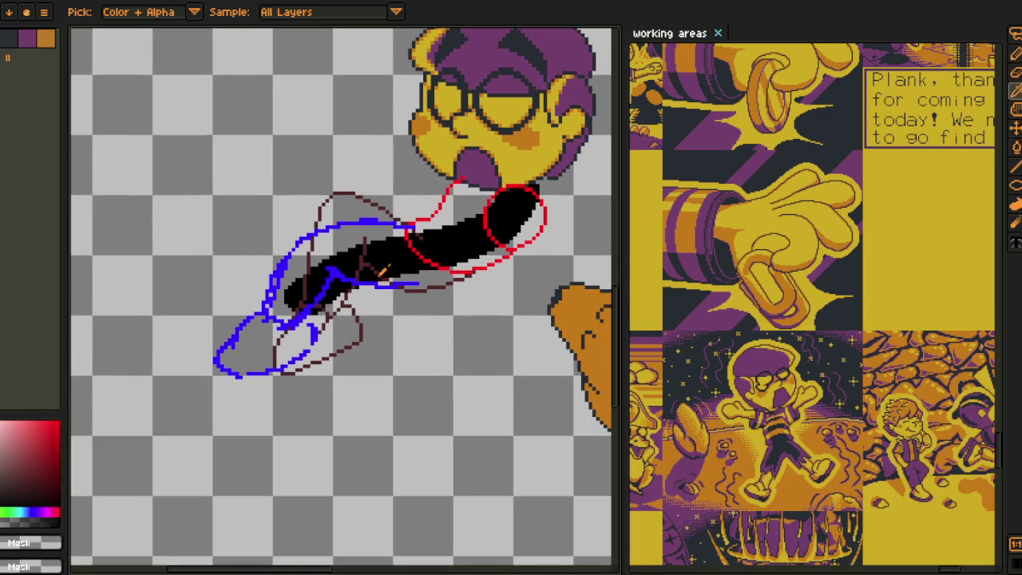
scroll(382, 271, "up", 1)
scroll(367, 283, "up", 1)
scroll(351, 294, "up", 1)
scroll(348, 296, "up", 1)
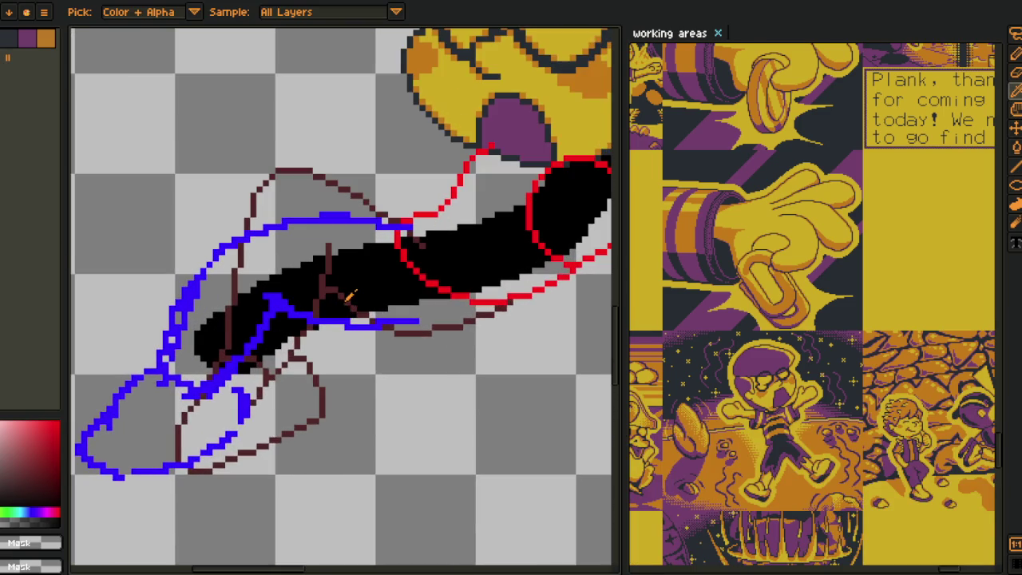
scroll(317, 337, "up", 1)
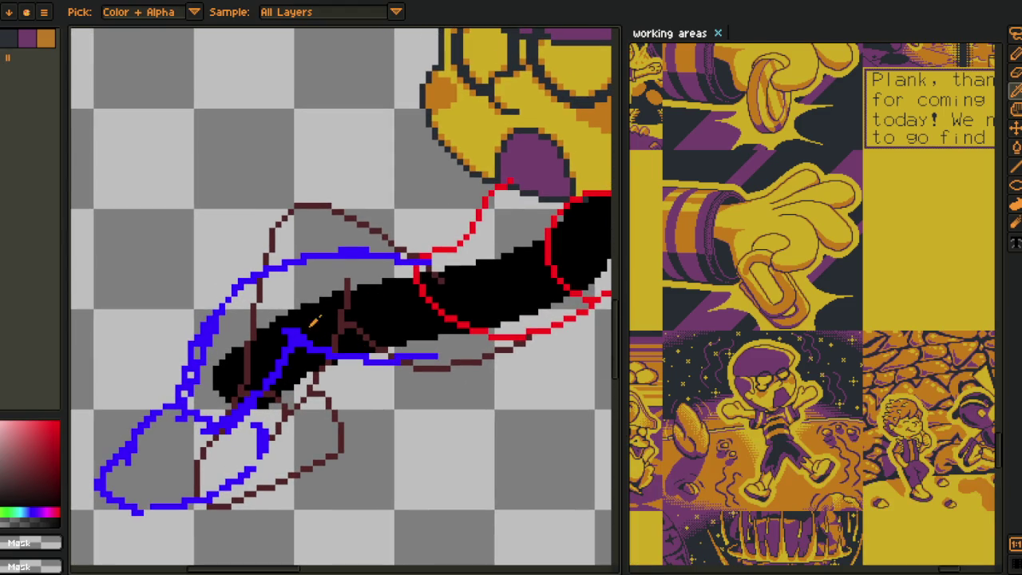
scroll(251, 402, "up", 1)
scroll(251, 388, "up", 1)
scroll(251, 367, "up", 1)
scroll(224, 365, "up", 1)
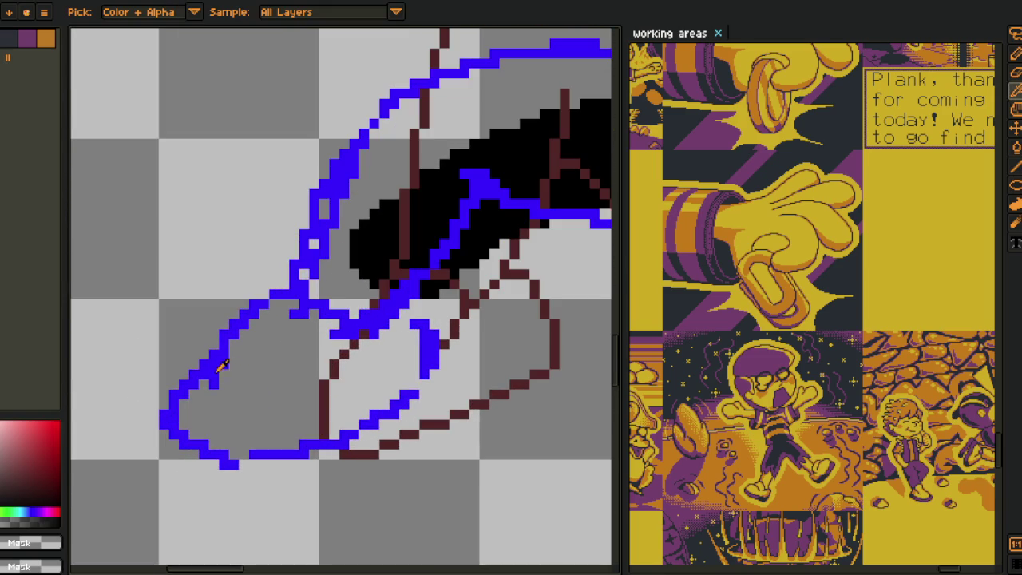
left_click(223, 365, "alt")
- Hide the dark-red Layer 2 sketch and make Layer 3 the active drawing layer
scroll(223, 424, "down", 2)
key("Tab")
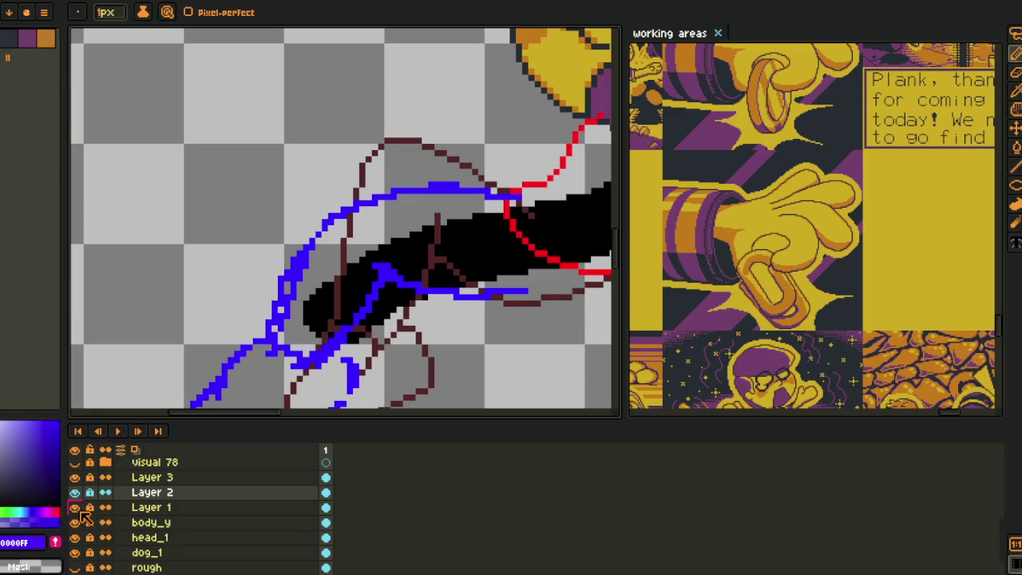
left_click(75, 492)
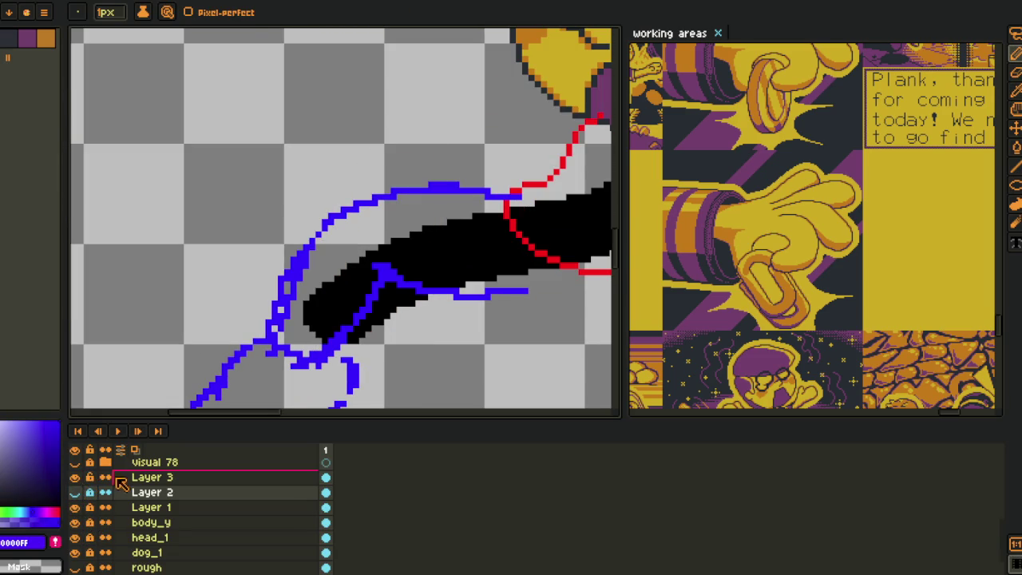
left_click(107, 479)
left_click(74, 477)
key("Tab")
scroll(272, 377, "up", 2)
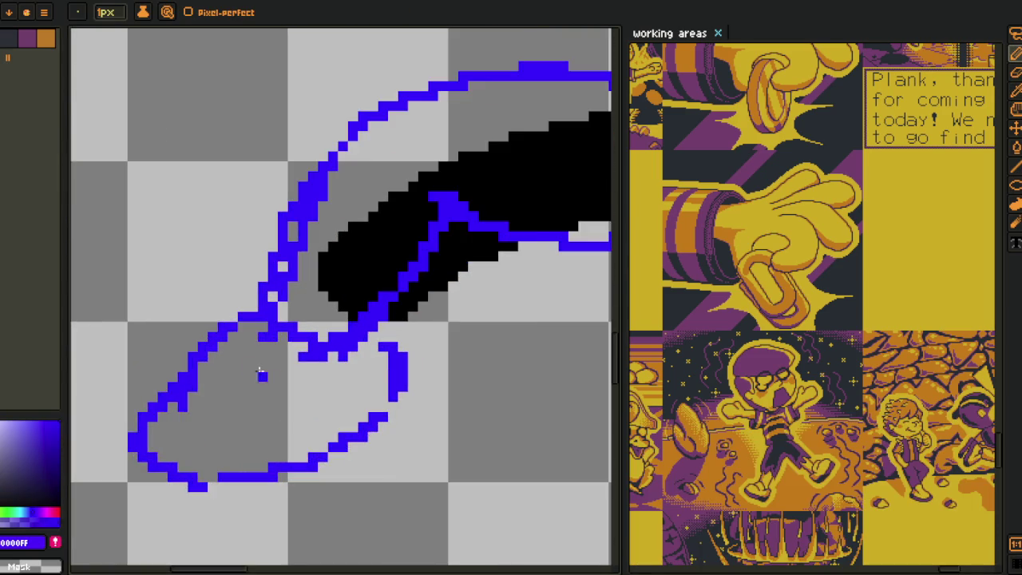
scroll(272, 377, "up", 1)
- Fill blue pixels at the stroke junction and add a diagonal outline segment
left_click_drag(272, 377, 290, 382)
mouse_move(284, 279)
left_mouse_down()
mouse_move(351, 323)
mouse_move(341, 358)
mouse_move(336, 320)
mouse_move(321, 307)
mouse_move(365, 333)
left_mouse_up()
mouse_move(364, 365)
left_mouse_down()
mouse_move(348, 361)
mouse_move(318, 415)
left_mouse_up()
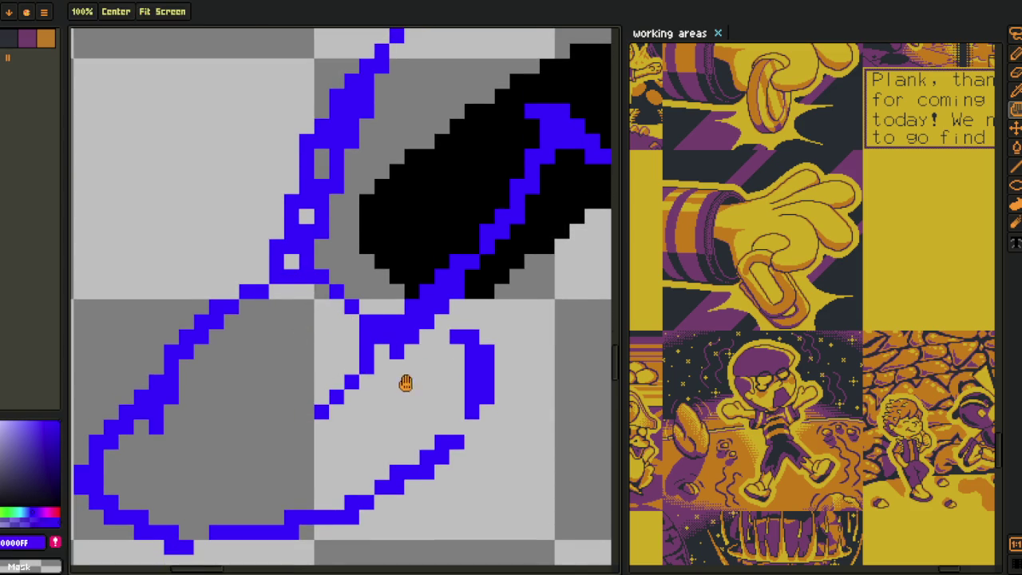
left_click_drag(399, 384, 409, 315)
scroll(473, 270, "up", 1)
left_click(402, 288)
- Fill outline gaps, clean the lower-right diagonal and reshape the glove's bottom curve
left_click_drag(427, 273, 440, 264)
left_click(449, 248)
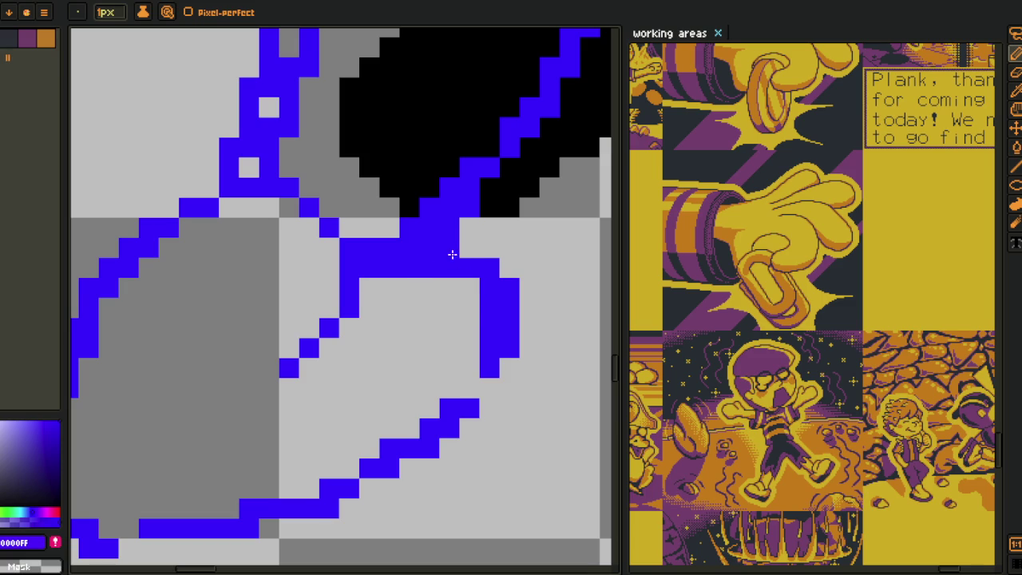
mouse_move(489, 323)
left_mouse_down()
mouse_move(472, 405)
mouse_move(495, 353)
mouse_move(405, 385)
left_mouse_up()
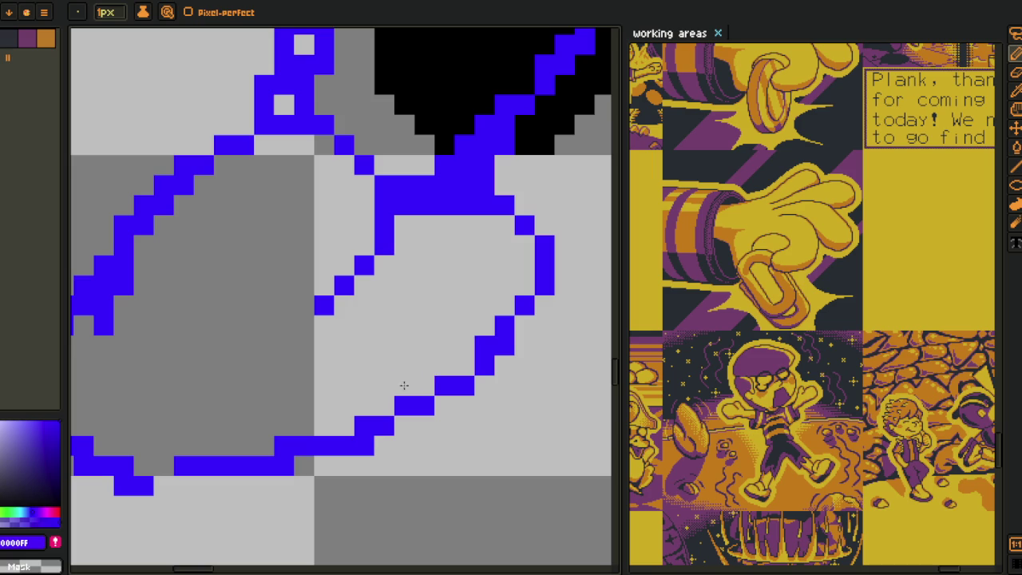
left_click(465, 369)
mouse_move(486, 378)
left_mouse_down()
mouse_move(484, 349)
mouse_move(348, 462)
left_mouse_up()
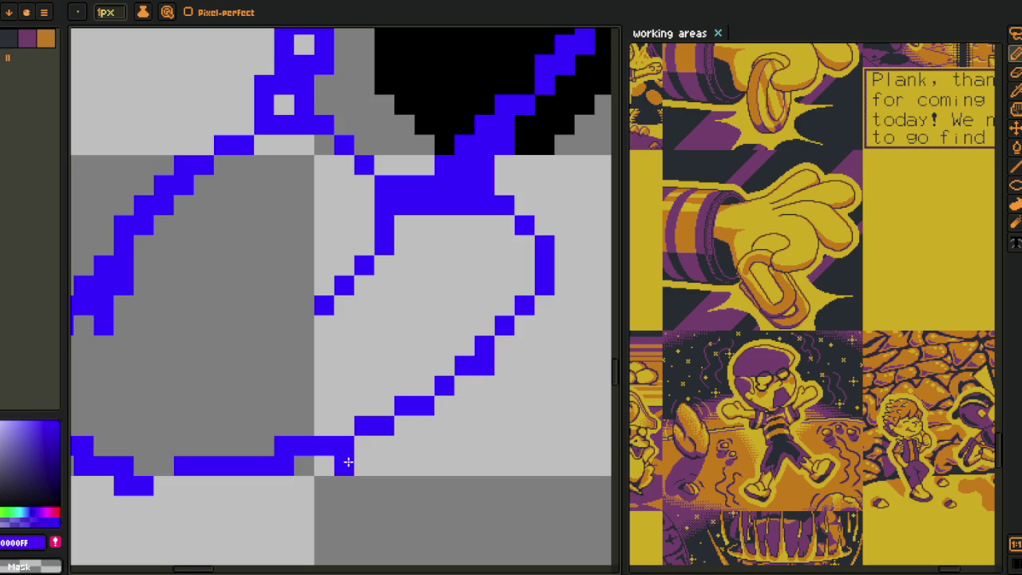
left_click_drag(288, 470, 401, 427)
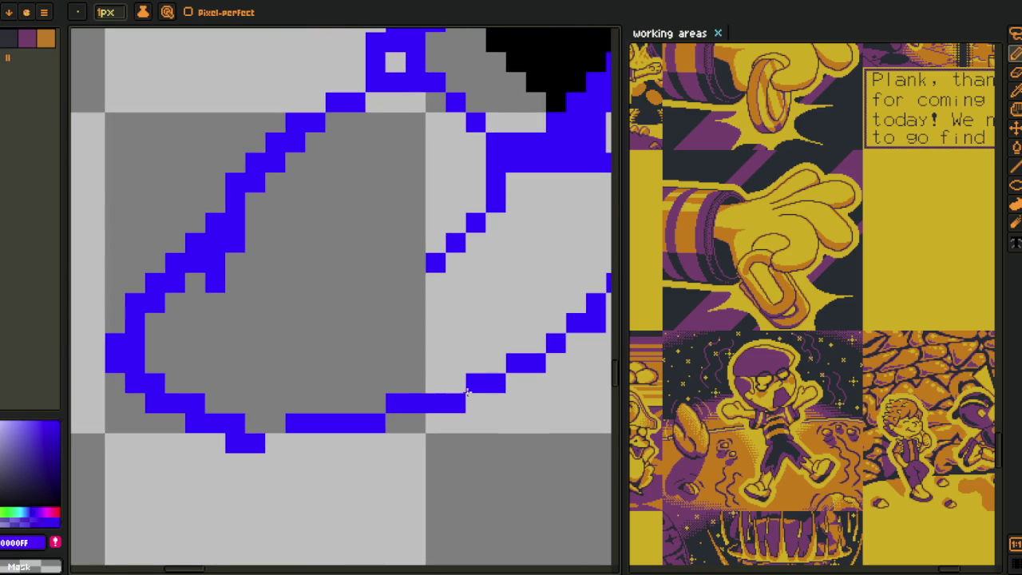
mouse_move(454, 394)
left_mouse_down()
mouse_move(279, 445)
mouse_move(297, 444)
mouse_move(210, 411)
mouse_move(173, 383)
mouse_move(157, 354)
mouse_move(224, 408)
mouse_move(204, 396)
mouse_move(366, 258)
left_mouse_up()
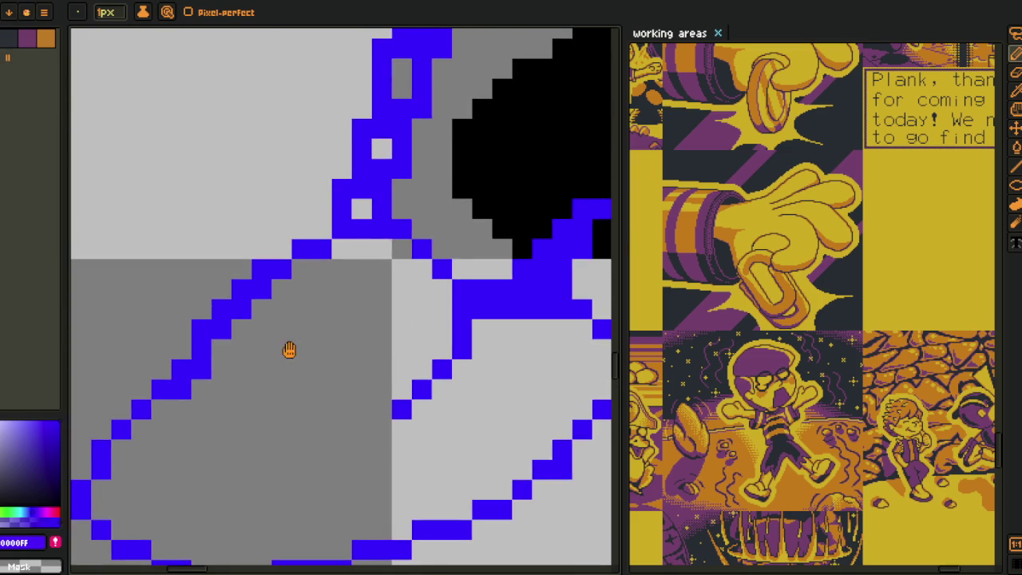